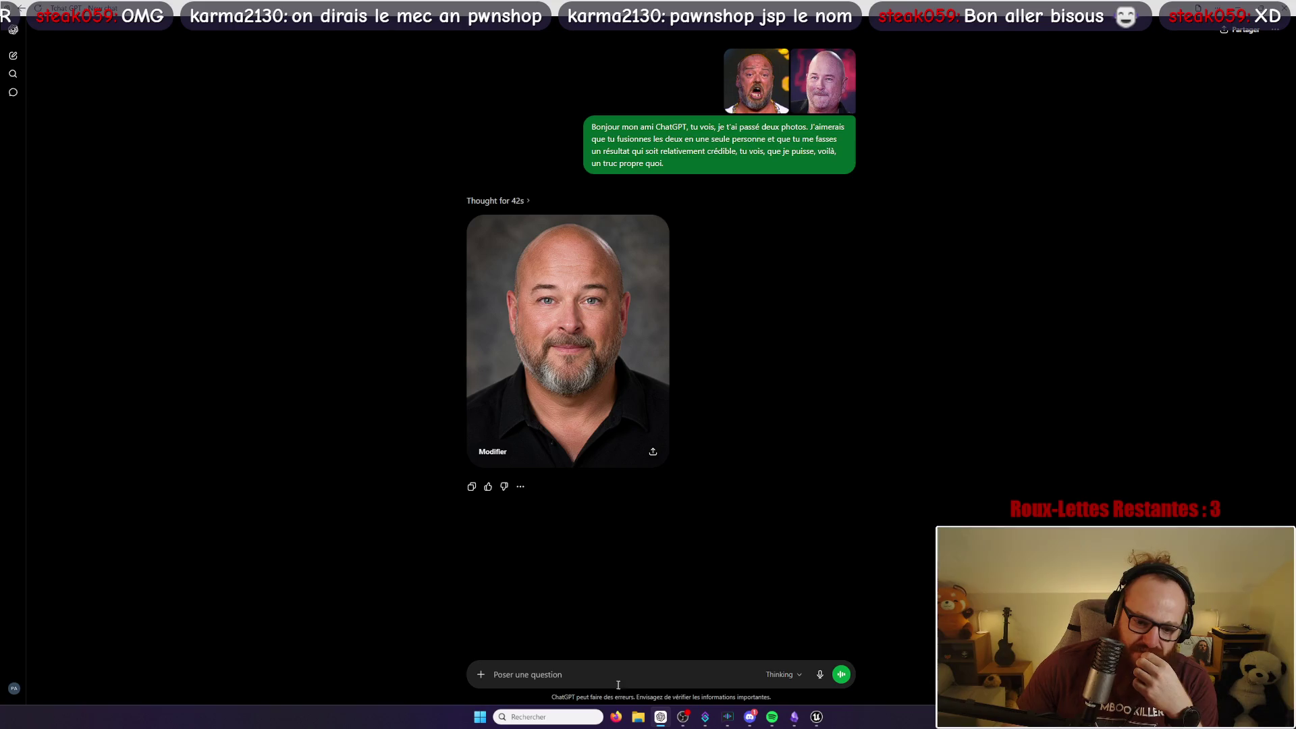
Step: Dictate and send a request to redo the merged portrait with the first photo's wild, fun look
{"action": "left_click", "coordinate": [820, 674]}
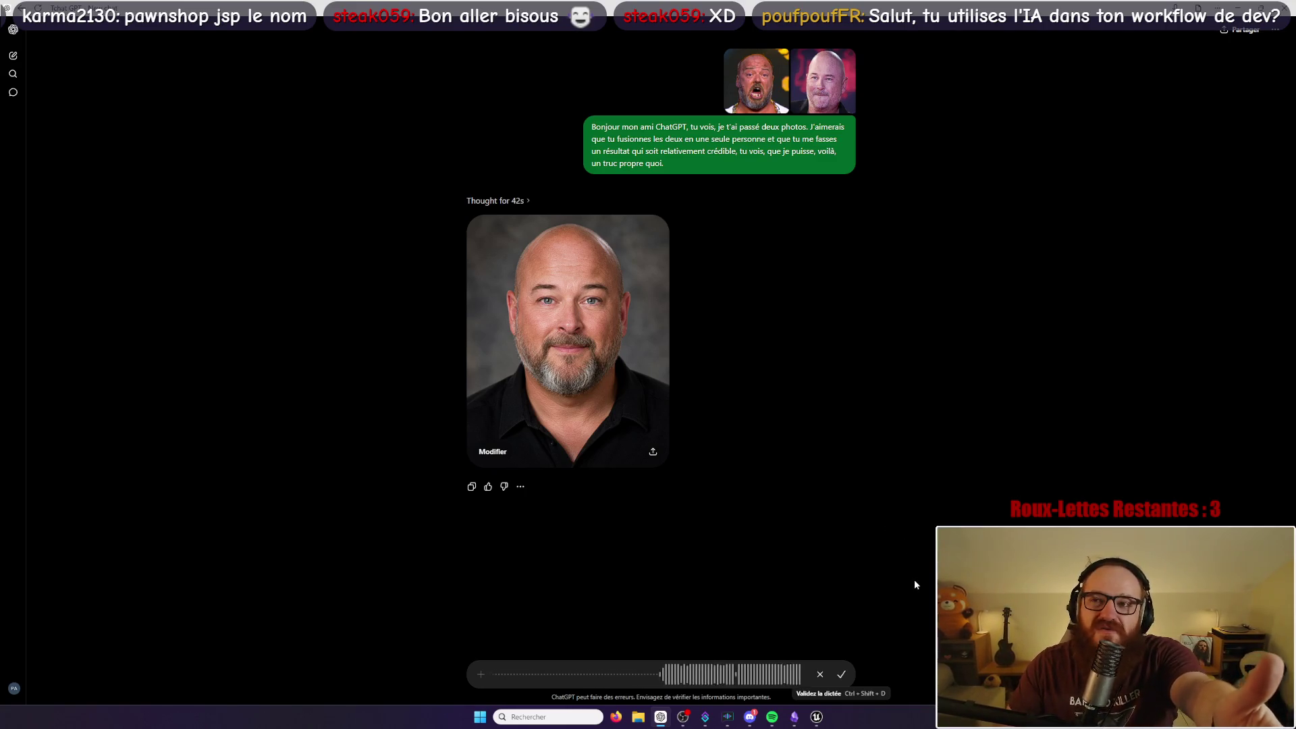
{"action": "left_click", "coordinate": [841, 674]}
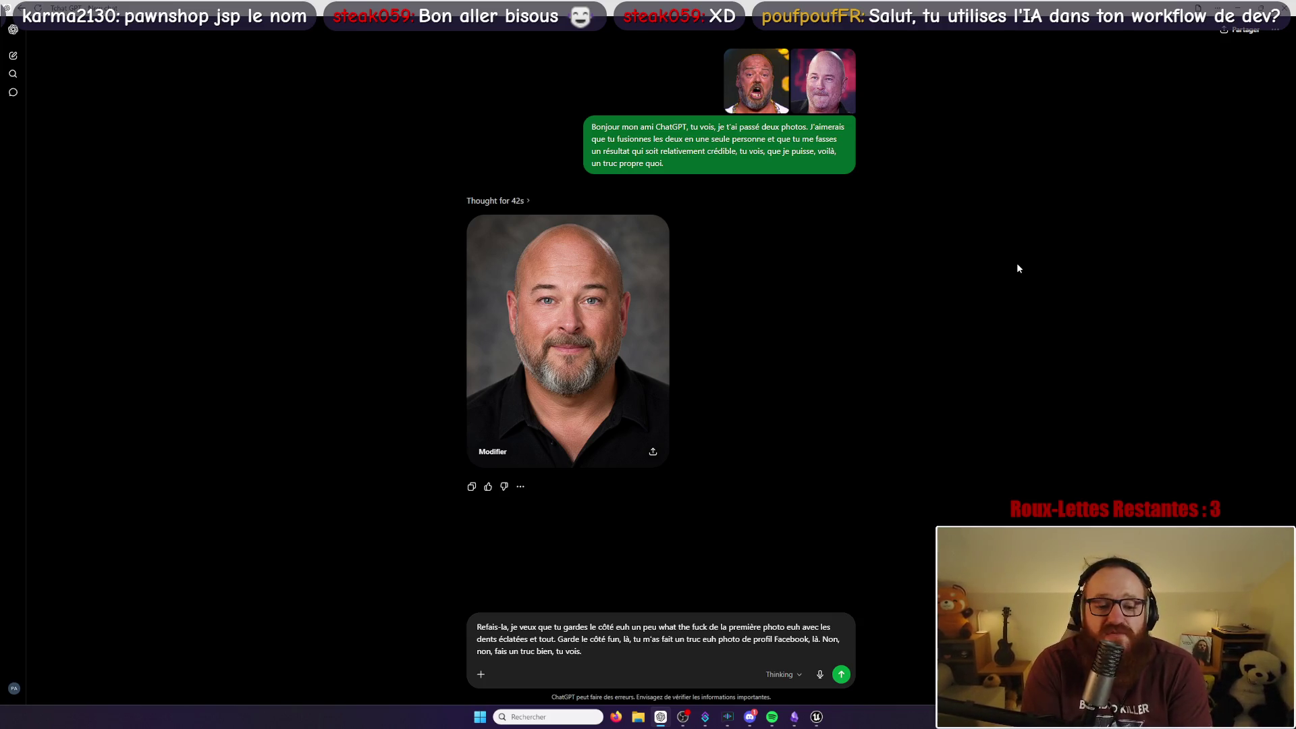
{"action": "left_click", "coordinate": [840, 674]}
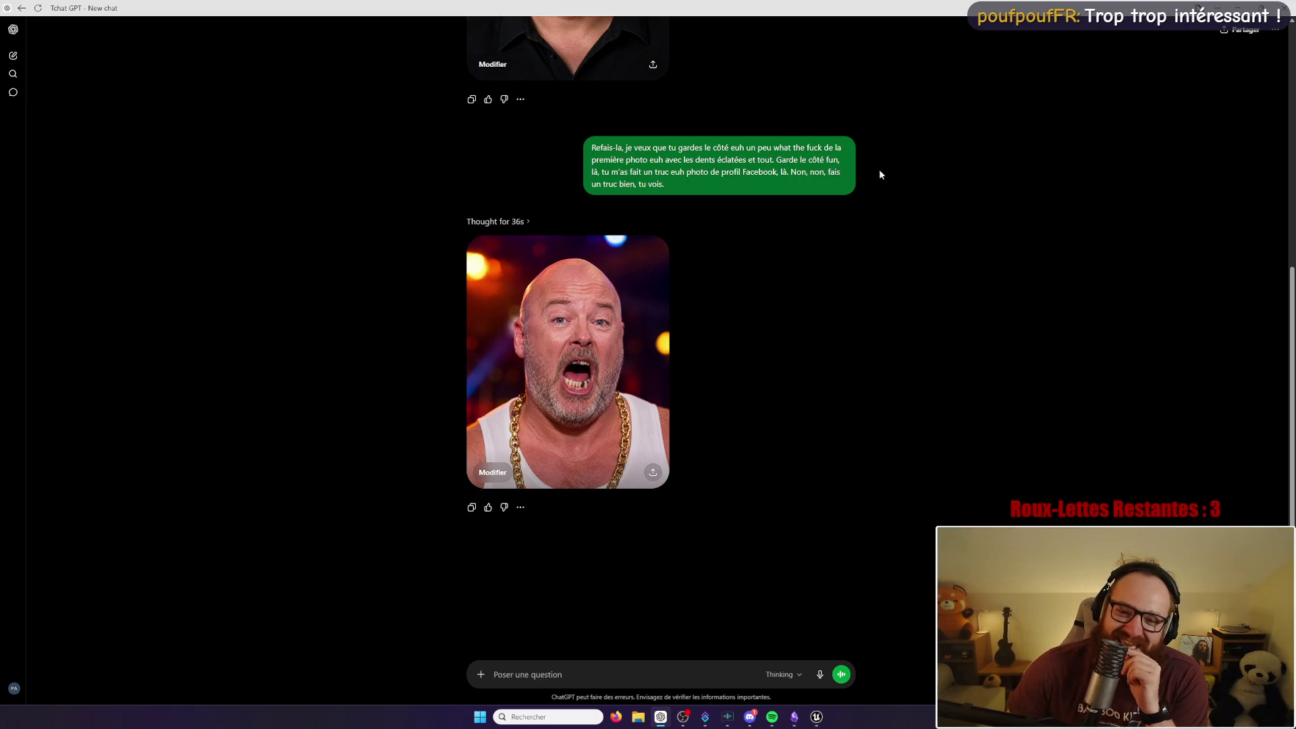
{"action": "scroll", "coordinate": [802, 286], "scroll_direction": "up", "scroll_amount": 6}
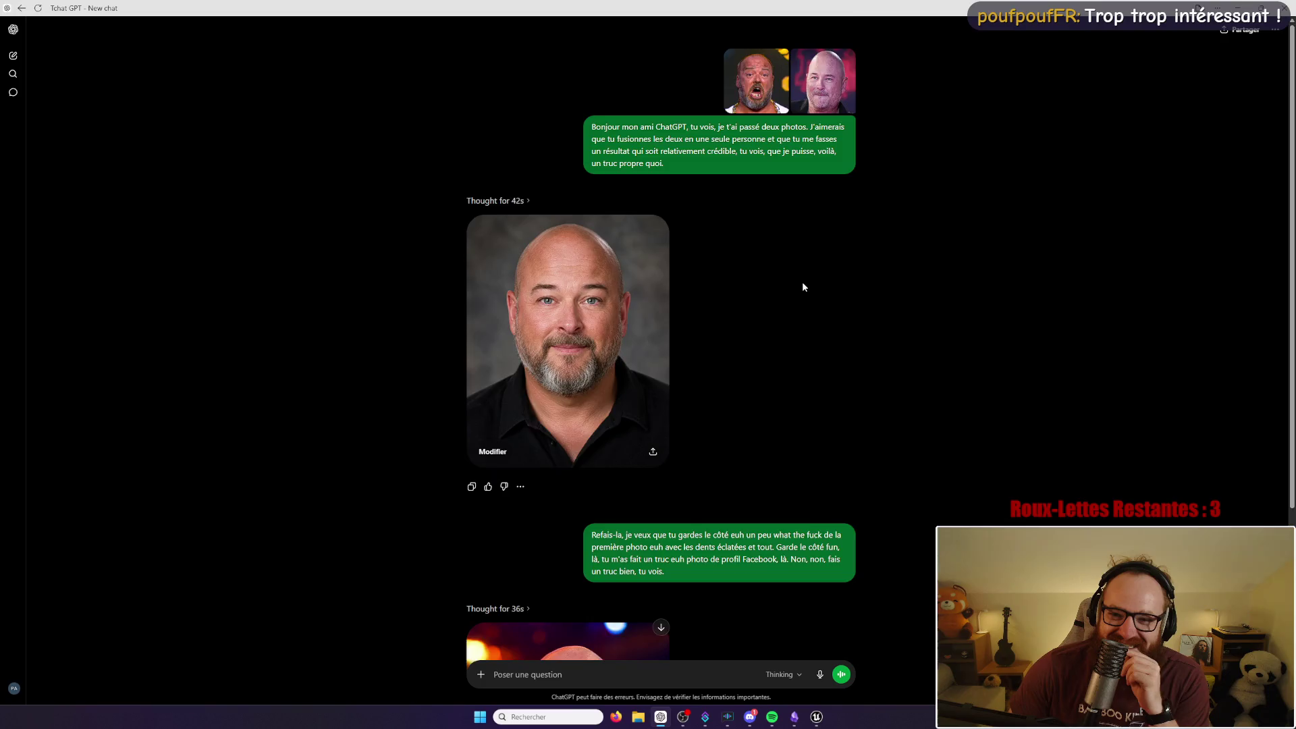
{"action": "scroll", "coordinate": [802, 287], "scroll_direction": "down", "scroll_amount": 4}
{"action": "scroll", "coordinate": [897, 317], "scroll_direction": "up", "scroll_amount": 4}
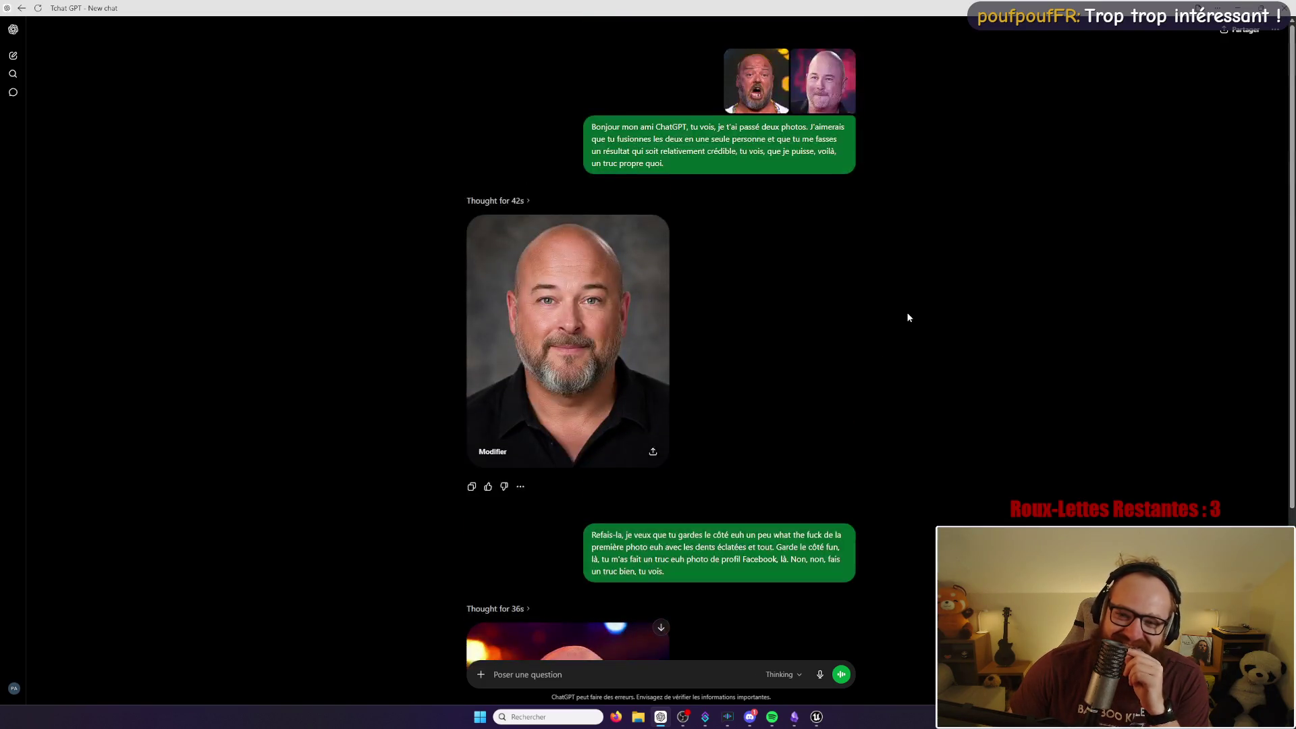
{"action": "scroll", "coordinate": [907, 317], "scroll_direction": "down", "scroll_amount": 4}
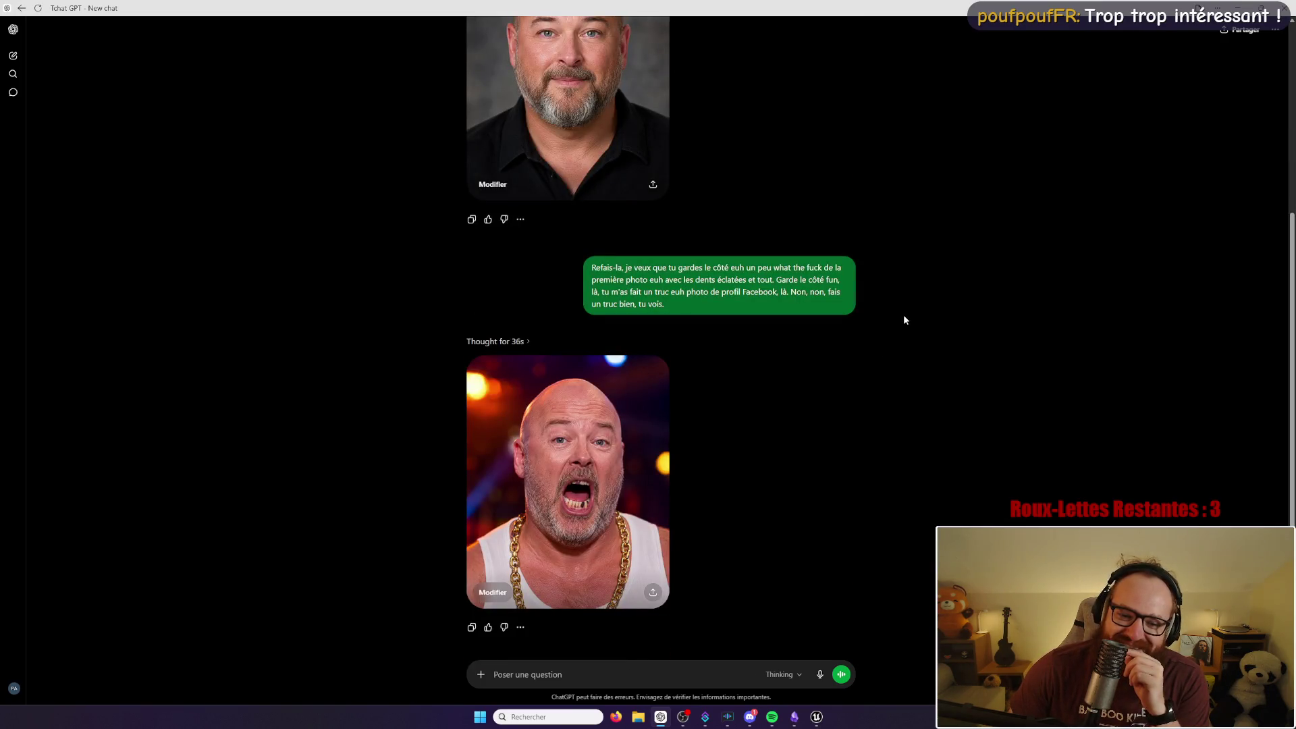
{"action": "scroll", "coordinate": [904, 315], "scroll_direction": "up", "scroll_amount": 4}
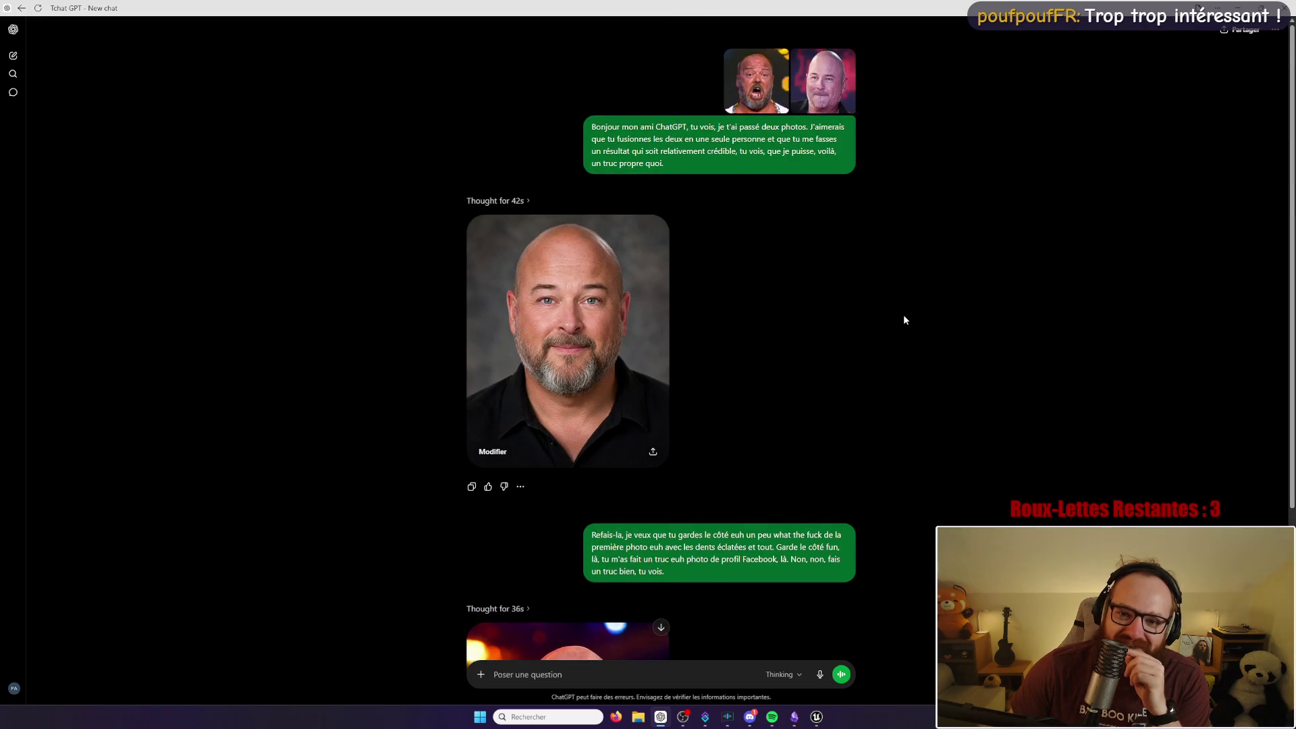
{"action": "scroll", "coordinate": [903, 317], "scroll_direction": "down", "scroll_amount": 4}
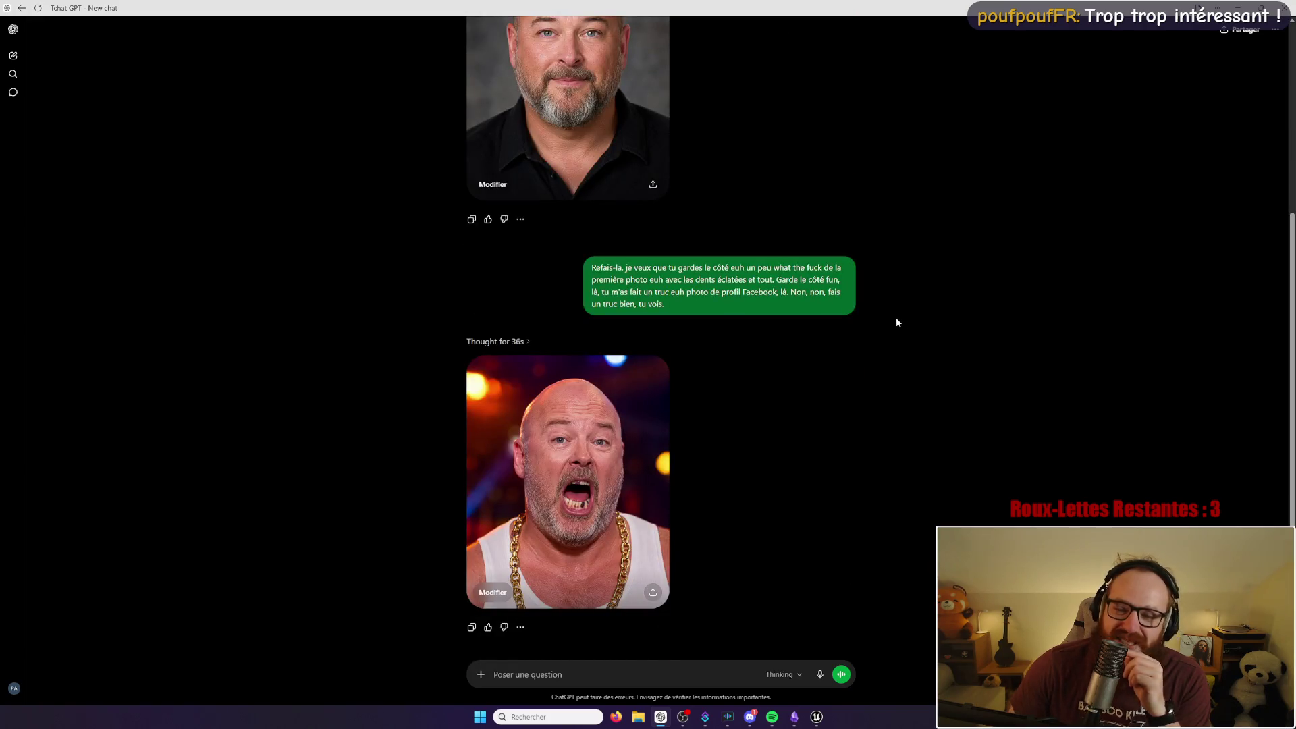
{"action": "left_click", "coordinate": [1237, 5]}
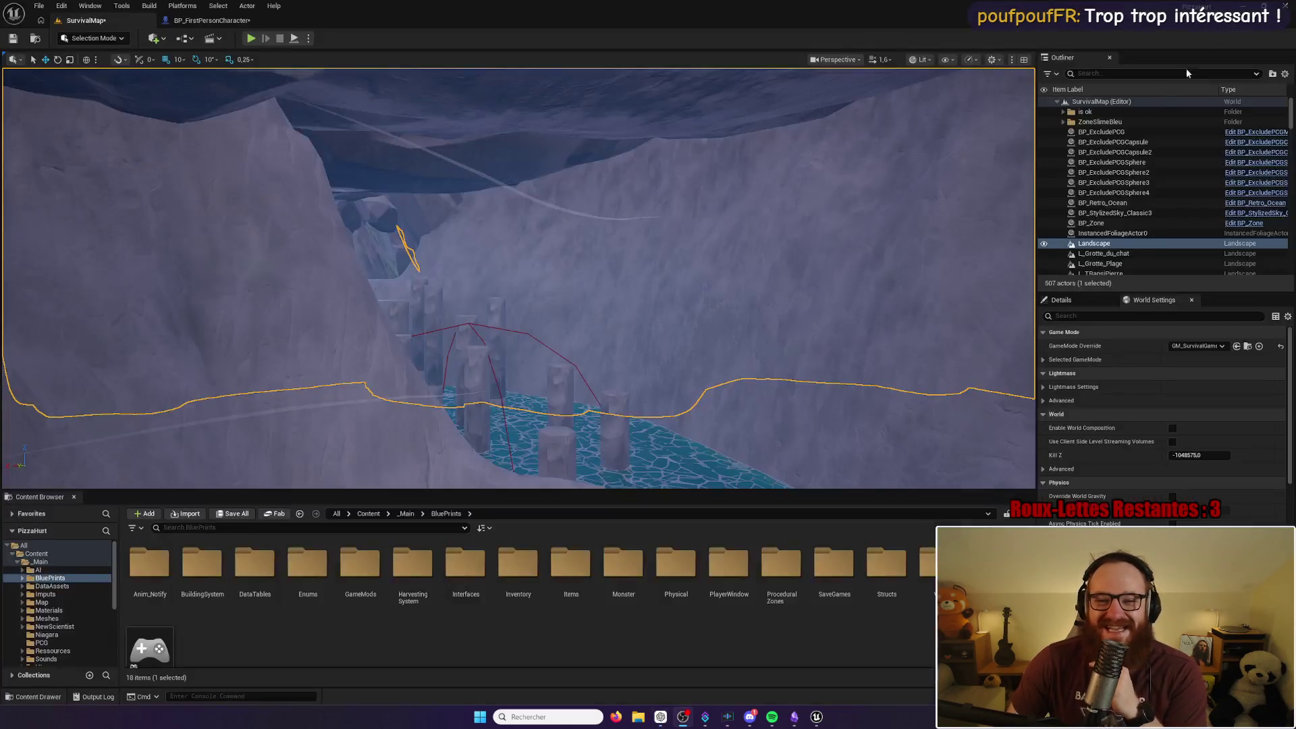
Step: Select a landscape piece, fly the camera out of the cave, and look across the grassy meadow
{"action": "left_click", "coordinate": [755, 317]}
{"action": "mouse_move", "coordinate": [755, 316]}
{"action": "left_mouse_down"}
{"action": "mouse_move", "coordinate": [861, 434]}
{"action": "mouse_move", "coordinate": [763, 319]}
{"action": "left_mouse_up"}
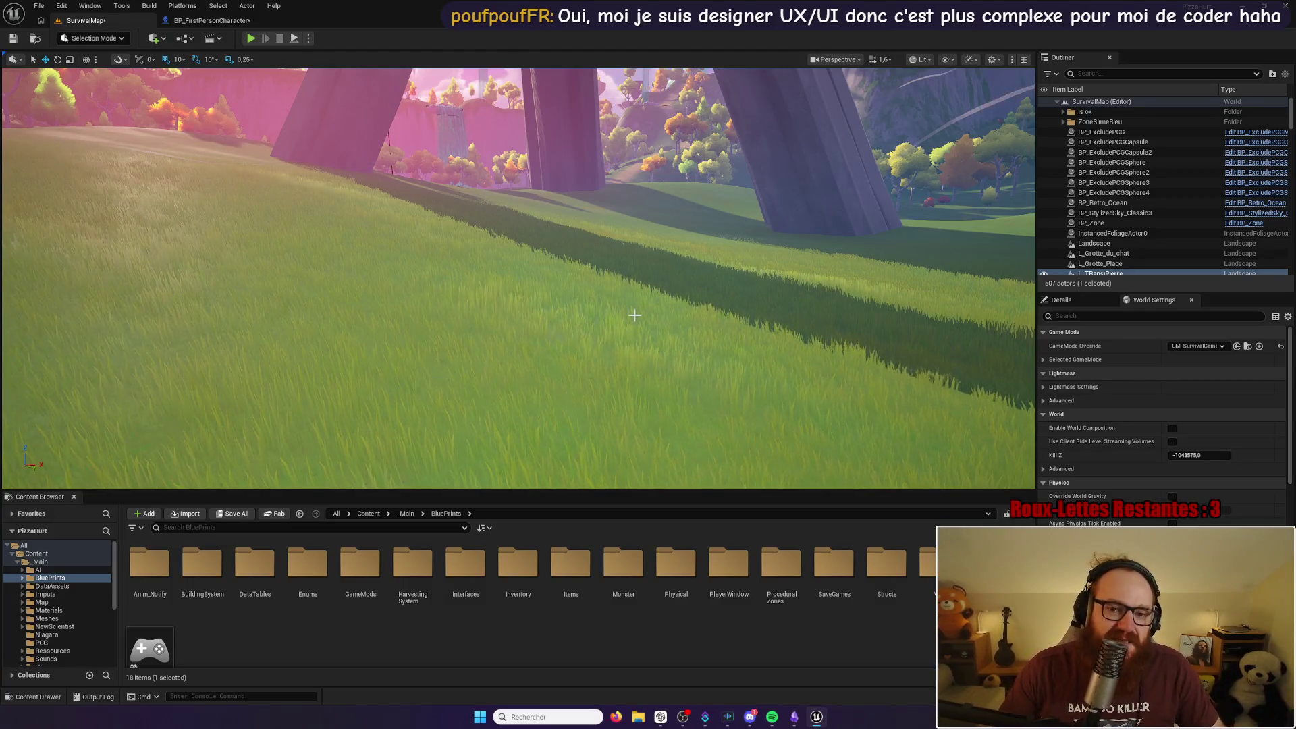
{"action": "left_click_drag", "start_coordinate": [634, 316], "coordinate": [553, 304]}
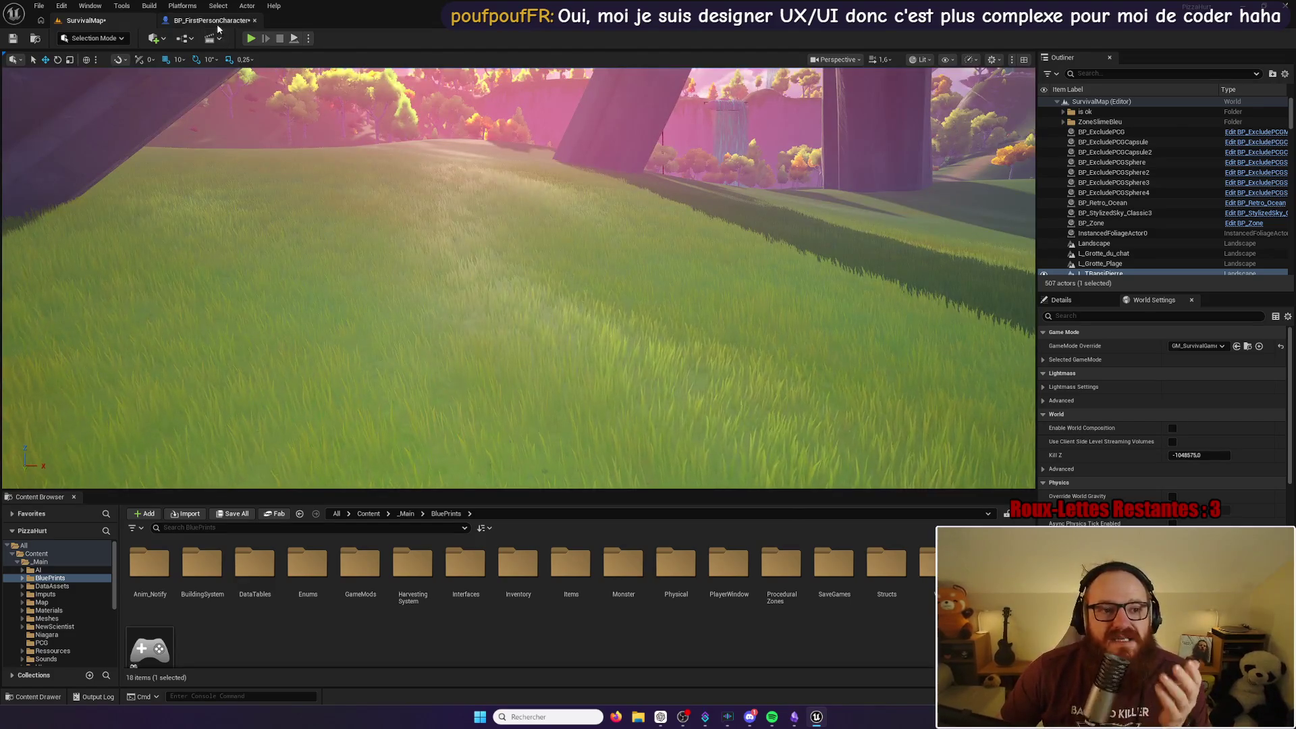
Step: Pan through BP_FirstPersonCharacter's event graph to the UI / System groups, then bring ChatGPT back
{"action": "left_click", "coordinate": [218, 20]}
{"action": "scroll", "coordinate": [561, 239], "scroll_direction": "up", "scroll_amount": 3}
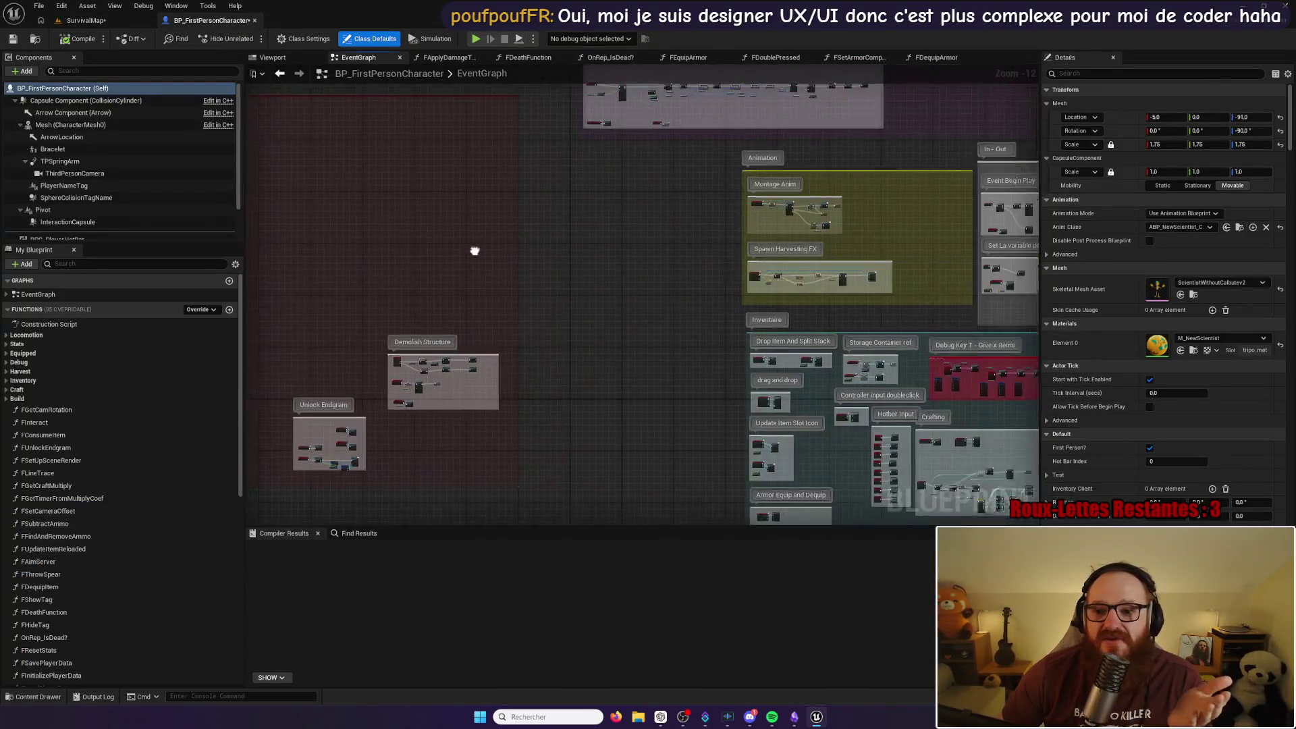
{"action": "mouse_move", "coordinate": [538, 224]}
{"action": "left_mouse_down"}
{"action": "mouse_move", "coordinate": [581, 194]}
{"action": "mouse_move", "coordinate": [425, 355]}
{"action": "mouse_move", "coordinate": [429, 382]}
{"action": "mouse_move", "coordinate": [686, 385]}
{"action": "mouse_move", "coordinate": [656, 318]}
{"action": "mouse_move", "coordinate": [578, 215]}
{"action": "left_mouse_up"}
{"action": "mouse_move", "coordinate": [800, 406]}
{"action": "left_mouse_down"}
{"action": "mouse_move", "coordinate": [760, 347]}
{"action": "mouse_move", "coordinate": [565, 394]}
{"action": "left_mouse_up"}
{"action": "mouse_move", "coordinate": [703, 267]}
{"action": "left_mouse_down"}
{"action": "mouse_move", "coordinate": [479, 318]}
{"action": "mouse_move", "coordinate": [736, 337]}
{"action": "mouse_move", "coordinate": [656, 263]}
{"action": "mouse_move", "coordinate": [828, 246]}
{"action": "mouse_move", "coordinate": [835, 224]}
{"action": "mouse_move", "coordinate": [714, 330]}
{"action": "mouse_move", "coordinate": [700, 313]}
{"action": "mouse_move", "coordinate": [682, 333]}
{"action": "mouse_move", "coordinate": [677, 299]}
{"action": "left_mouse_up"}
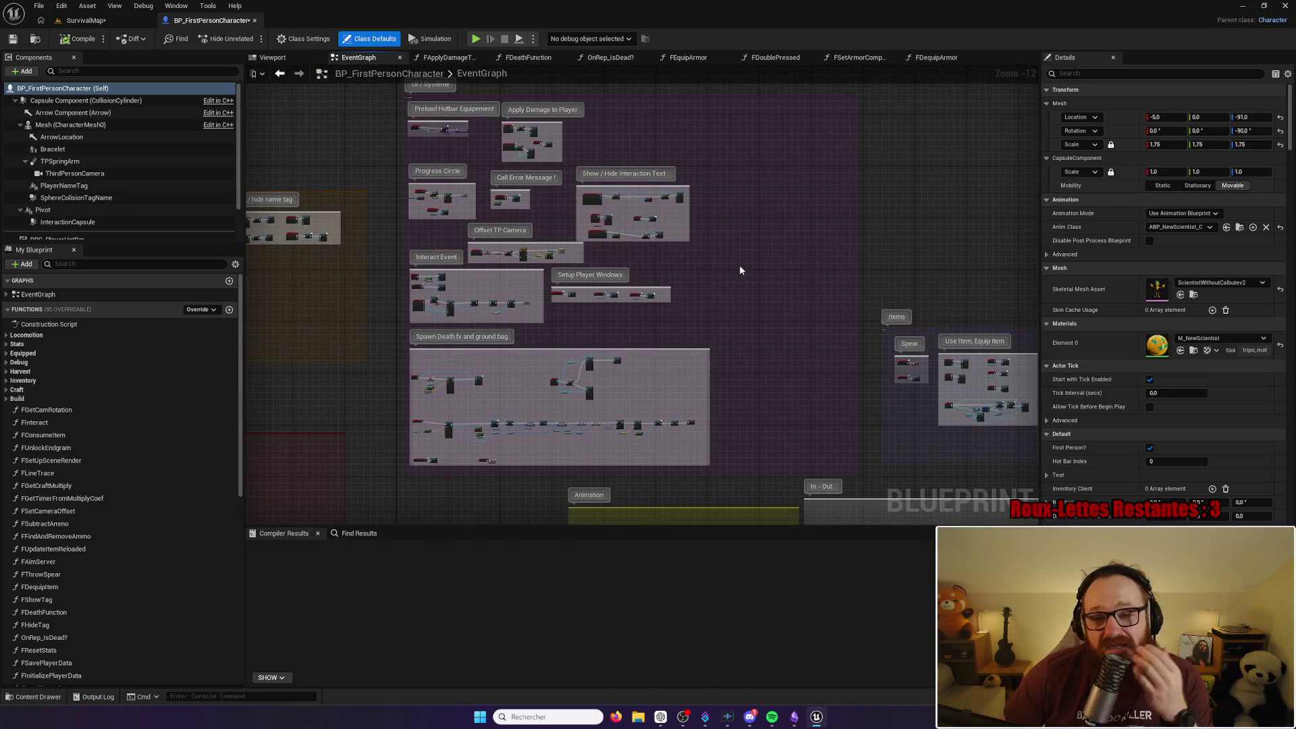
{"action": "left_click_drag", "start_coordinate": [799, 345], "coordinate": [790, 384]}
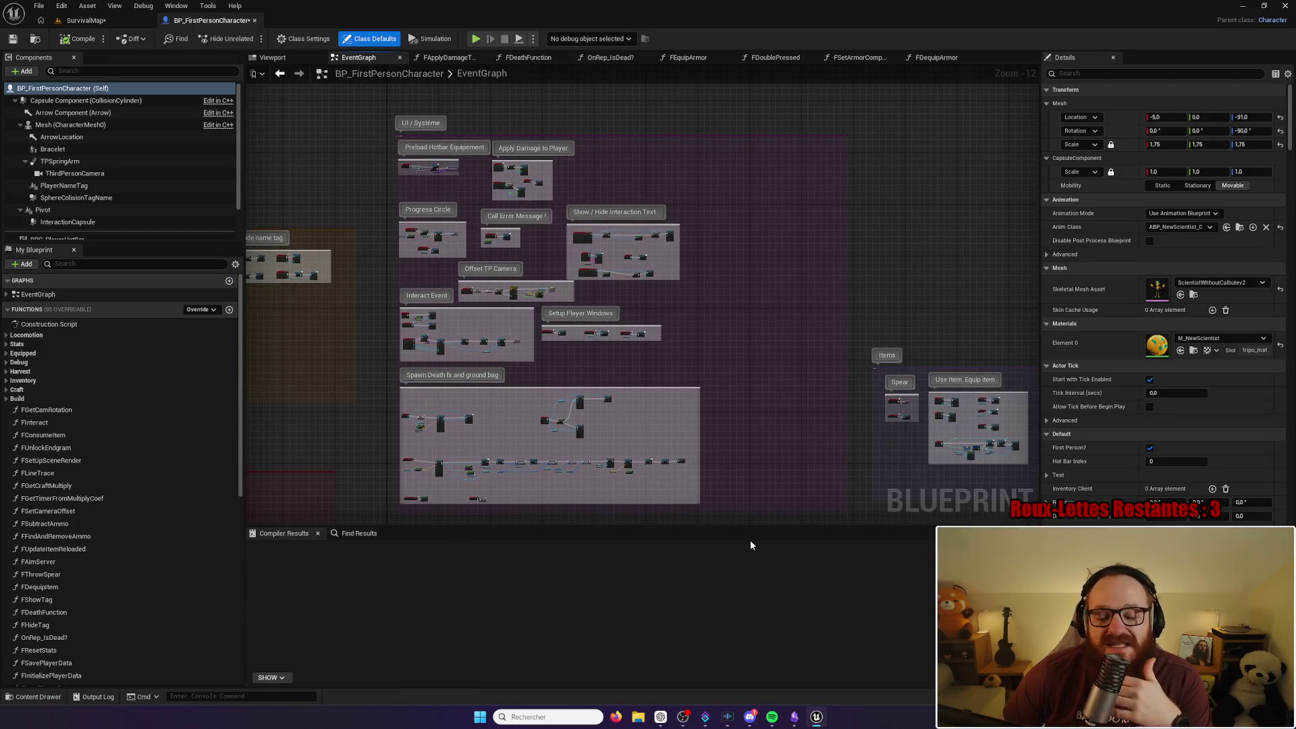
{"action": "left_click", "coordinate": [661, 720]}
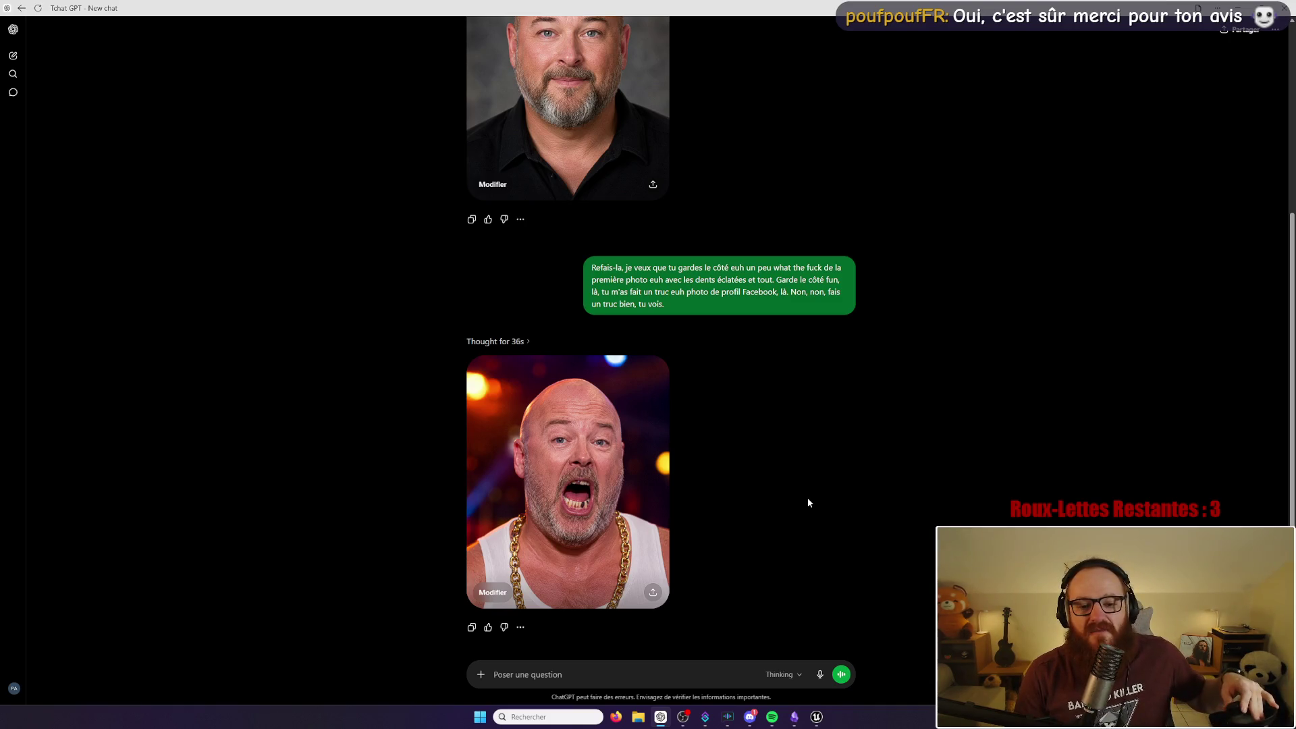
Step: Scroll over both generated portraits, then minimise ChatGPT to reveal the Unreal character blueprint
{"action": "scroll", "coordinate": [881, 364], "scroll_direction": "up", "scroll_amount": 4}
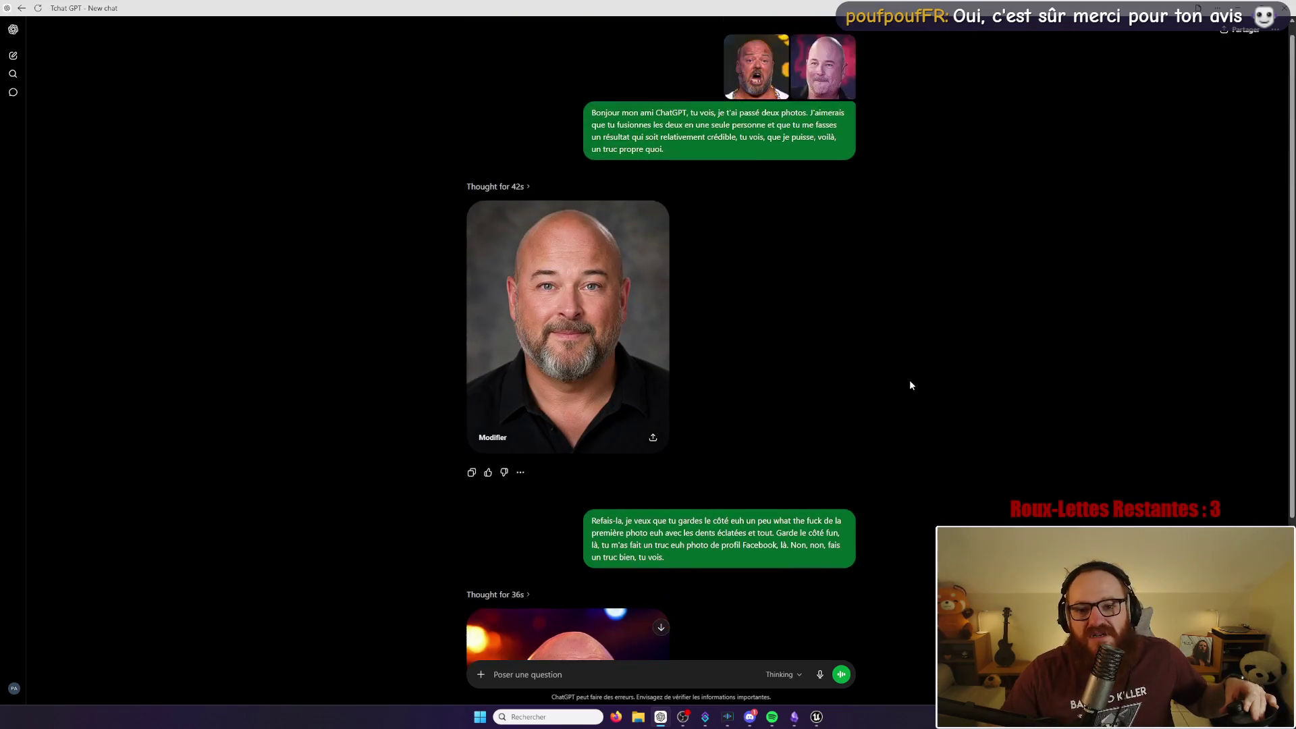
{"action": "scroll", "coordinate": [911, 372], "scroll_direction": "down", "scroll_amount": 4}
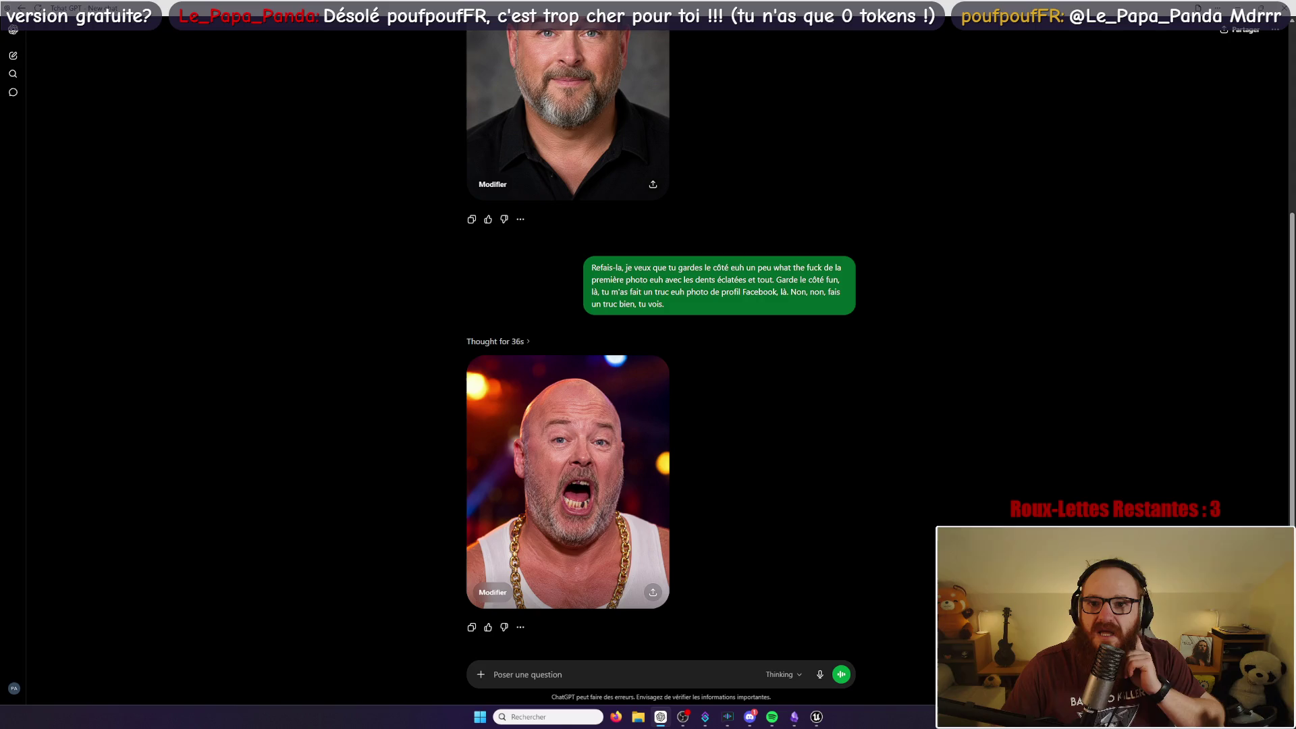
{"action": "key", "text": "super+Down"}
{"action": "key", "text": "super+Down"}
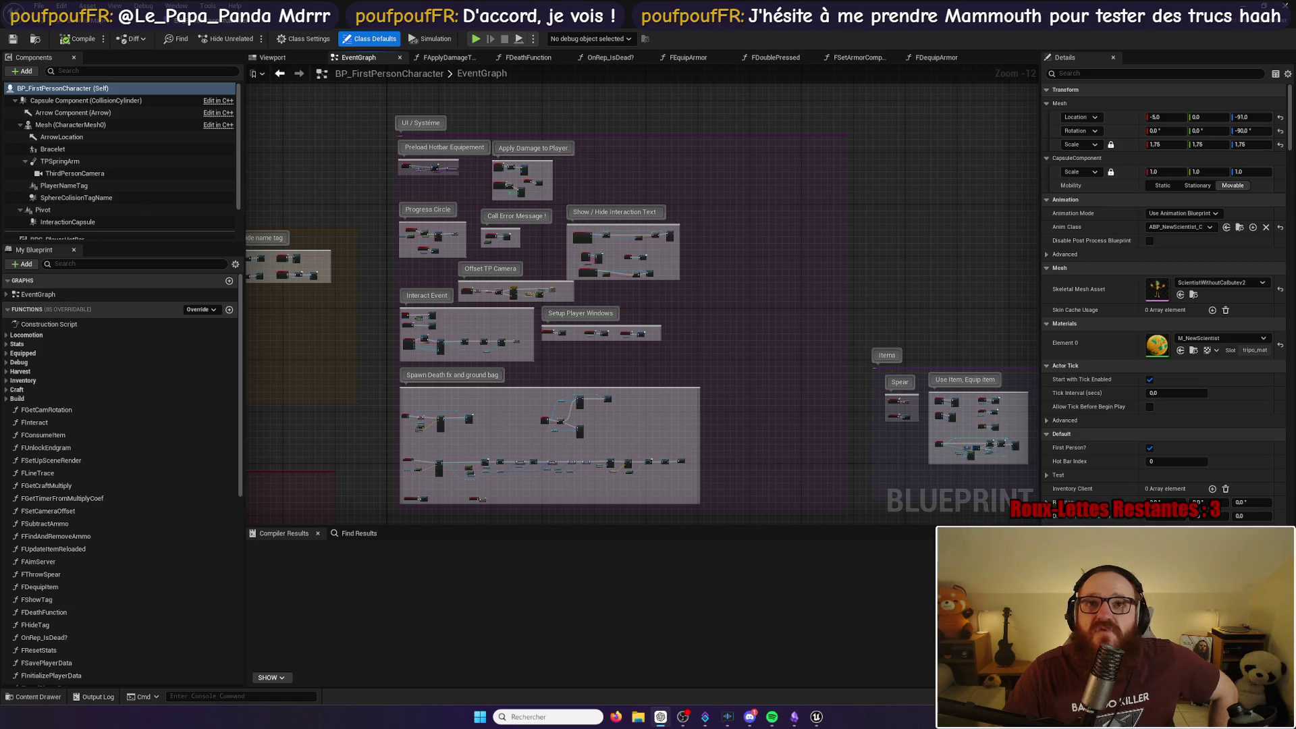
Step: Switch back to the ChatGPT window and maximise it over Unreal
{"action": "key", "text": "alt+Tab"}
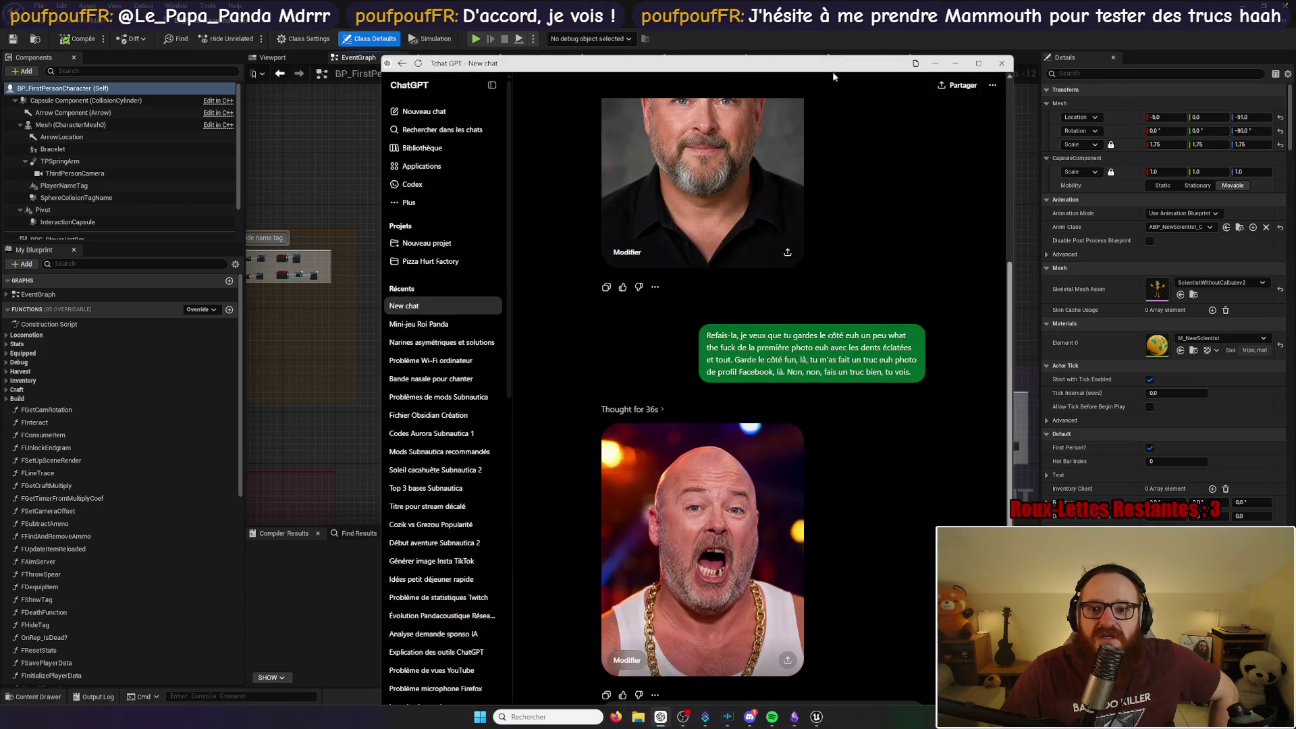
{"action": "double_click", "coordinate": [836, 66]}
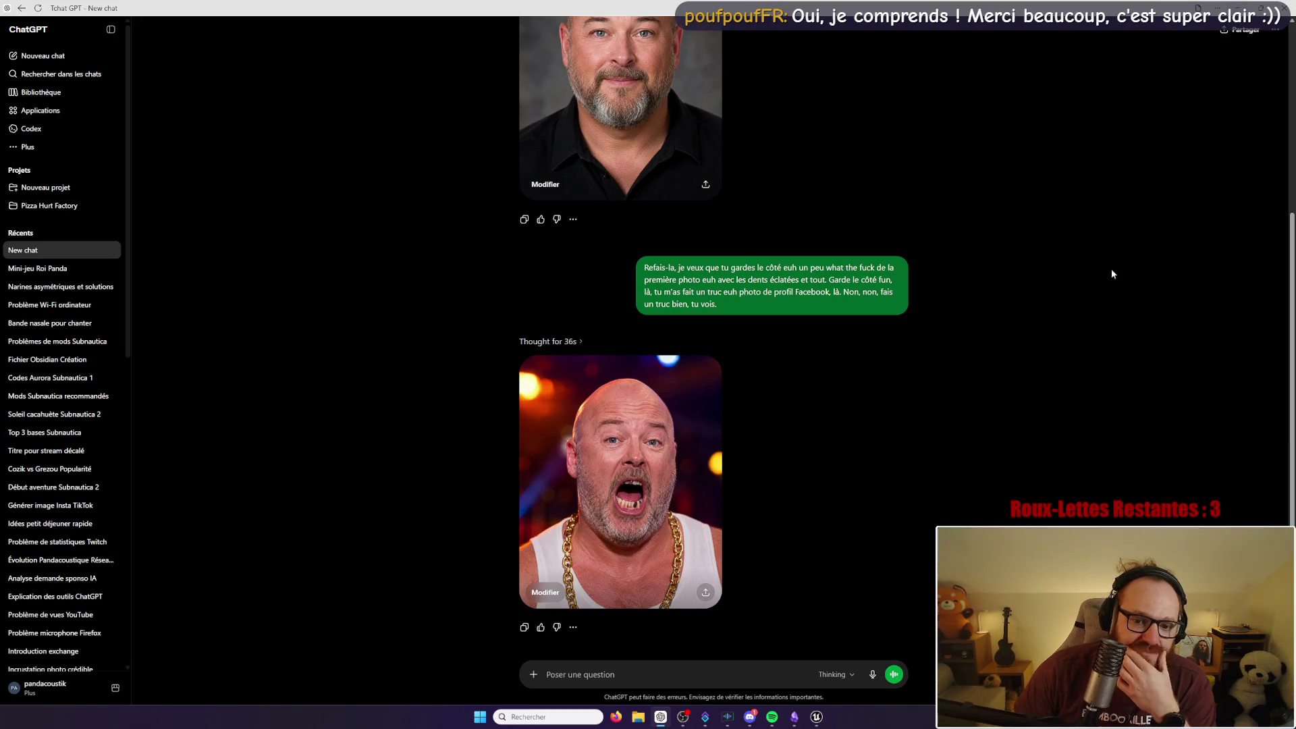
Step: Scroll to the shouting bald man portrait and open it in the full image viewer
{"action": "scroll", "coordinate": [993, 382], "scroll_direction": "up", "scroll_amount": 4}
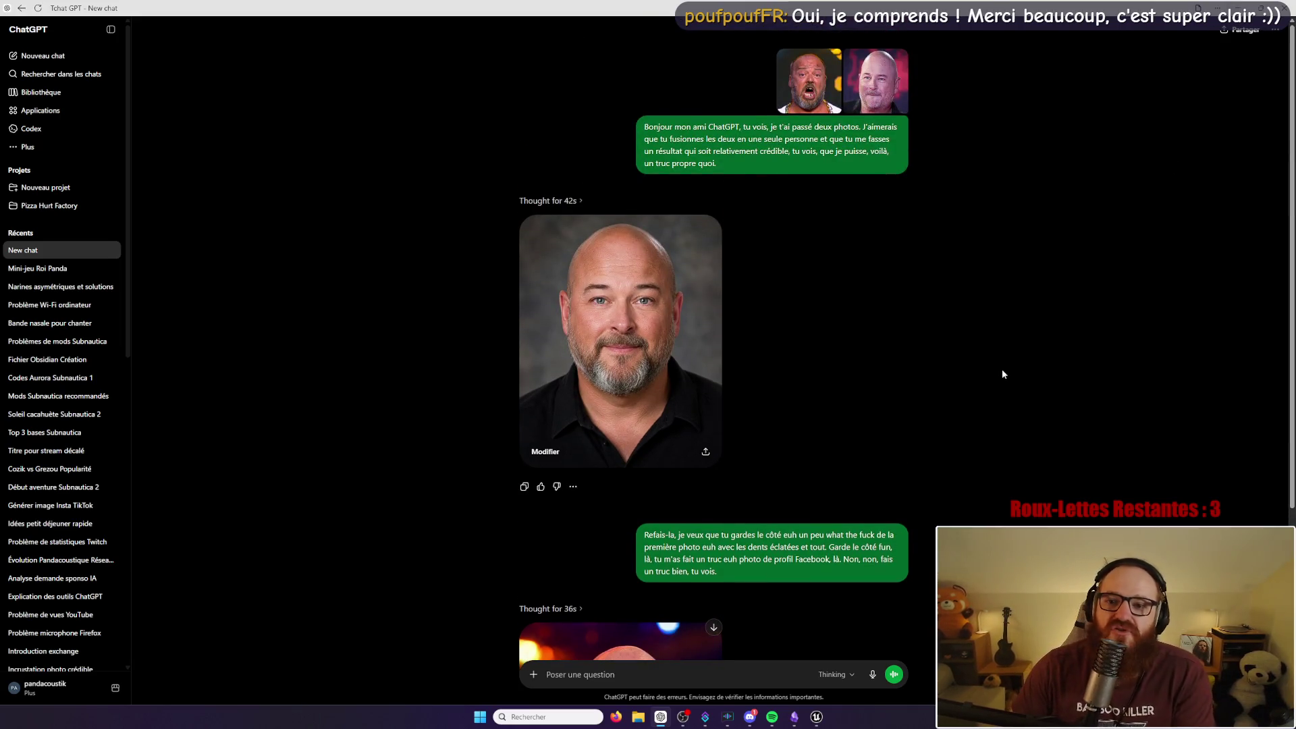
{"action": "scroll", "coordinate": [888, 367], "scroll_direction": "down", "scroll_amount": 3}
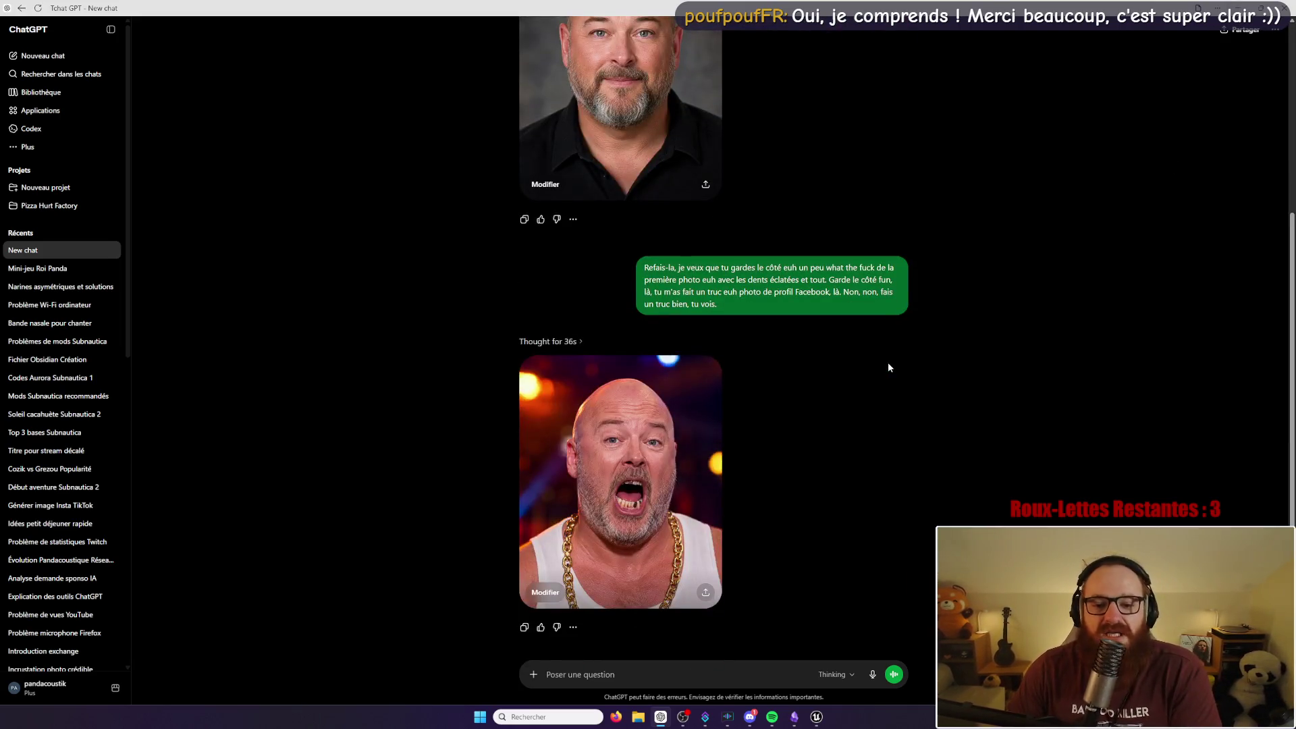
{"action": "left_click", "coordinate": [630, 473]}
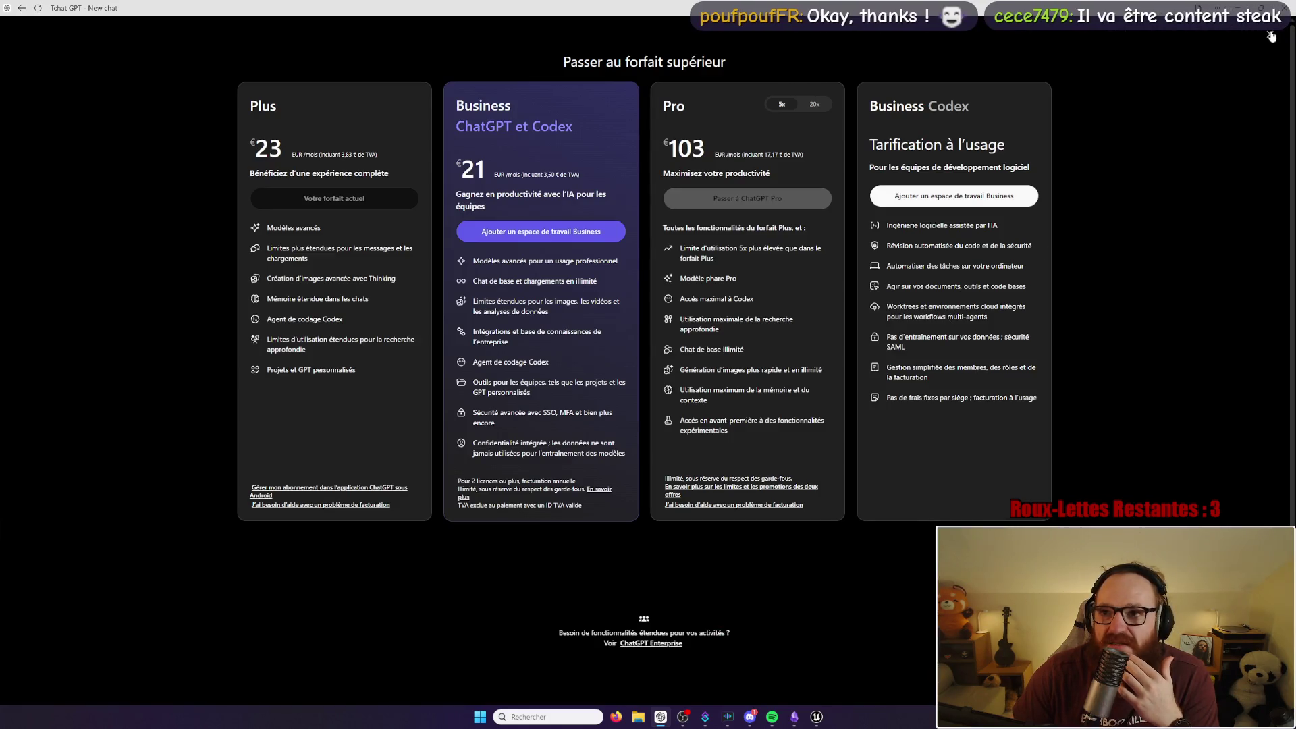
Step: Dismiss the upgrade offers and compare the smiling portrait against the shouting image in the viewer
{"action": "left_click", "coordinate": [1269, 35]}
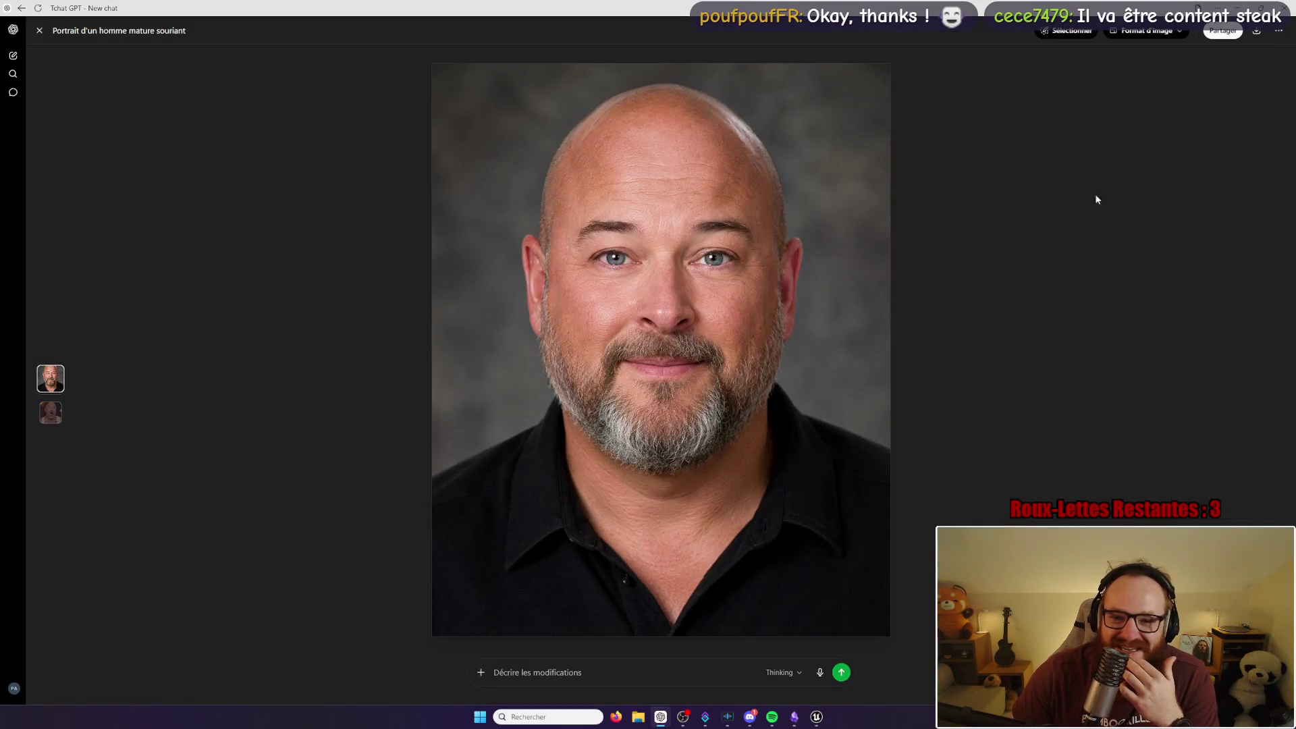
{"action": "key", "text": "Down"}
{"action": "key", "text": "Up"}
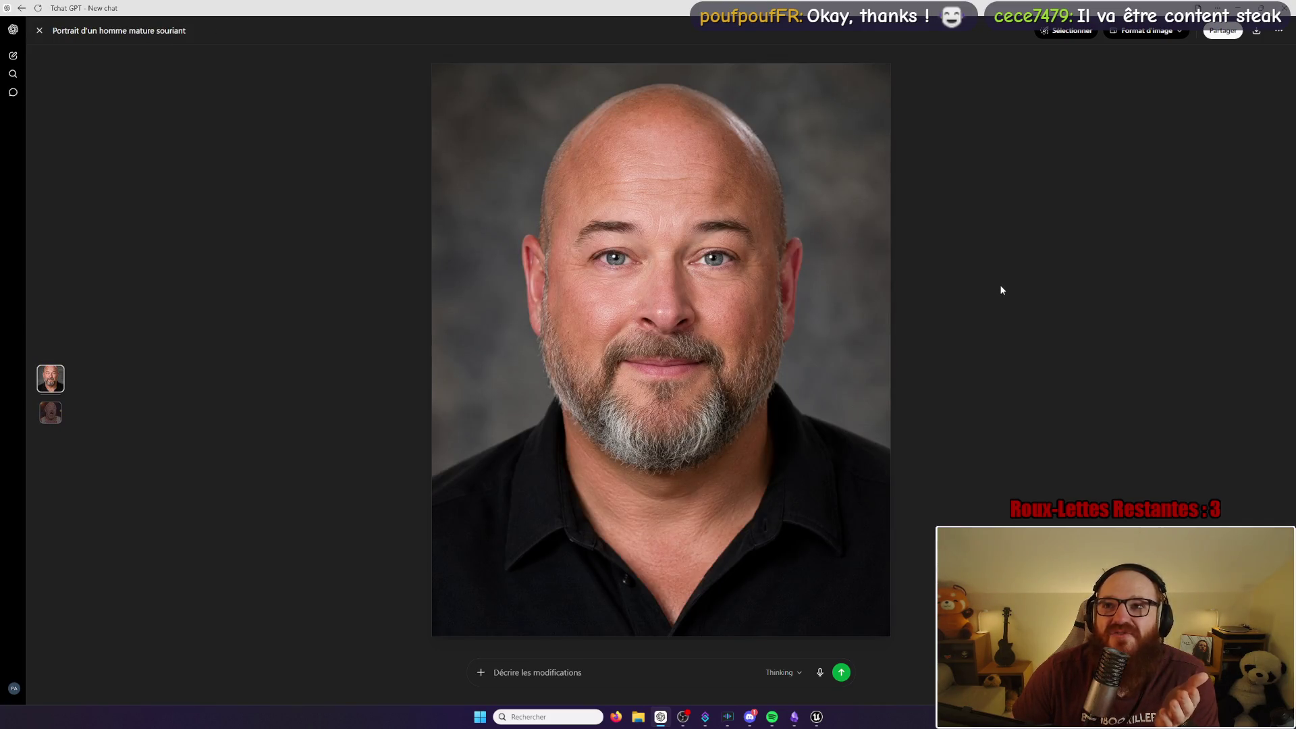
{"action": "key", "text": "Down"}
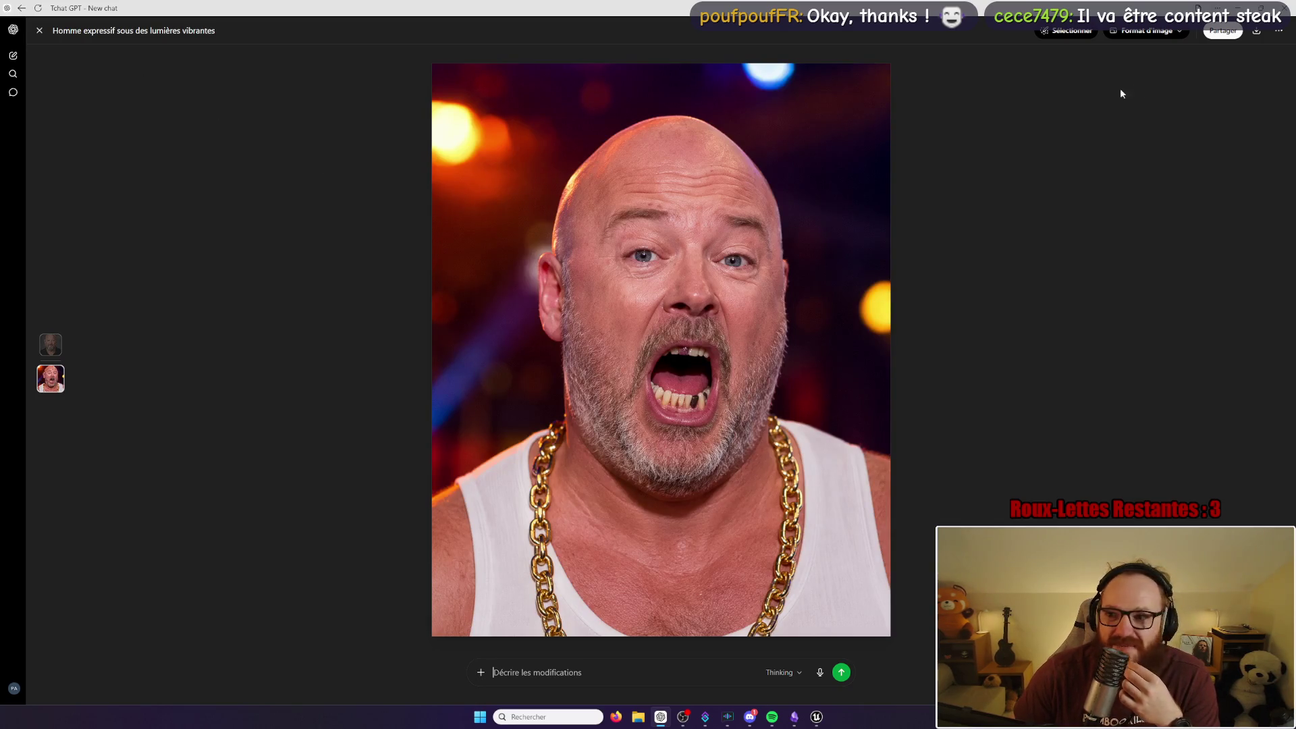
{"action": "left_click", "coordinate": [39, 31]}
Step: Enlarge the uploaded photo for comparison, then download the latest shouting gold-chain portrait as PNG
{"action": "scroll", "coordinate": [827, 293], "scroll_direction": "up", "scroll_amount": 5}
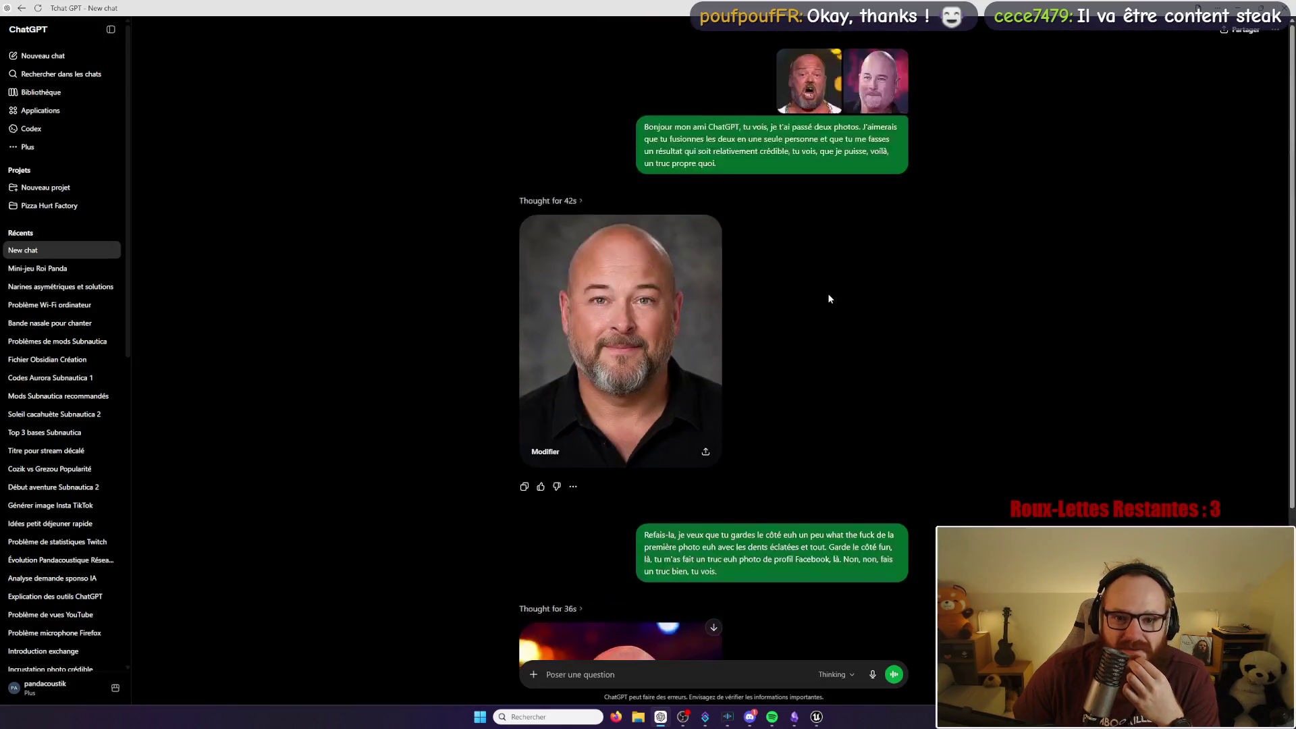
{"action": "left_click", "coordinate": [798, 93]}
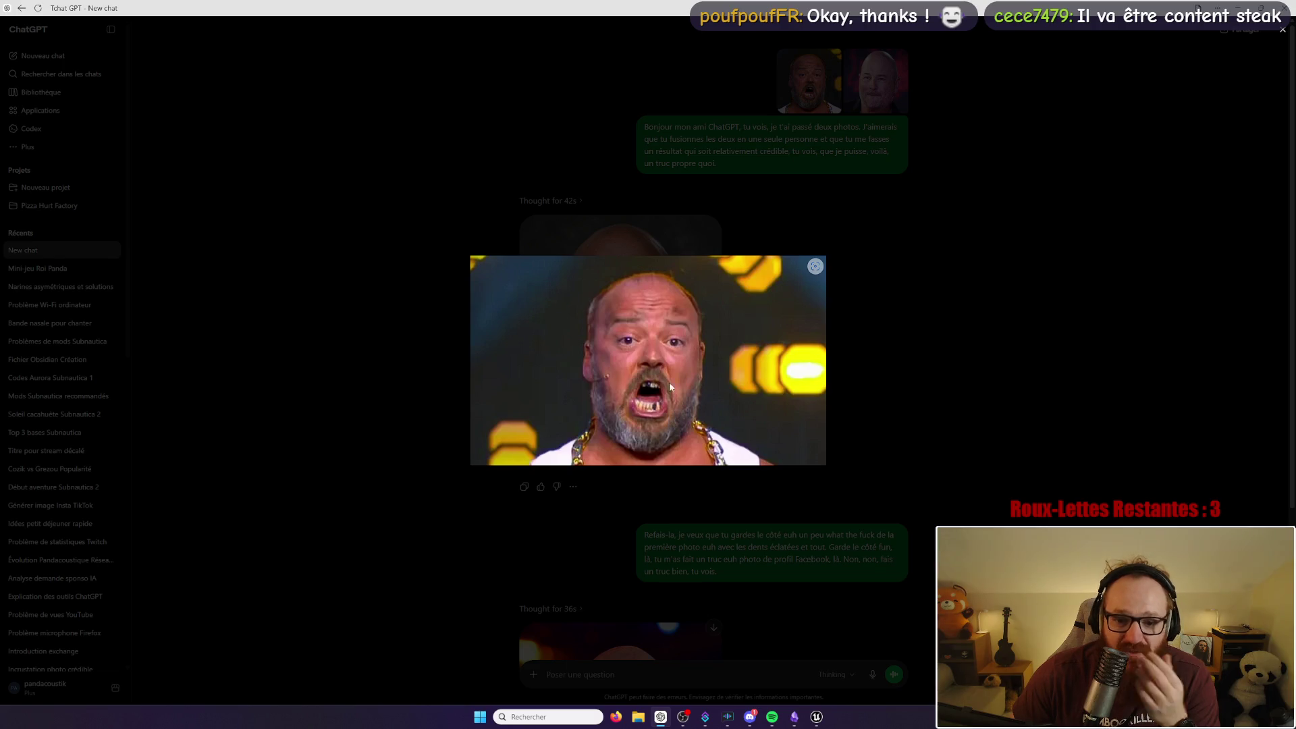
{"action": "left_click", "coordinate": [1054, 243]}
{"action": "scroll", "coordinate": [957, 350], "scroll_direction": "down", "scroll_amount": 4}
{"action": "left_click", "coordinate": [655, 472]}
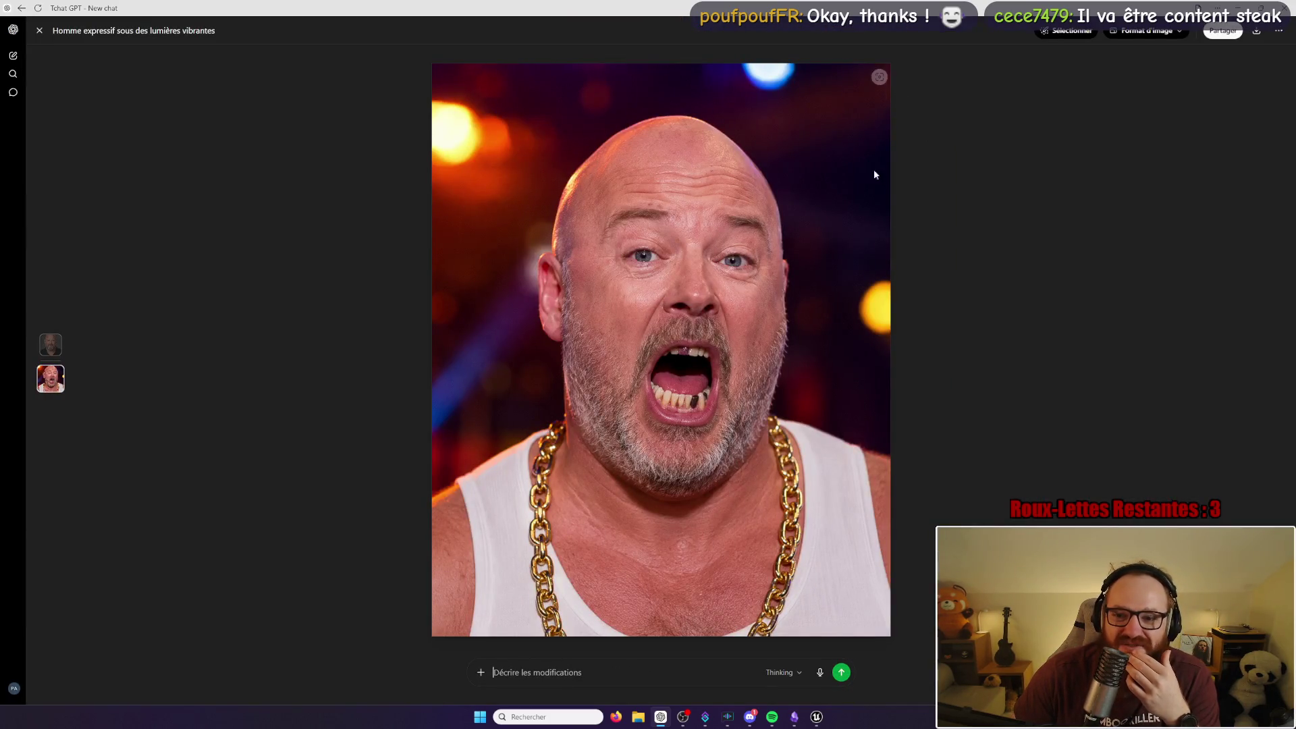
{"action": "left_click", "coordinate": [1256, 30]}
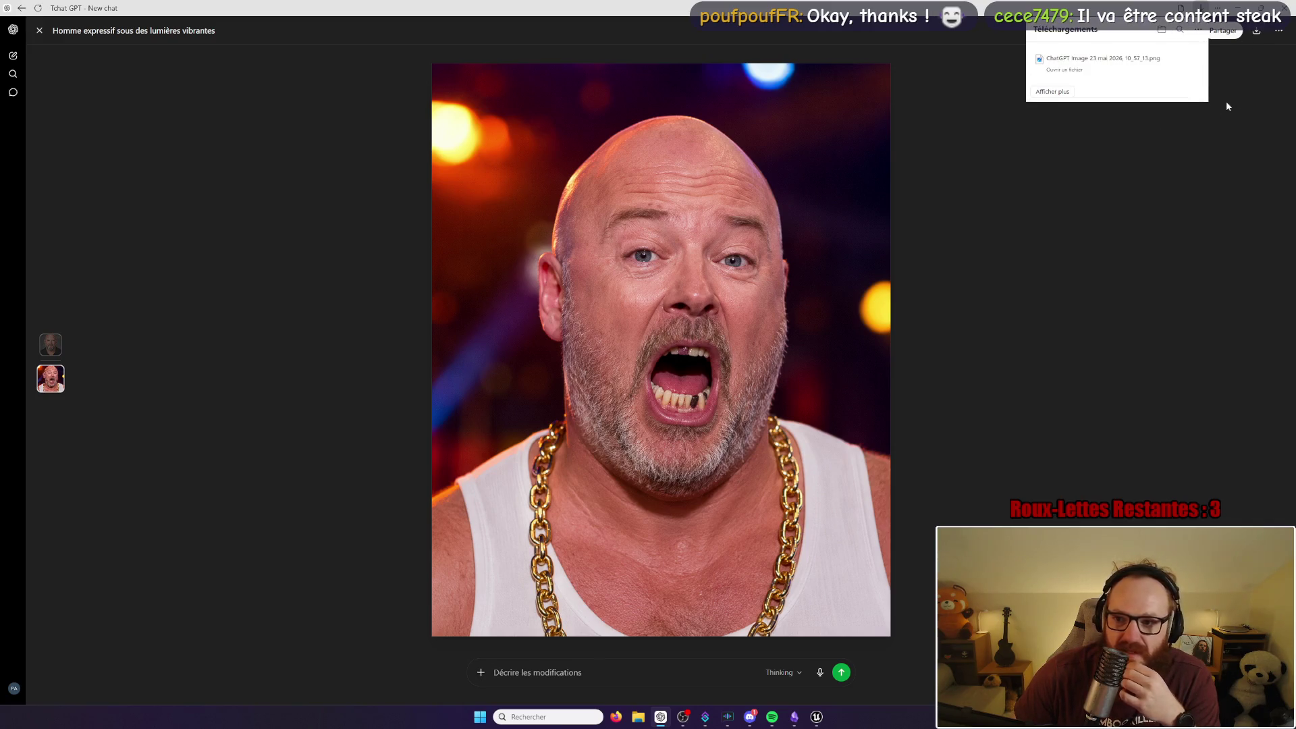
{"action": "left_click", "coordinate": [1220, 111]}
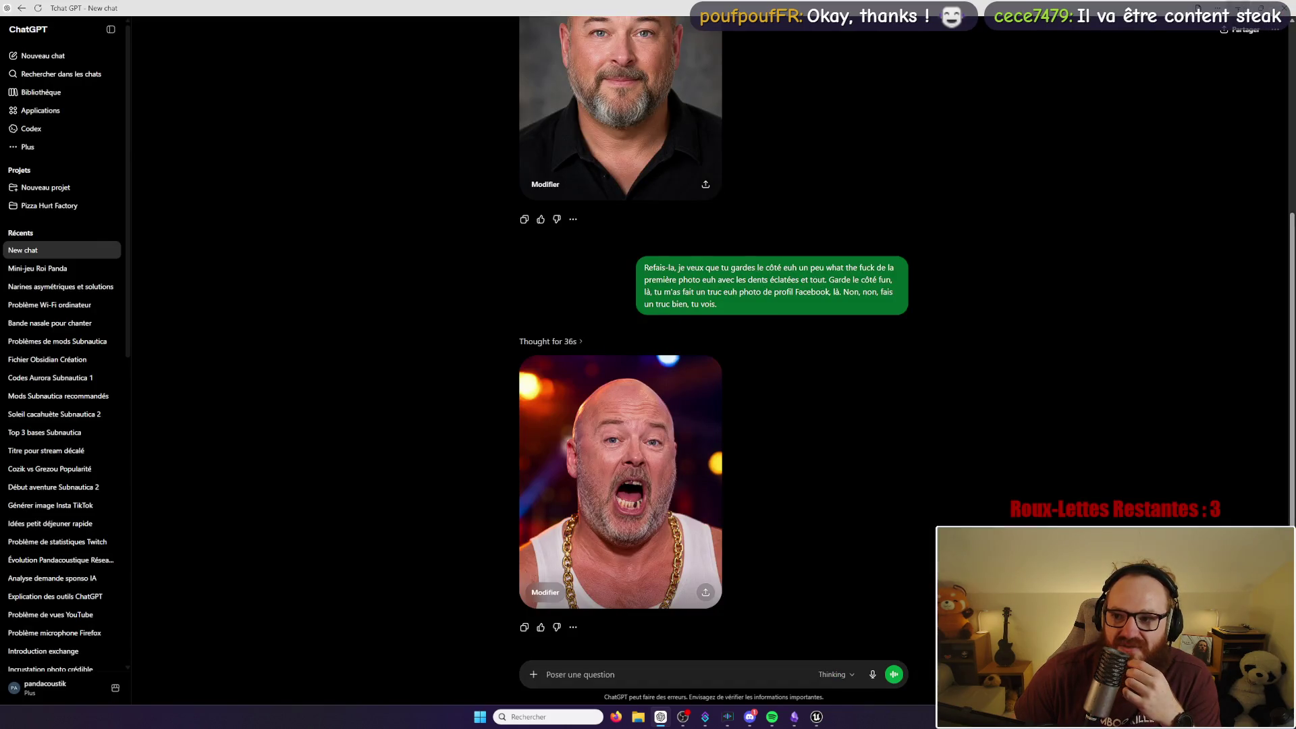
Step: Switch from ChatGPT to the Unreal blueprint editor, then minimise Streamer.bot and bring ChatGPT back
{"action": "left_click", "coordinate": [1241, 8]}
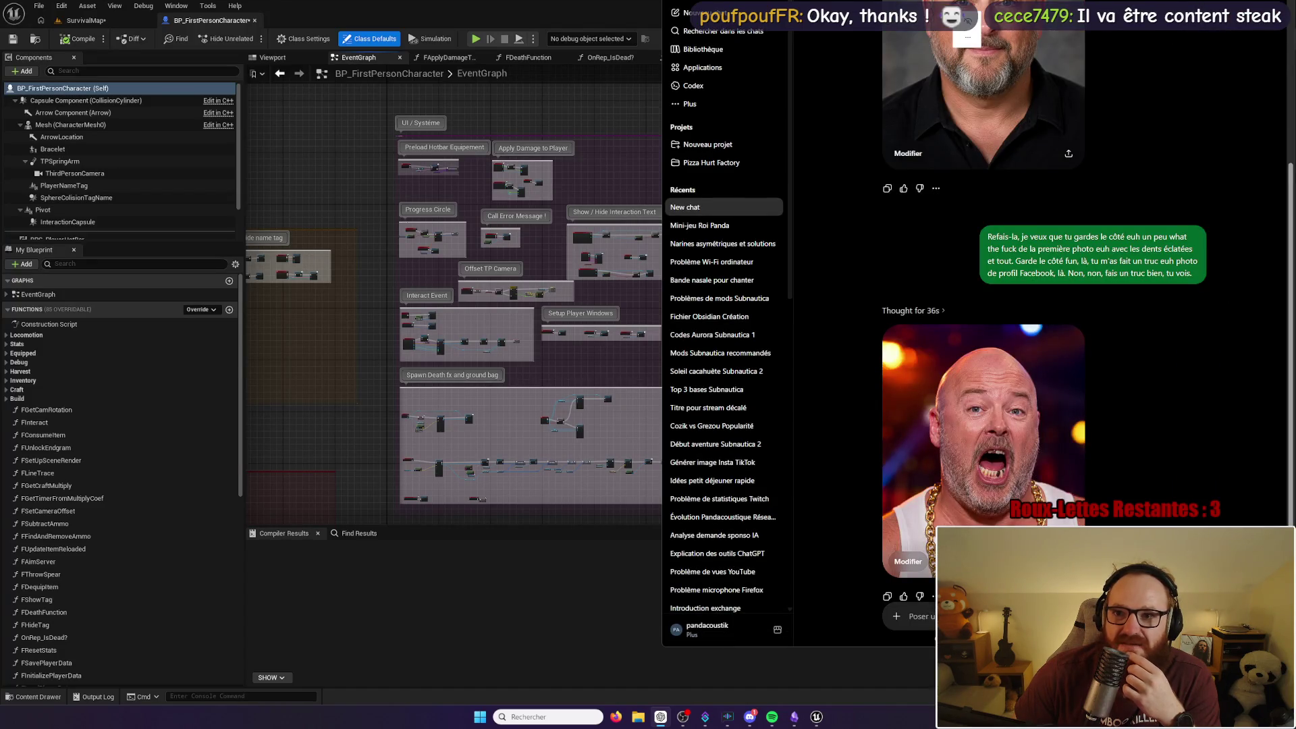
{"action": "key", "text": "super+Up"}
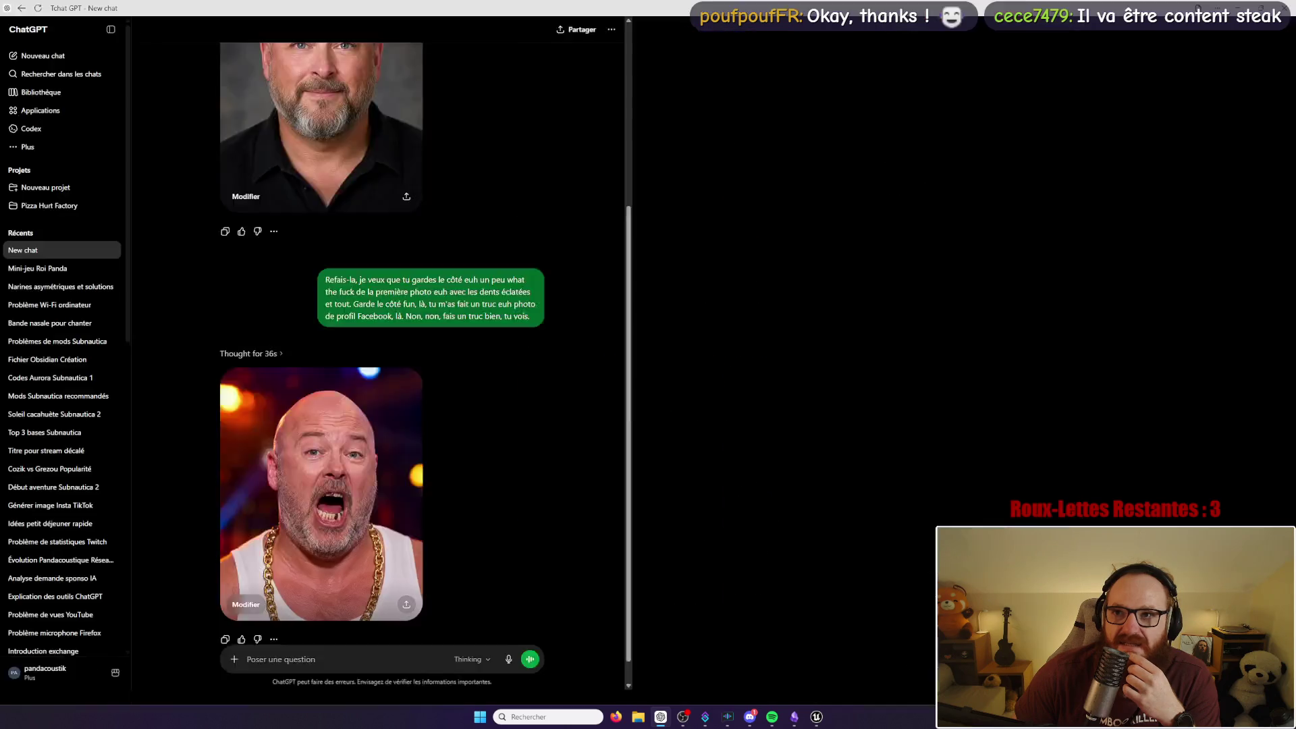
{"action": "key", "text": "alt+Tab"}
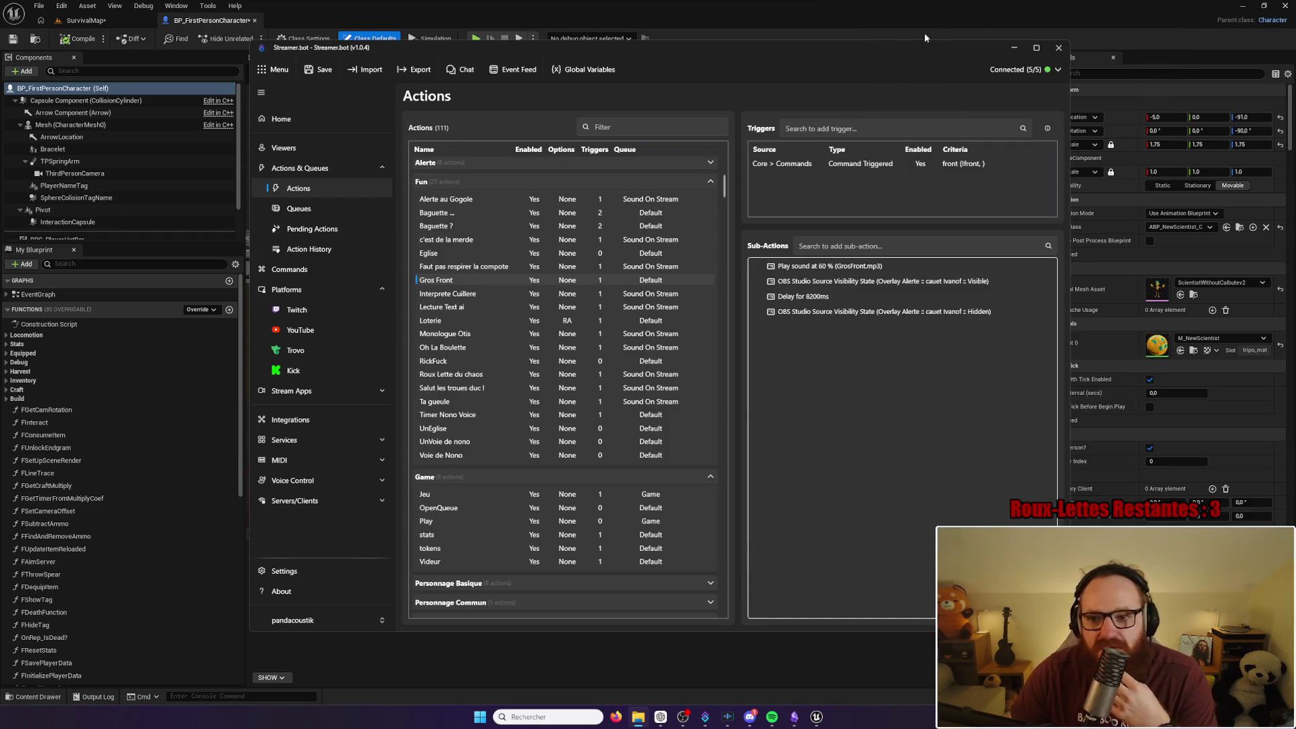
{"action": "left_click", "coordinate": [1022, 47]}
{"action": "left_click", "coordinate": [660, 716]}
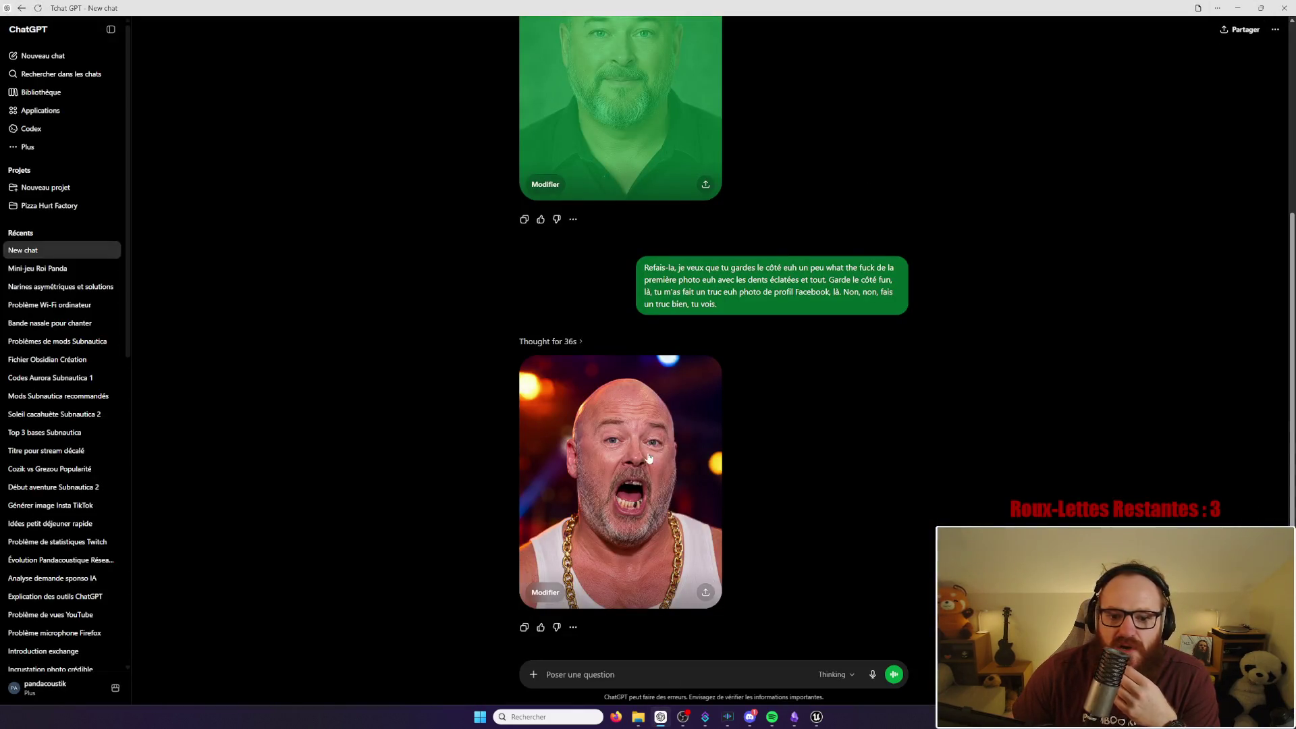
Step: Download the shouting-man portrait through Share > Télécharger, then minimise the browser to show Unreal
{"action": "left_click", "coordinate": [706, 594]}
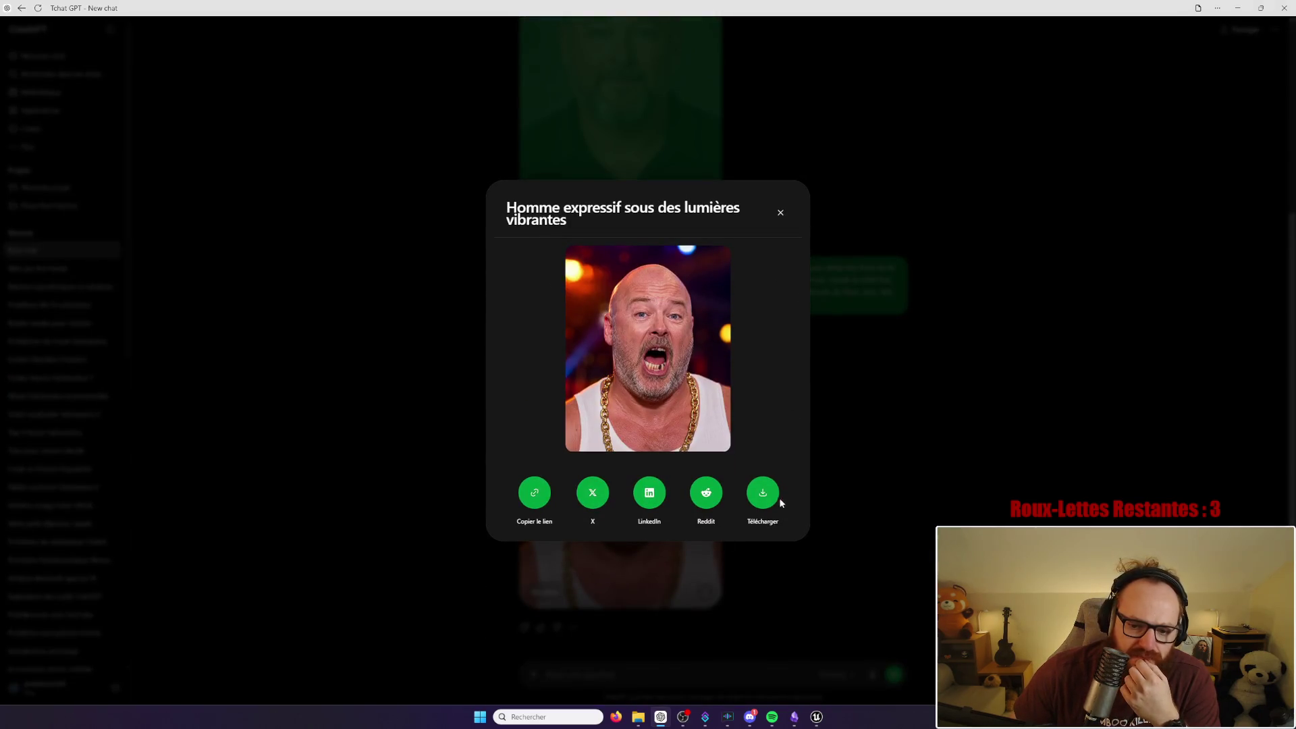
{"action": "left_click", "coordinate": [770, 493]}
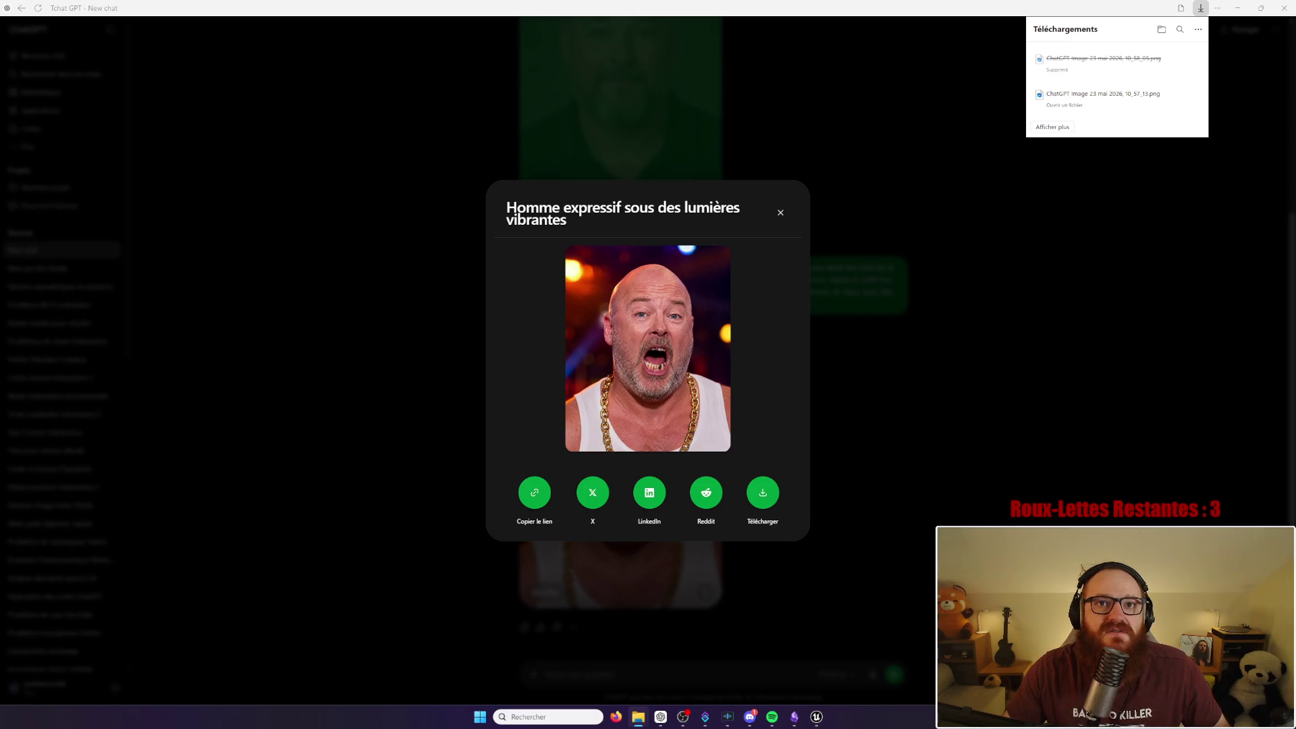
{"action": "key", "text": "alt+Tab"}
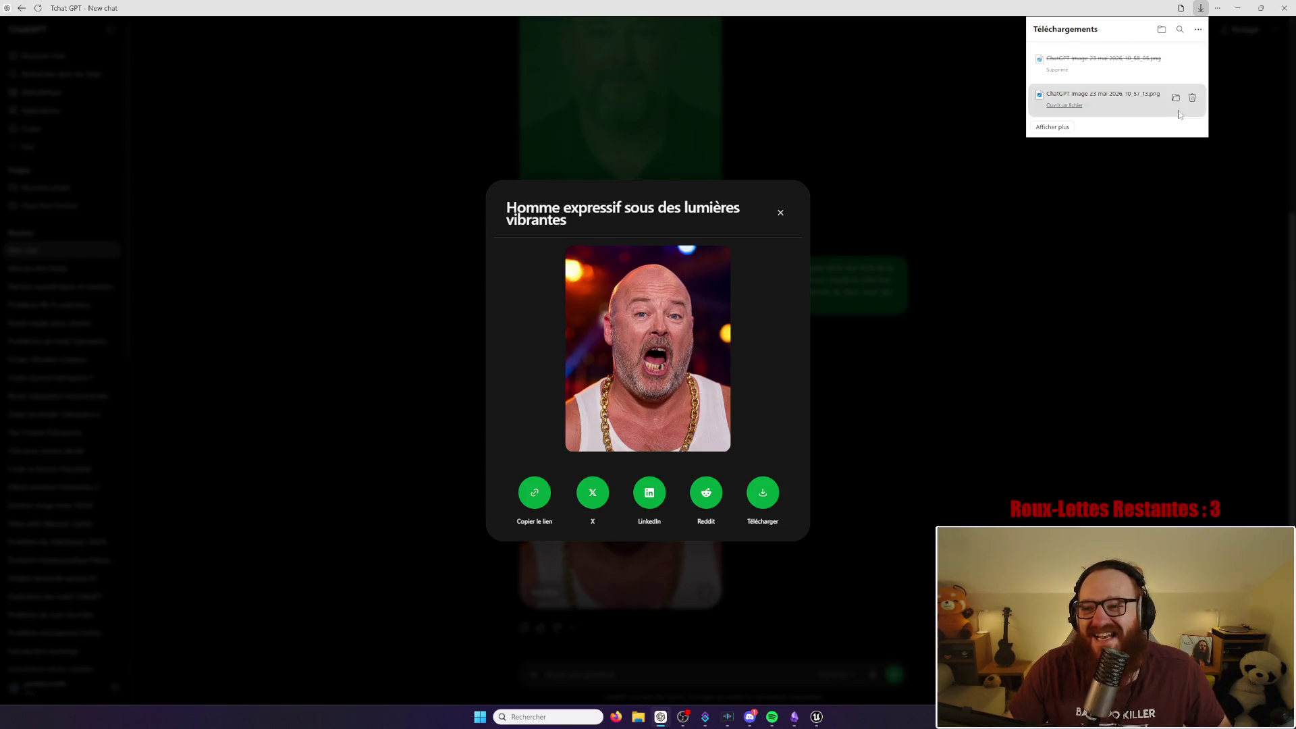
{"action": "left_click", "coordinate": [1247, 70]}
{"action": "left_click", "coordinate": [1237, 9]}
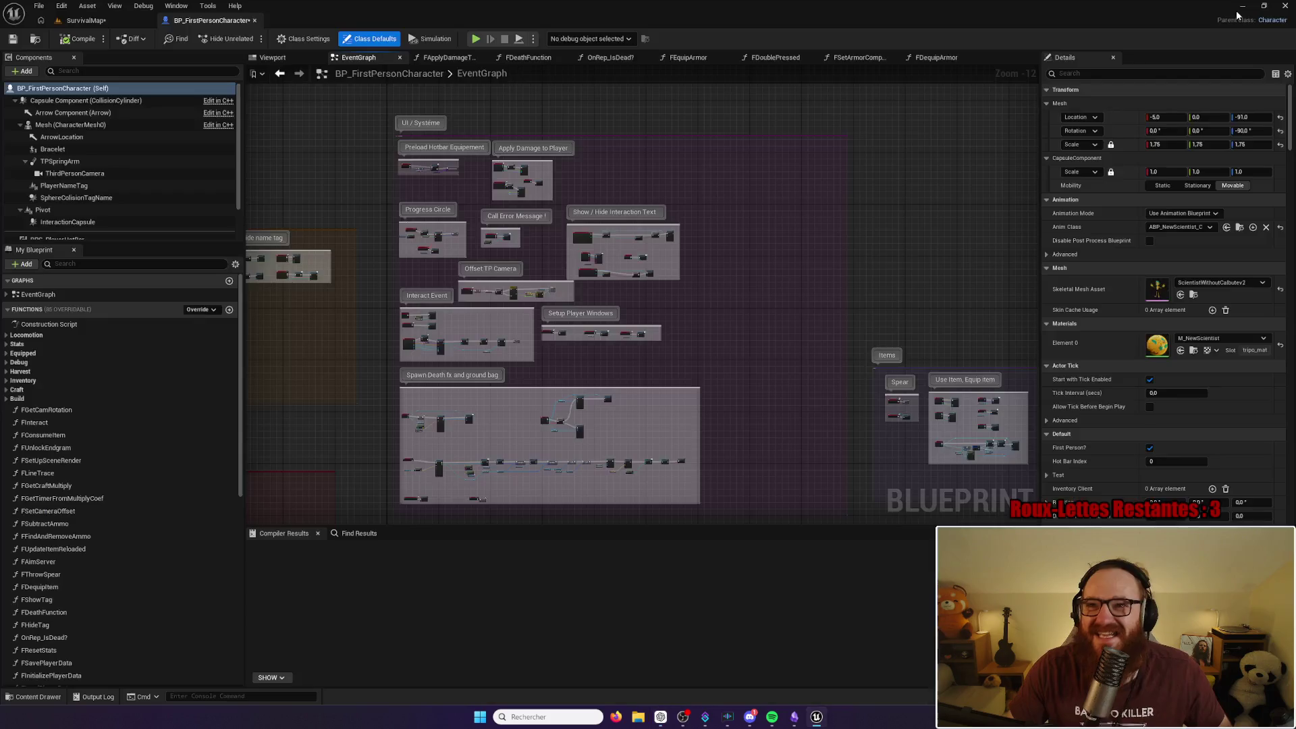
{"action": "left_click", "coordinate": [705, 716]}
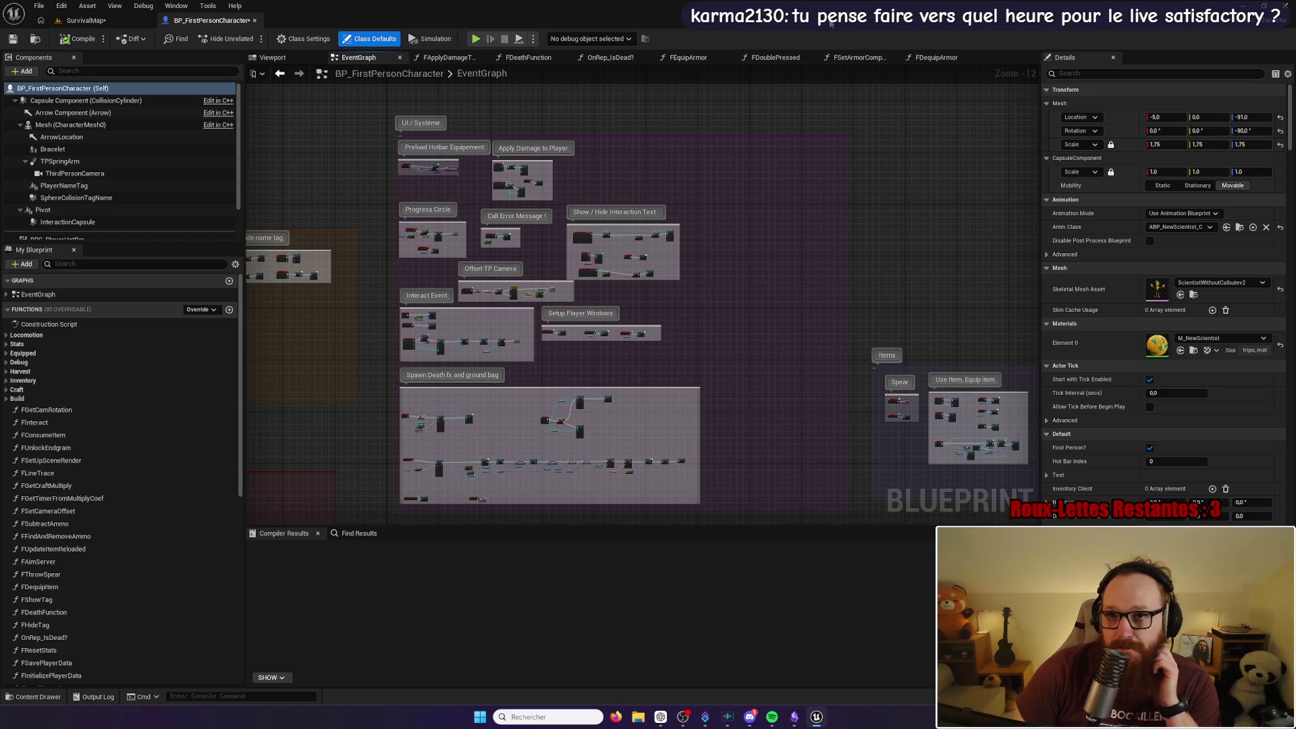
Step: Pan the event graph right to frame the Attack, Demolish Structure and Unlock Endgram comment boxes
{"action": "left_click_drag", "start_coordinate": [697, 166], "coordinate": [729, 147]}
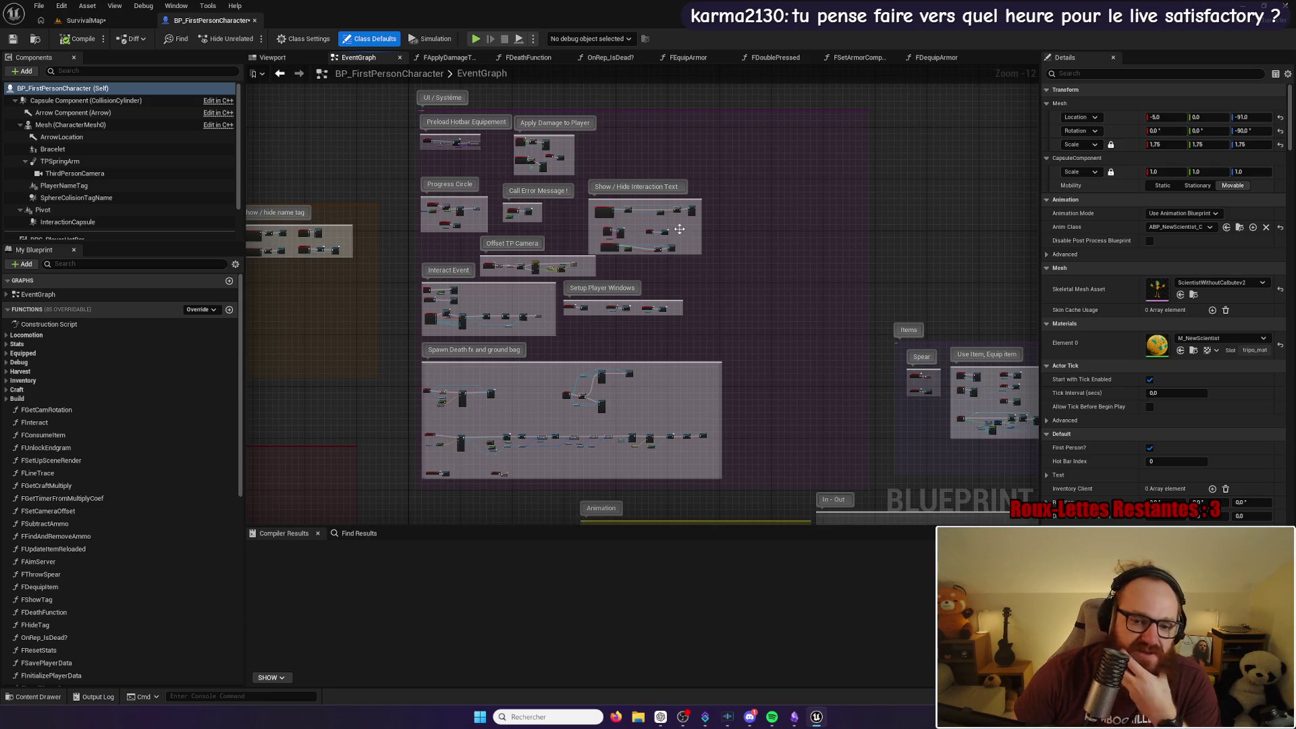
{"action": "left_click_drag", "start_coordinate": [339, 390], "coordinate": [502, 308]}
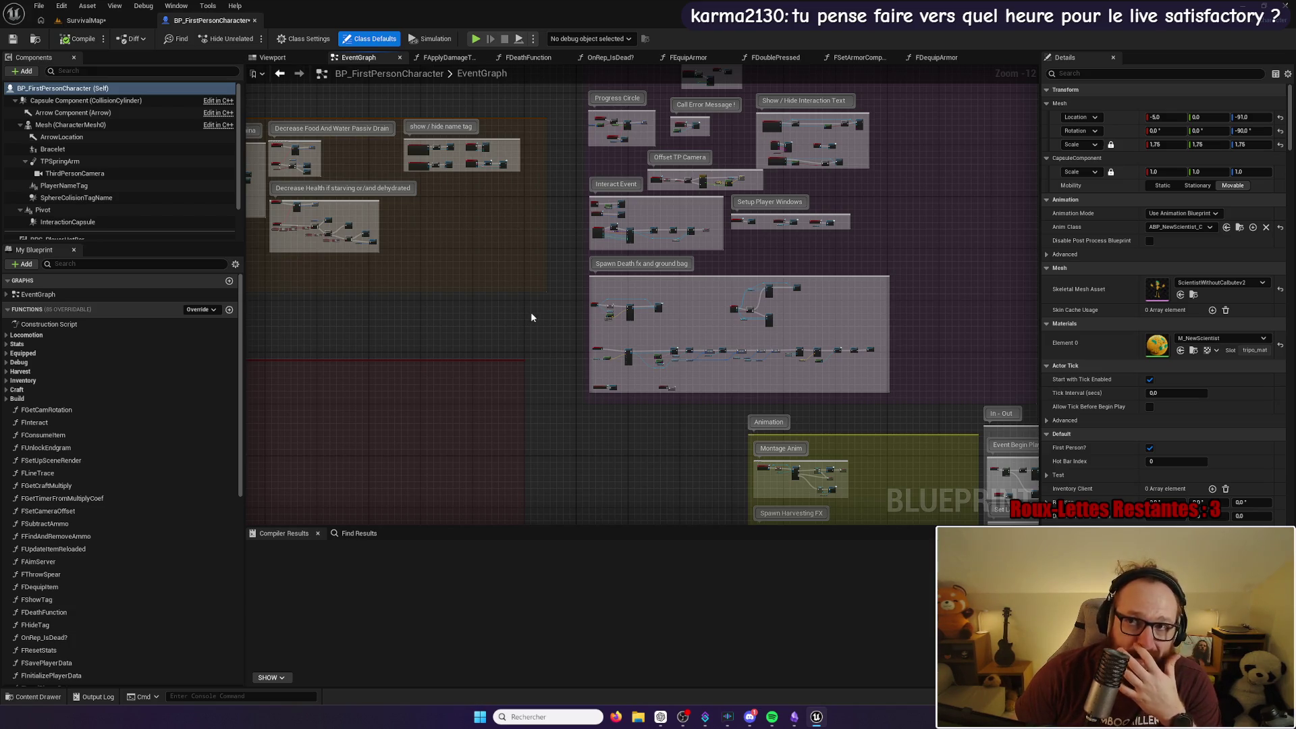
{"action": "mouse_move", "coordinate": [548, 322]}
{"action": "left_mouse_down"}
{"action": "mouse_move", "coordinate": [521, 324]}
{"action": "mouse_move", "coordinate": [900, 238]}
{"action": "mouse_move", "coordinate": [593, 274]}
{"action": "mouse_move", "coordinate": [615, 240]}
{"action": "mouse_move", "coordinate": [521, 275]}
{"action": "mouse_move", "coordinate": [587, 232]}
{"action": "mouse_move", "coordinate": [587, 255]}
{"action": "mouse_move", "coordinate": [973, 165]}
{"action": "mouse_move", "coordinate": [1015, 170]}
{"action": "left_mouse_up"}
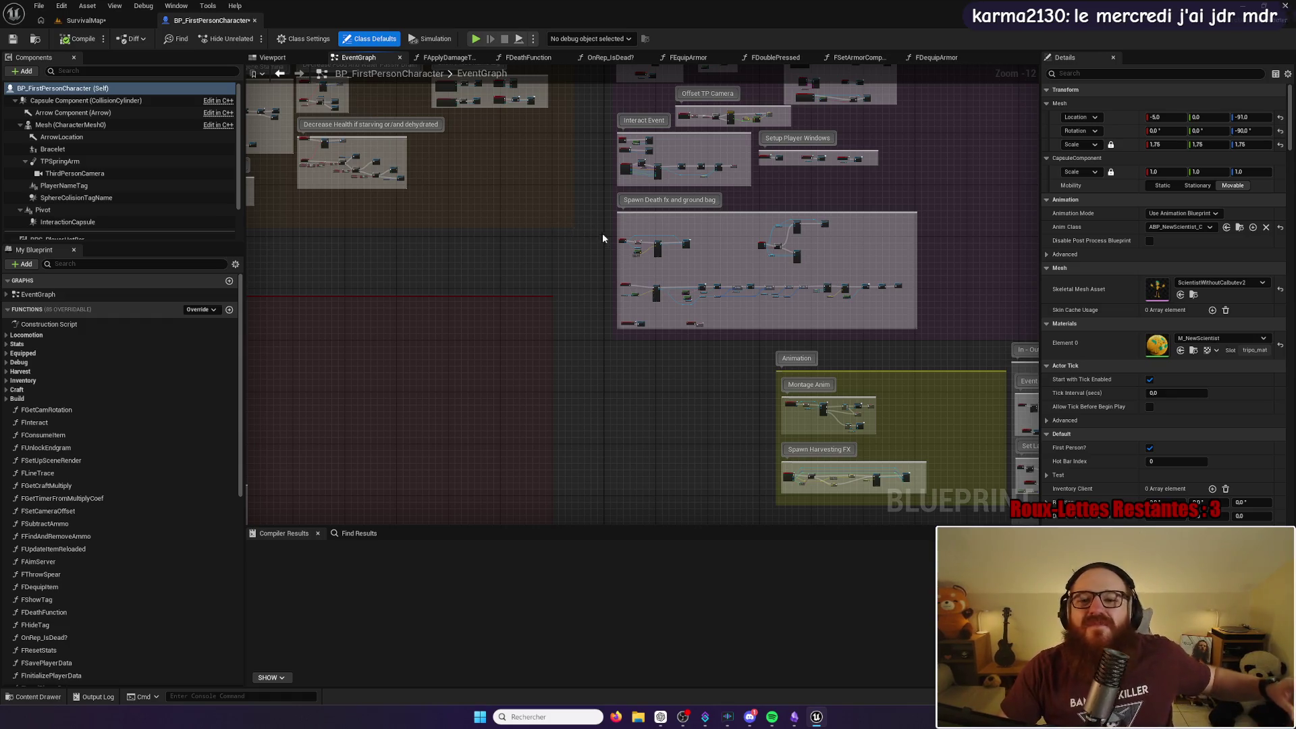
{"action": "mouse_move", "coordinate": [583, 232]}
{"action": "left_mouse_down"}
{"action": "mouse_move", "coordinate": [555, 275]}
{"action": "mouse_move", "coordinate": [607, 338]}
{"action": "mouse_move", "coordinate": [613, 386]}
{"action": "mouse_move", "coordinate": [689, 280]}
{"action": "mouse_move", "coordinate": [699, 312]}
{"action": "mouse_move", "coordinate": [717, 196]}
{"action": "mouse_move", "coordinate": [735, 213]}
{"action": "left_mouse_up"}
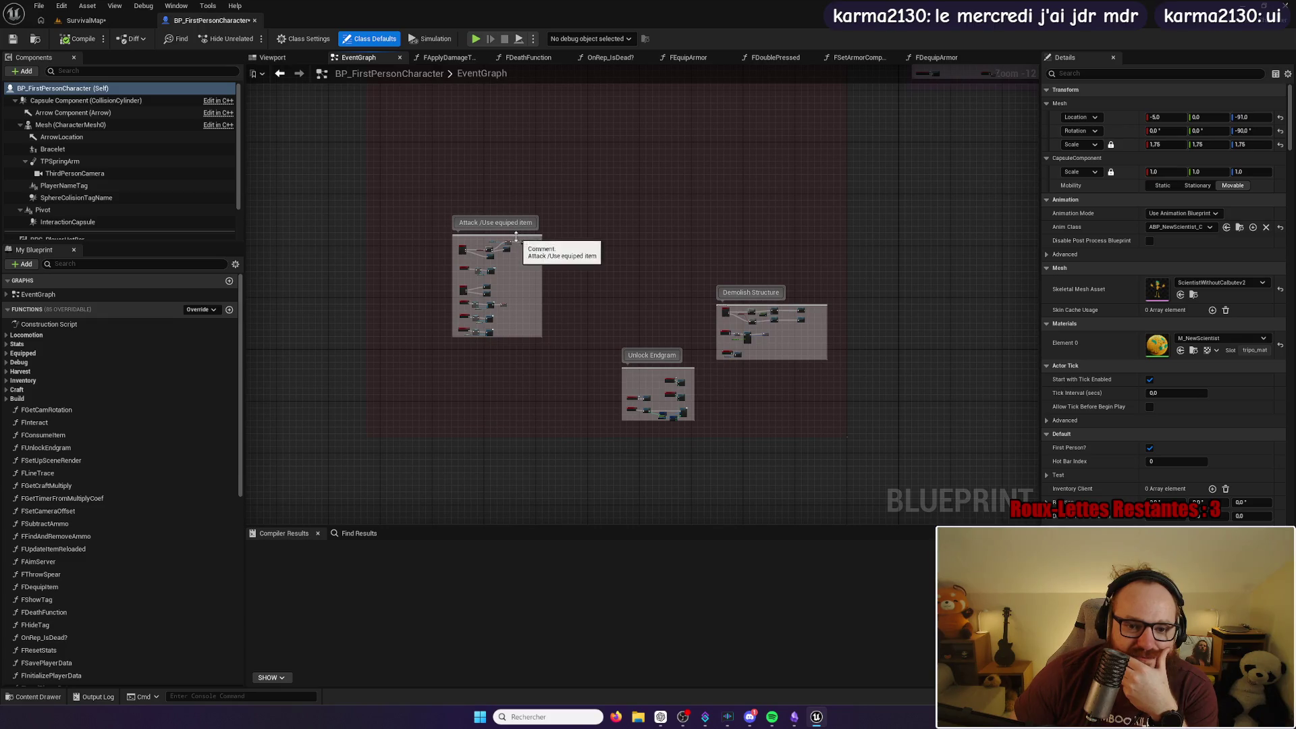
Step: After undoing two trial moves, shift the Attack /Use equiped item comment group up and right
{"action": "mouse_move", "coordinate": [515, 237]}
{"action": "left_mouse_down"}
{"action": "mouse_move", "coordinate": [539, 181]}
{"action": "mouse_move", "coordinate": [517, 232]}
{"action": "mouse_move", "coordinate": [508, 201]}
{"action": "left_mouse_up"}
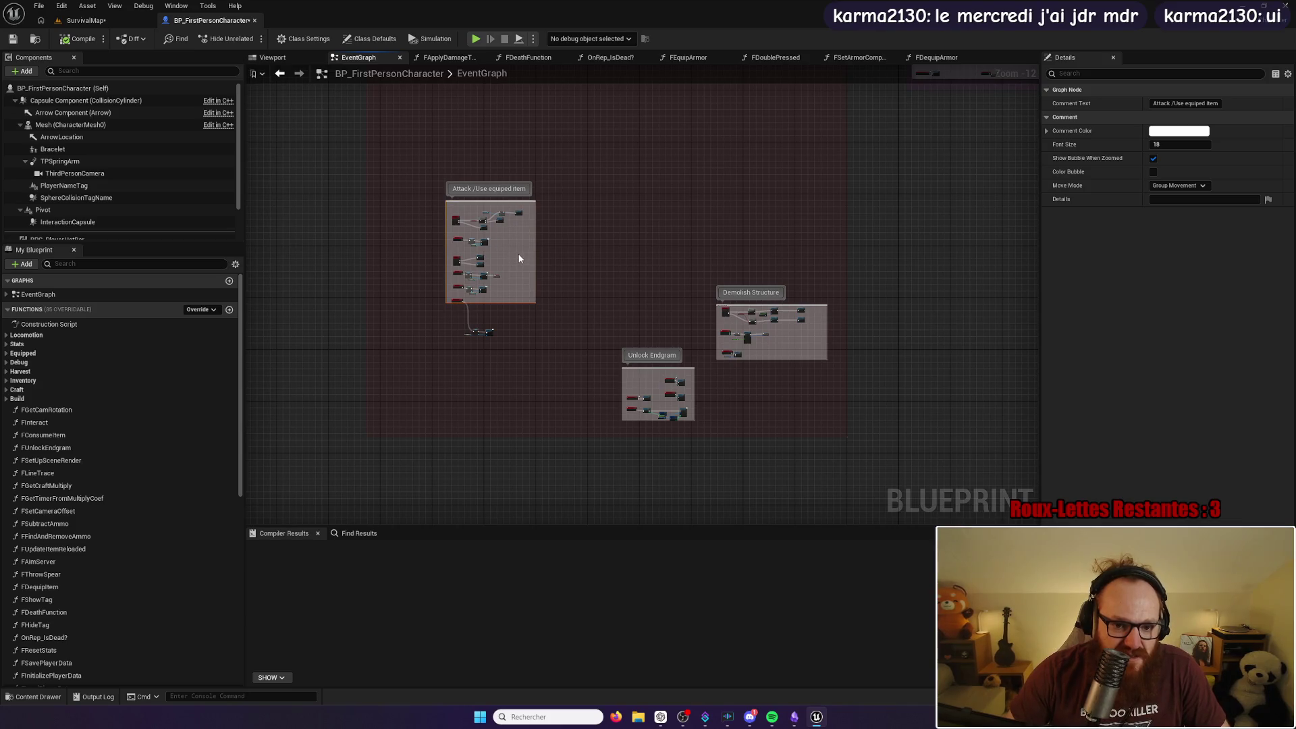
{"action": "key", "text": "ctrl+z"}
{"action": "mouse_move", "coordinate": [518, 236]}
{"action": "left_mouse_down"}
{"action": "mouse_move", "coordinate": [563, 167]}
{"action": "mouse_move", "coordinate": [534, 198]}
{"action": "left_mouse_up"}
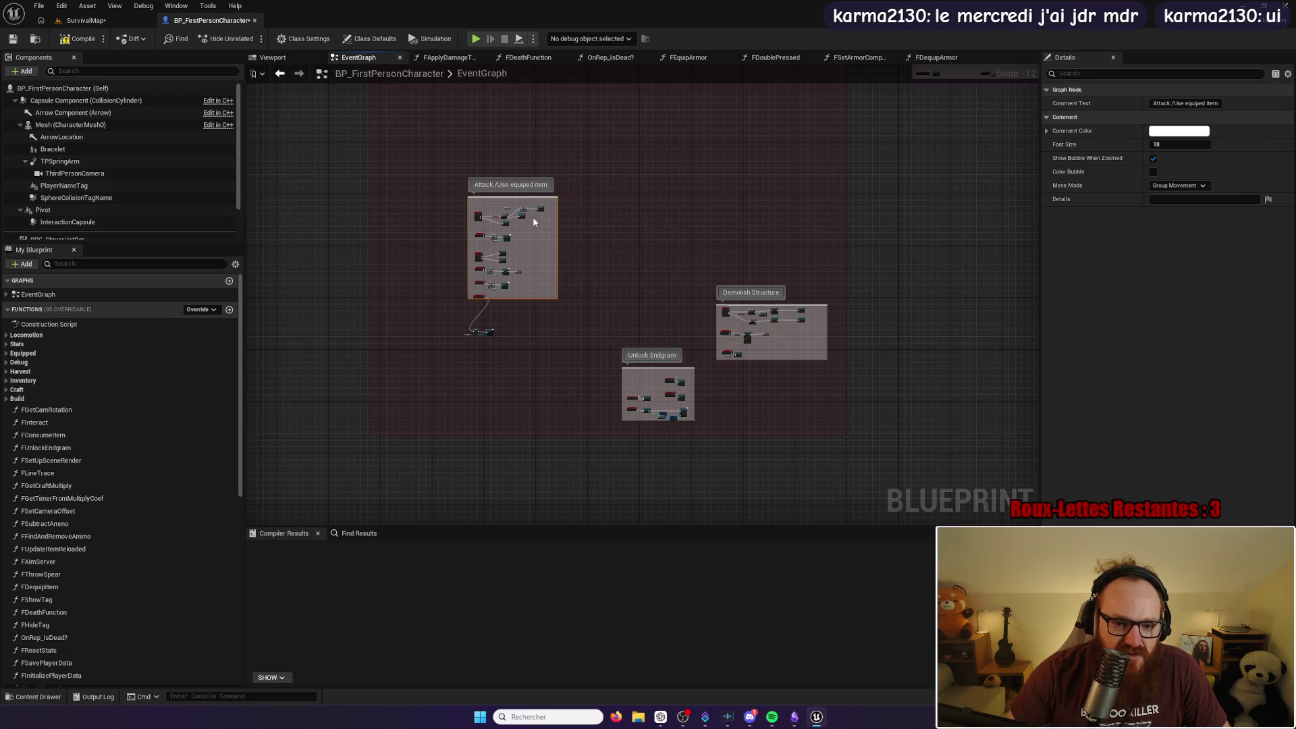
{"action": "key", "text": "ctrl+z"}
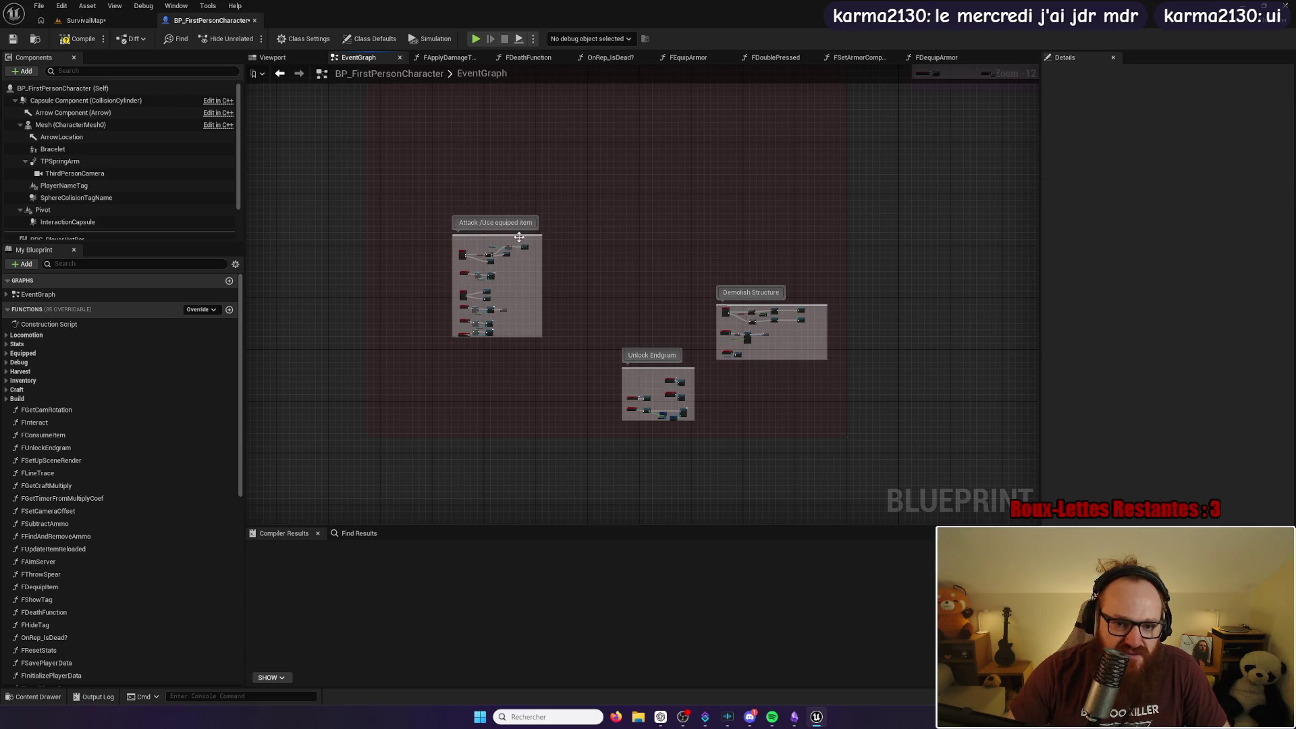
{"action": "mouse_move", "coordinate": [525, 238]}
{"action": "left_mouse_down"}
{"action": "mouse_move", "coordinate": [545, 225]}
{"action": "mouse_move", "coordinate": [487, 240]}
{"action": "mouse_move", "coordinate": [577, 169]}
{"action": "mouse_move", "coordinate": [590, 175]}
{"action": "left_mouse_up"}
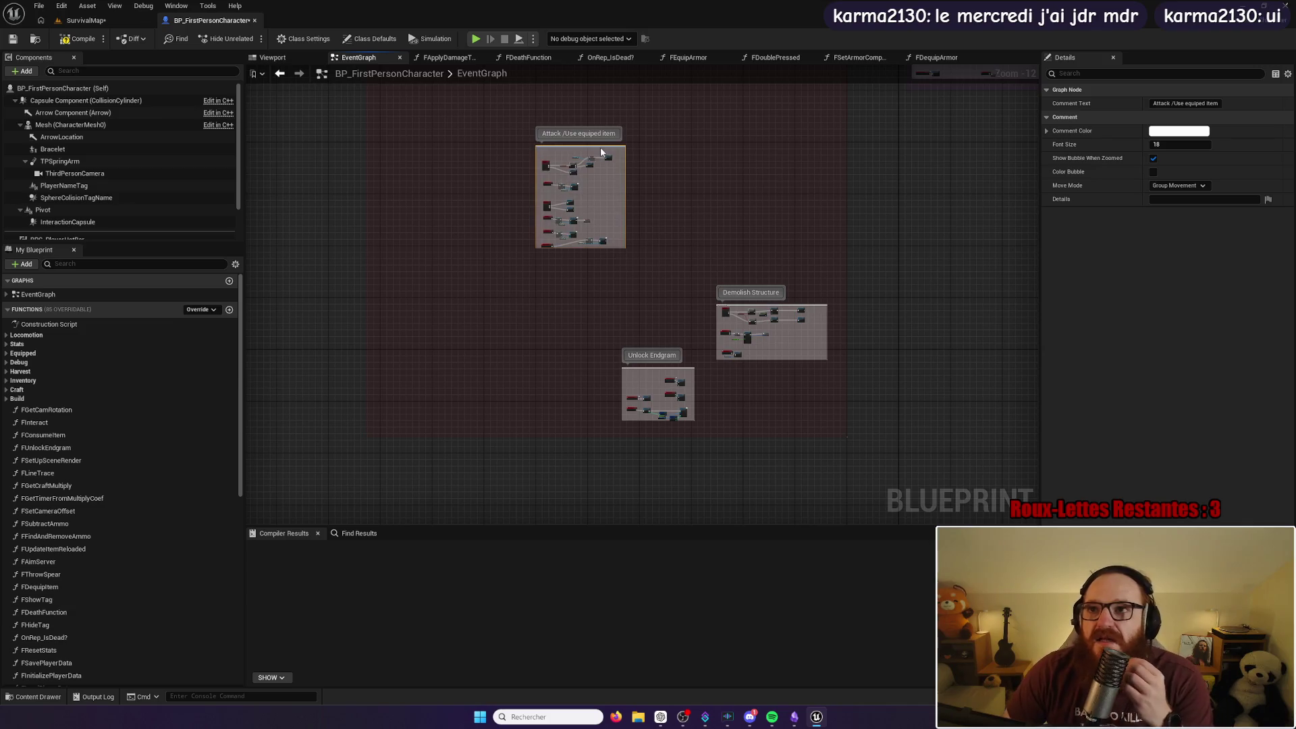
{"action": "scroll", "coordinate": [590, 175], "scroll_direction": "up", "scroll_amount": 4}
{"action": "scroll", "coordinate": [591, 179], "scroll_direction": "up", "scroll_amount": 8}
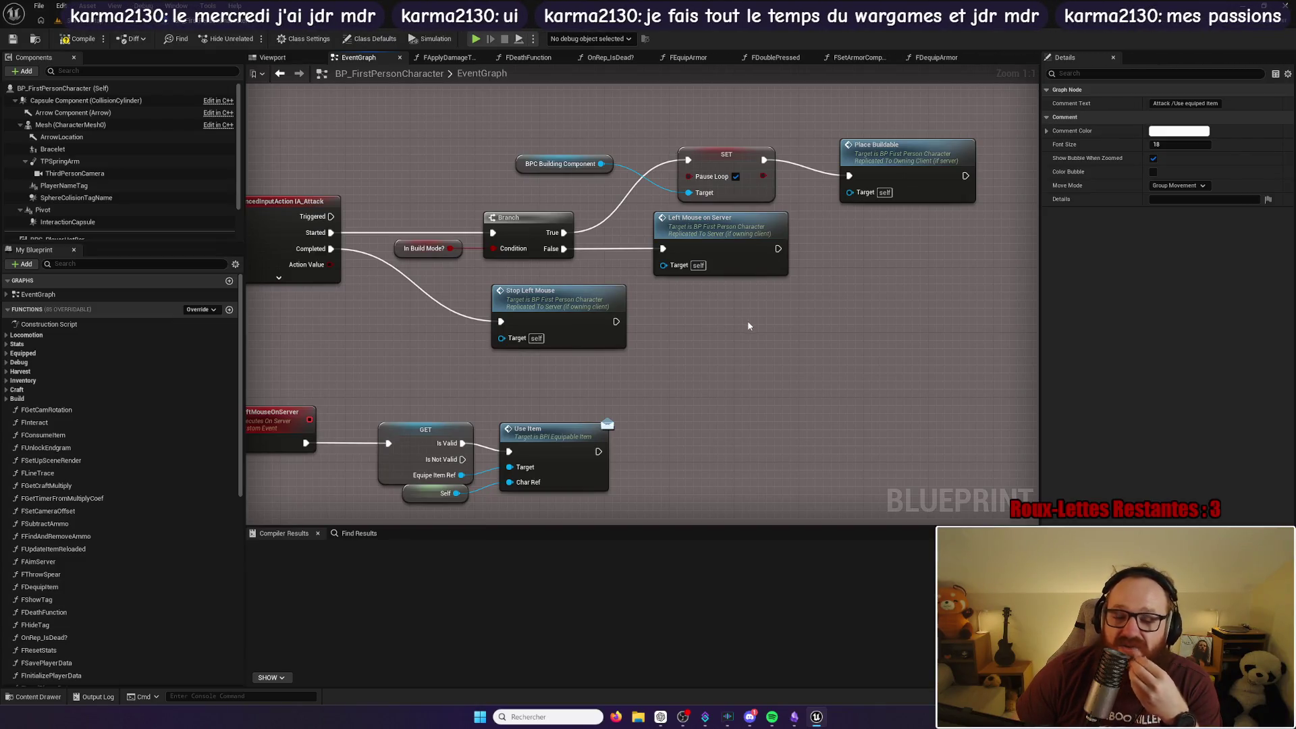
Step: Centre the zoomed-in IA_Attack nodes: the build-mode Branch, Place Buildable and Use Item calls
{"action": "mouse_move", "coordinate": [786, 300]}
{"action": "left_mouse_down"}
{"action": "mouse_move", "coordinate": [766, 290]}
{"action": "mouse_move", "coordinate": [825, 299]}
{"action": "left_mouse_up"}
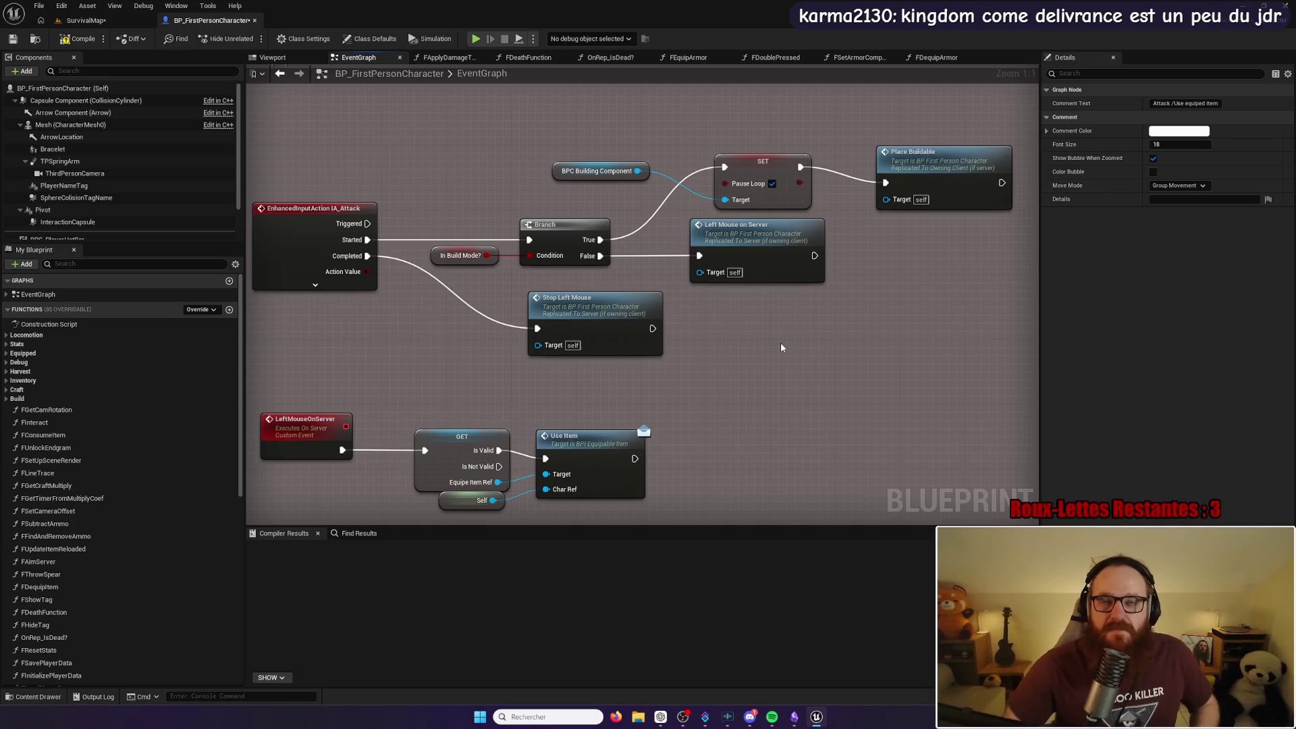
{"action": "left_click", "coordinate": [721, 147]}
{"action": "mouse_move", "coordinate": [718, 127]}
{"action": "left_mouse_down"}
{"action": "mouse_move", "coordinate": [659, 140]}
{"action": "mouse_move", "coordinate": [616, 179]}
{"action": "left_mouse_up"}
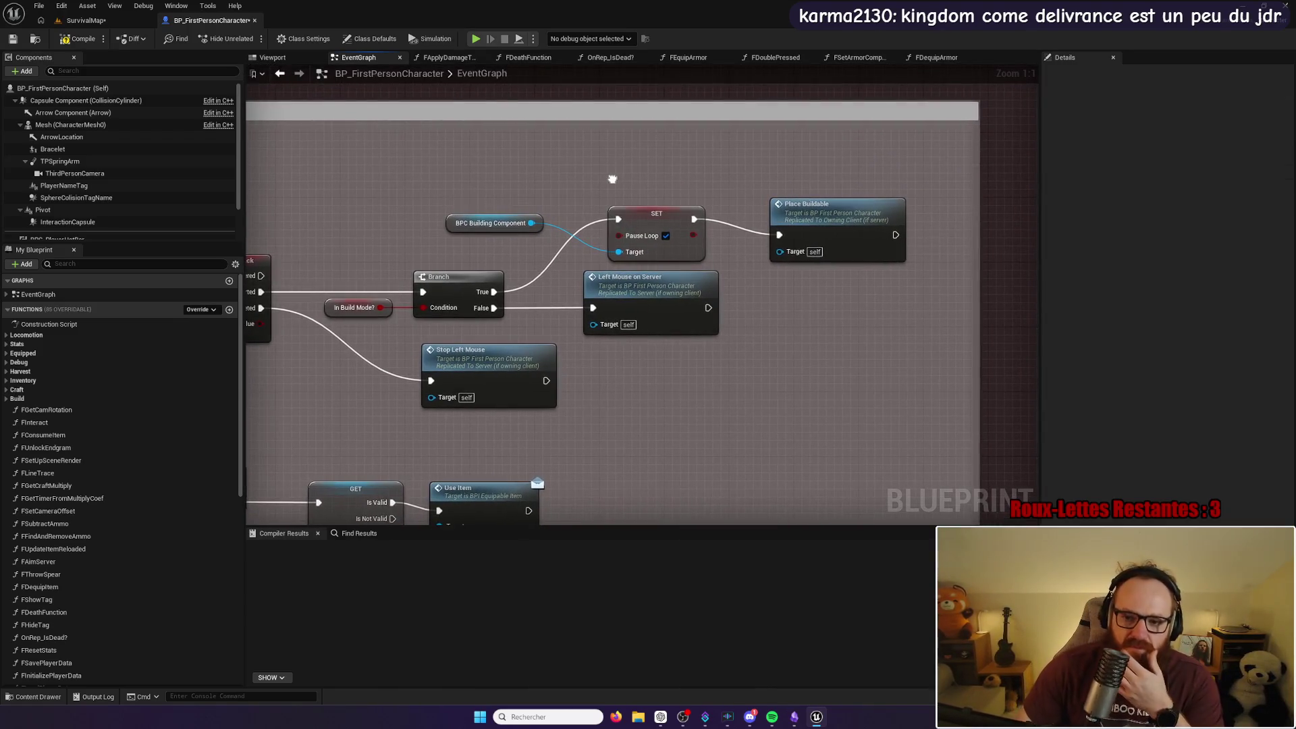
{"action": "left_click_drag", "start_coordinate": [801, 170], "coordinate": [735, 161]}
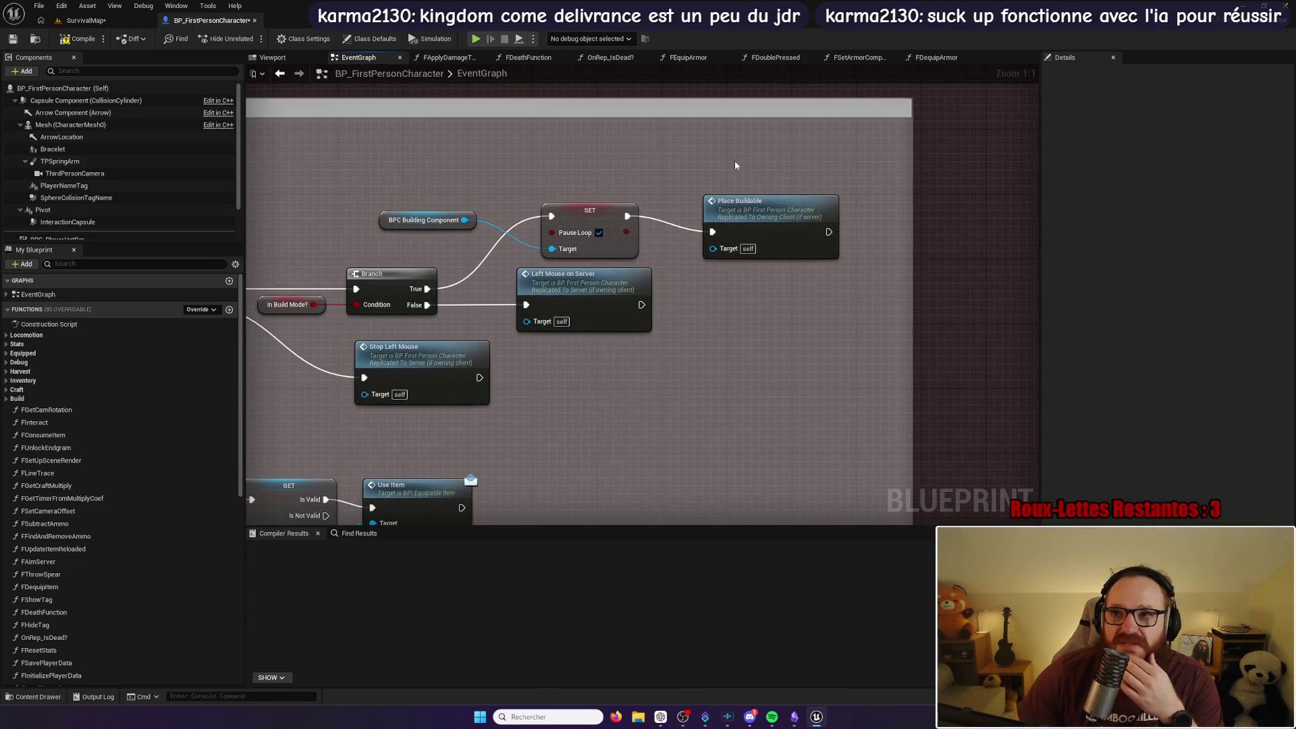
{"action": "mouse_move", "coordinate": [741, 162]}
{"action": "left_mouse_down"}
{"action": "mouse_move", "coordinate": [857, 189]}
{"action": "mouse_move", "coordinate": [809, 210]}
{"action": "left_mouse_up"}
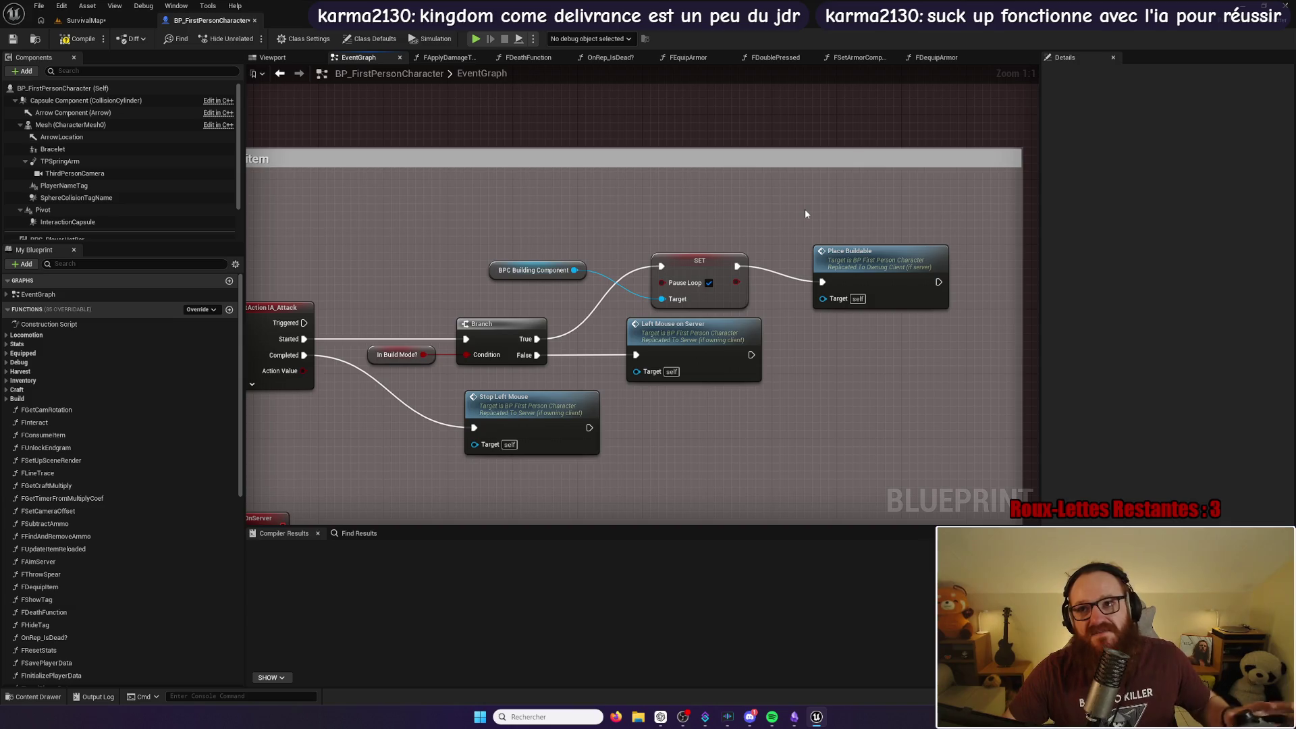
{"action": "left_click_drag", "start_coordinate": [708, 220], "coordinate": [852, 202]}
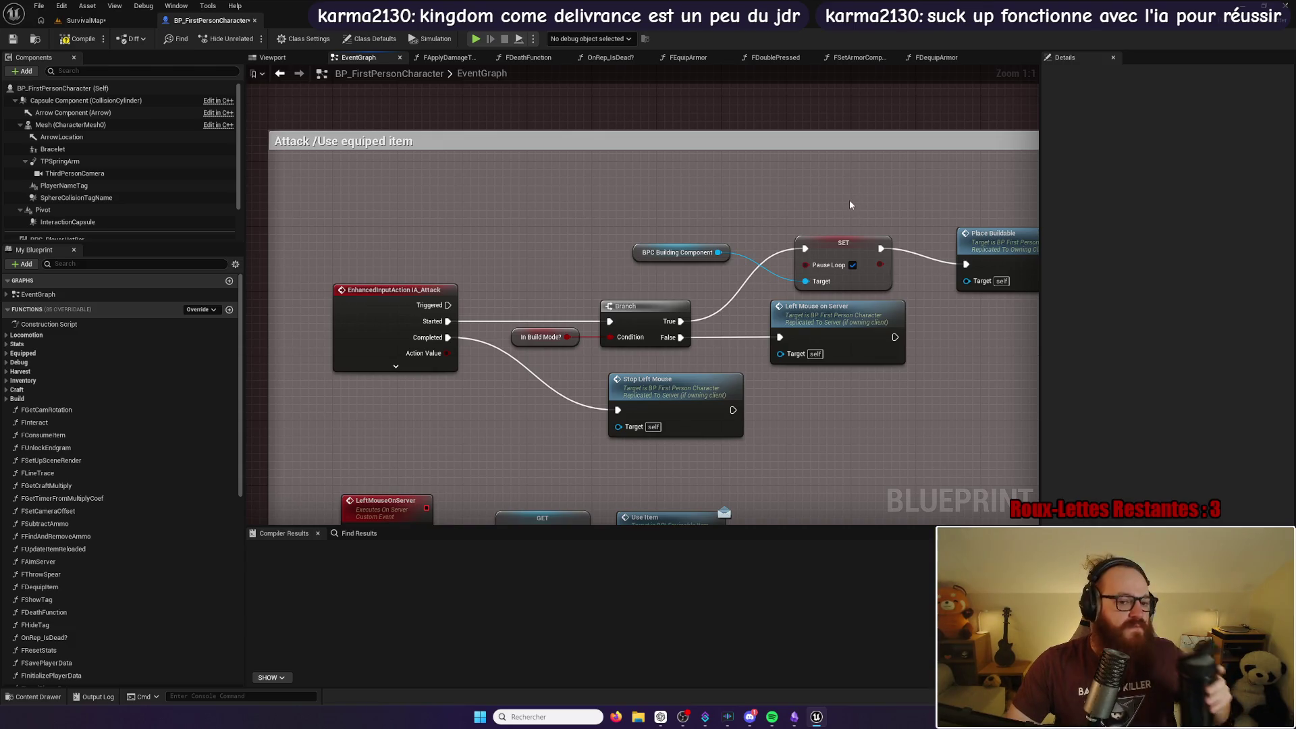
{"action": "left_click_drag", "start_coordinate": [849, 200], "coordinate": [685, 218]}
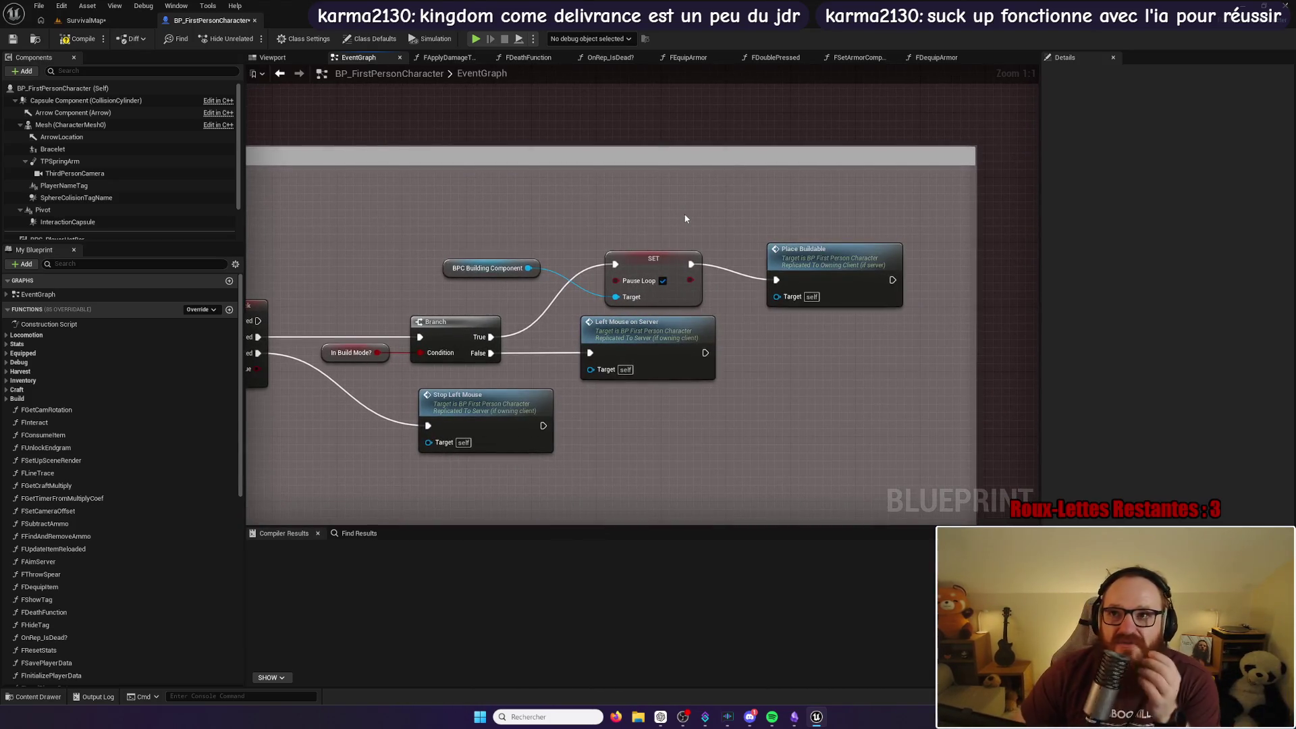
Step: Jump to the StopLeftMouse custom event and make it Not Replicated
{"action": "double_click", "coordinate": [491, 396]}
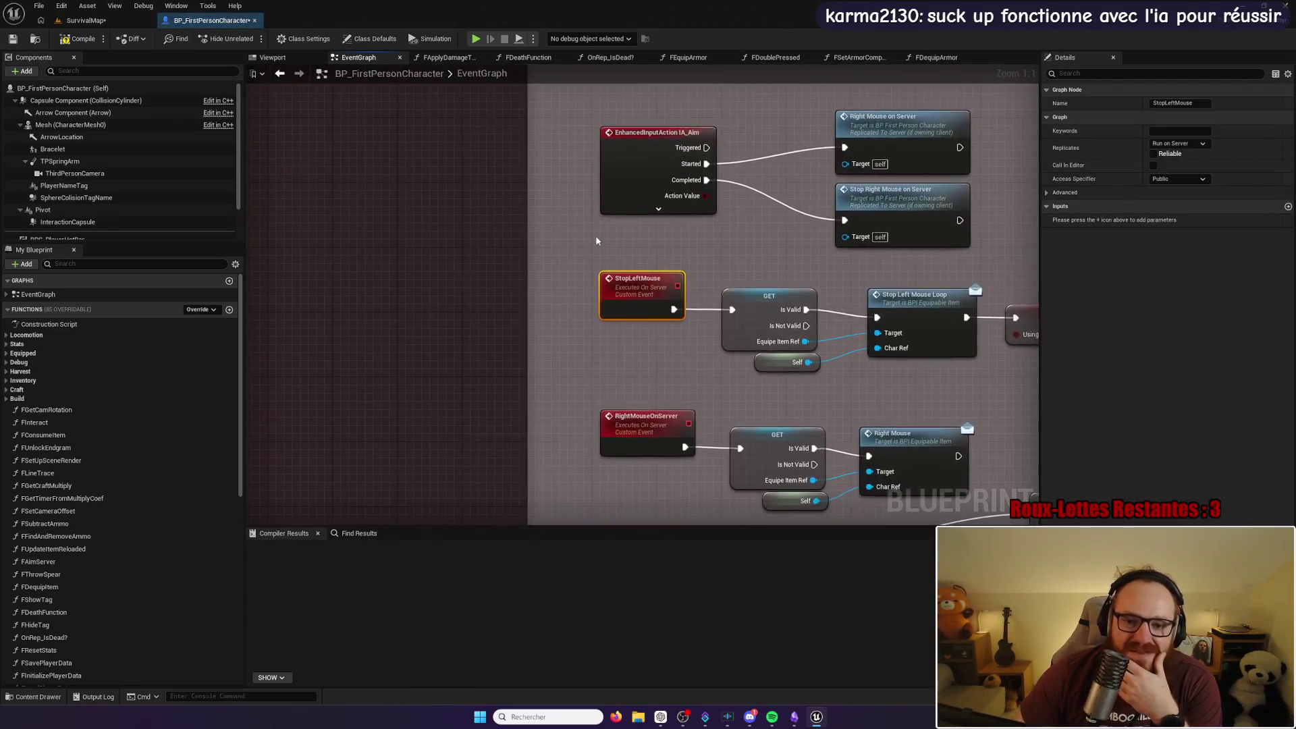
{"action": "left_click", "coordinate": [1178, 143]}
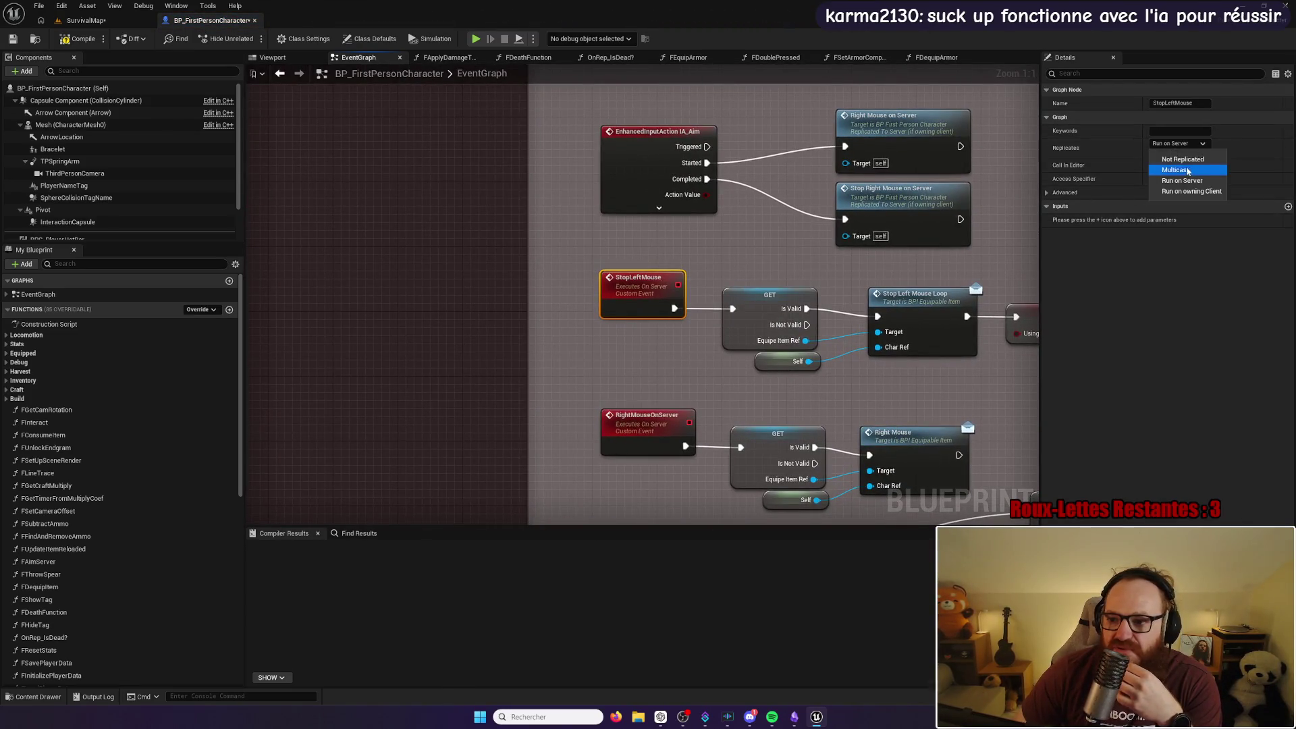
{"action": "key", "text": "Escape"}
{"action": "key", "text": "ctrl+z"}
Step: Set the LeftMouseOnServer custom event's replication to Not Replicated
{"action": "left_click_drag", "start_coordinate": [779, 265], "coordinate": [546, 255]}
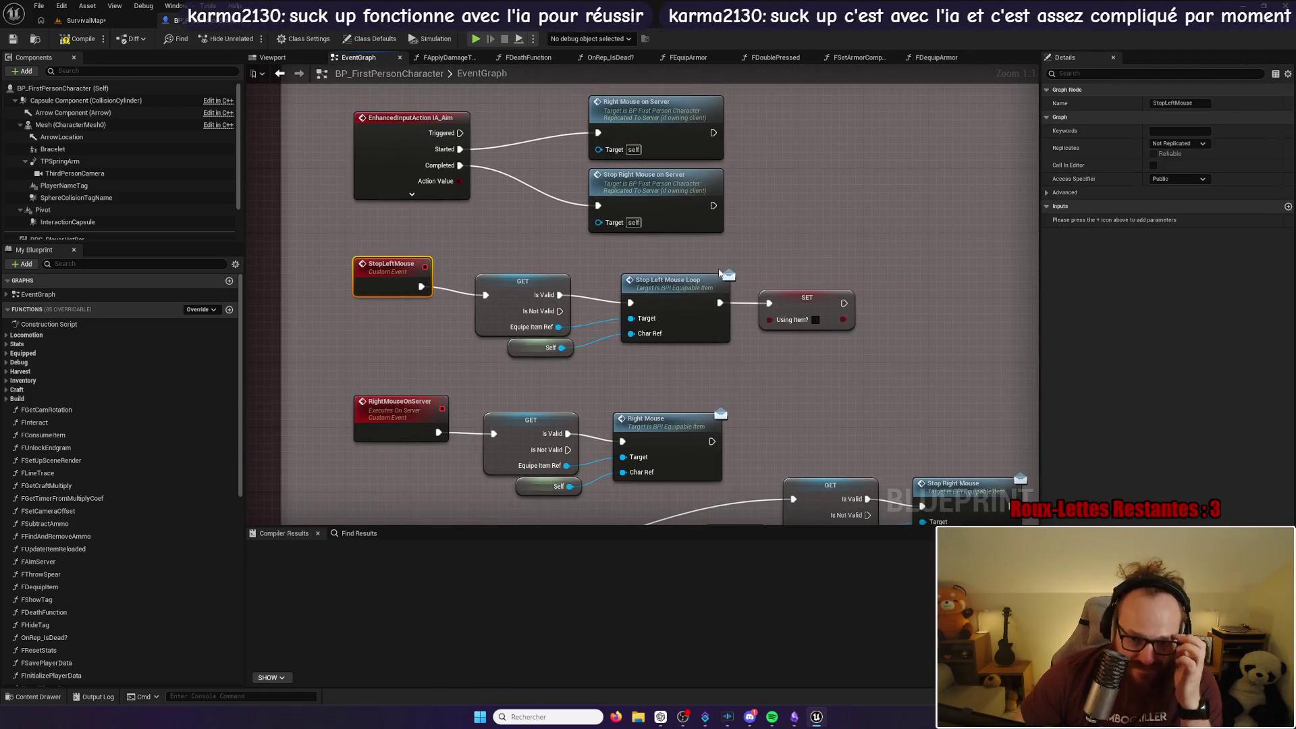
{"action": "mouse_move", "coordinate": [700, 265]}
{"action": "left_mouse_down"}
{"action": "mouse_move", "coordinate": [616, 397]}
{"action": "mouse_move", "coordinate": [570, 440]}
{"action": "mouse_move", "coordinate": [778, 477]}
{"action": "mouse_move", "coordinate": [706, 391]}
{"action": "left_mouse_up"}
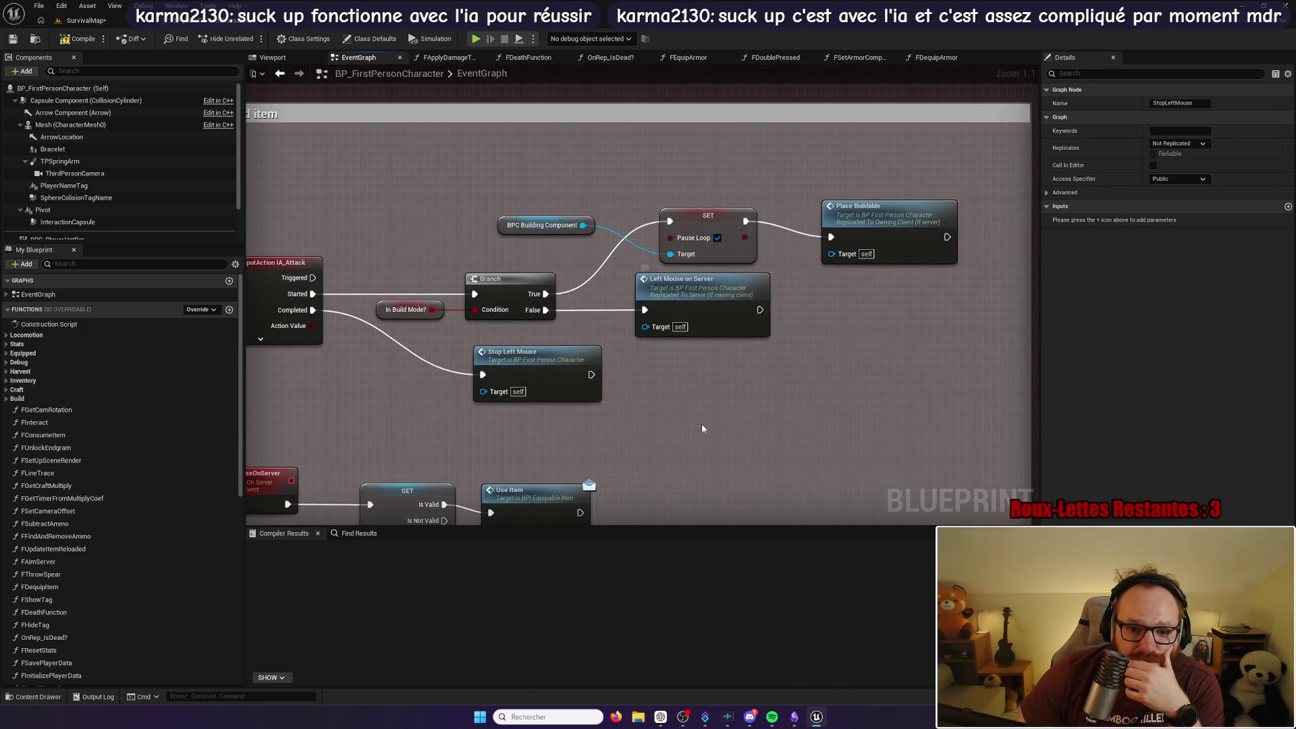
{"action": "double_click", "coordinate": [683, 294]}
{"action": "left_click_drag", "start_coordinate": [748, 314], "coordinate": [478, 291]}
{"action": "right_click", "coordinate": [365, 270]}
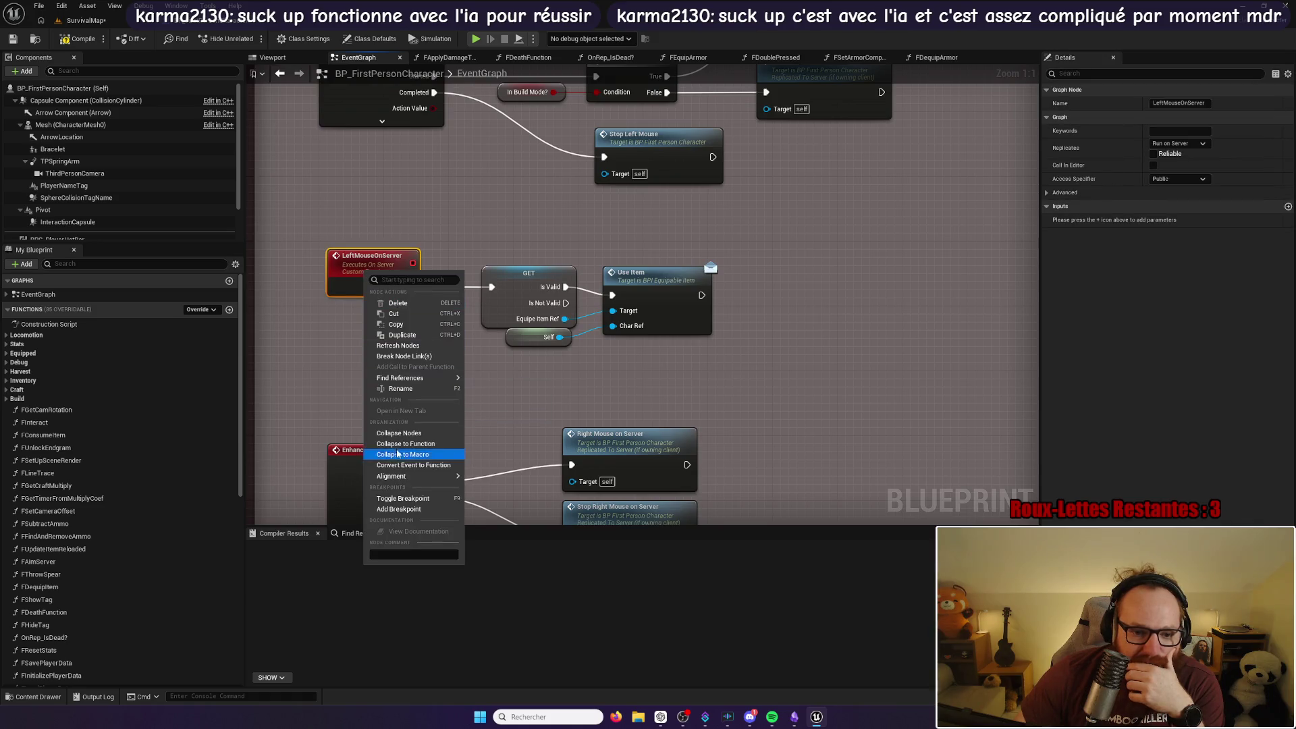
{"action": "left_click", "coordinate": [1178, 143]}
{"action": "left_click", "coordinate": [1064, 191]}
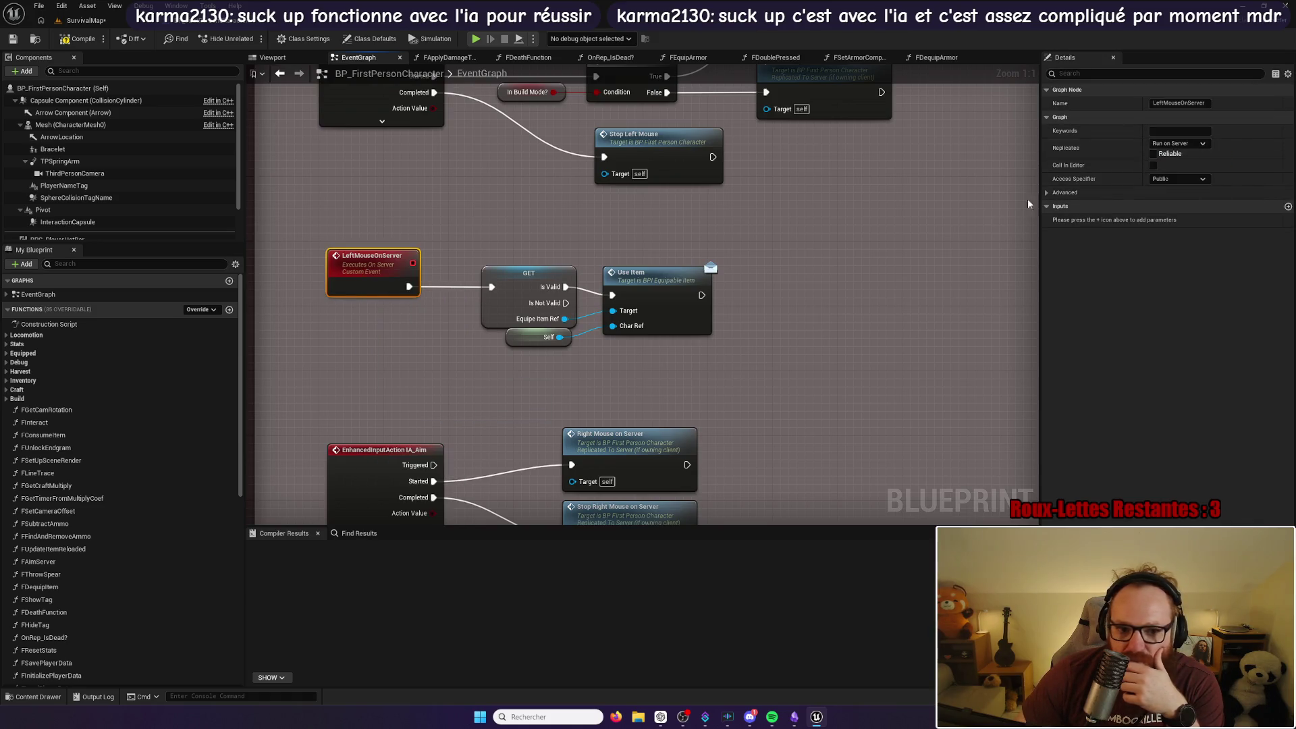
{"action": "left_click", "coordinate": [801, 225]}
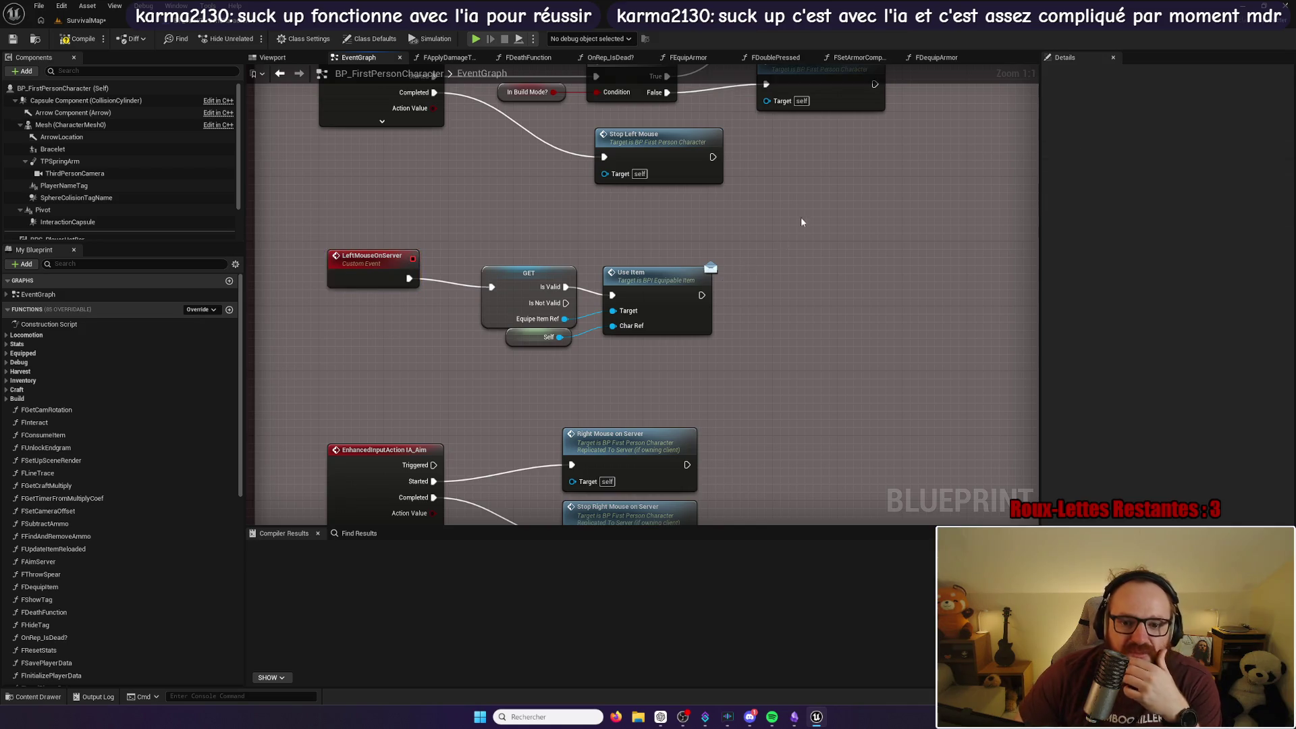
{"action": "left_click_drag", "start_coordinate": [801, 225], "coordinate": [549, 457]}
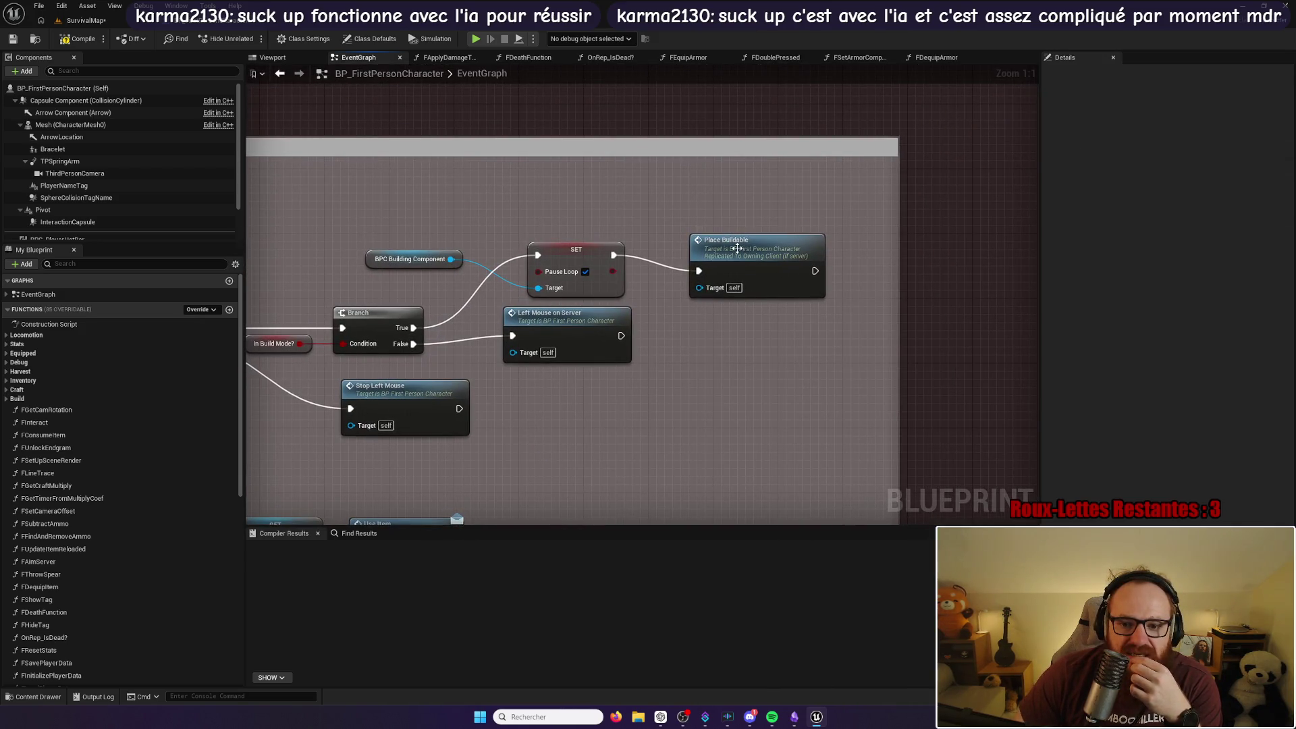
Step: Set the PlaceBuildable custom event's replication to Not Replicated
{"action": "double_click", "coordinate": [737, 248]}
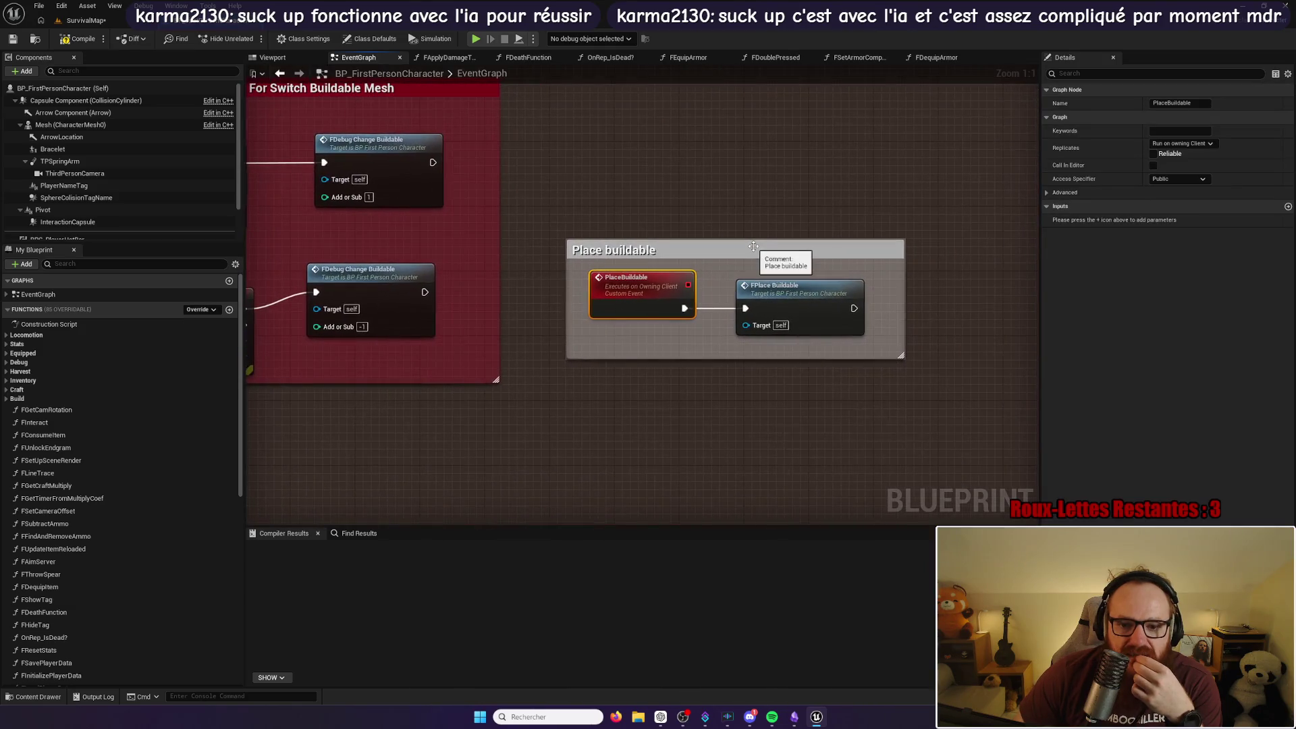
{"action": "left_click", "coordinate": [1182, 143]}
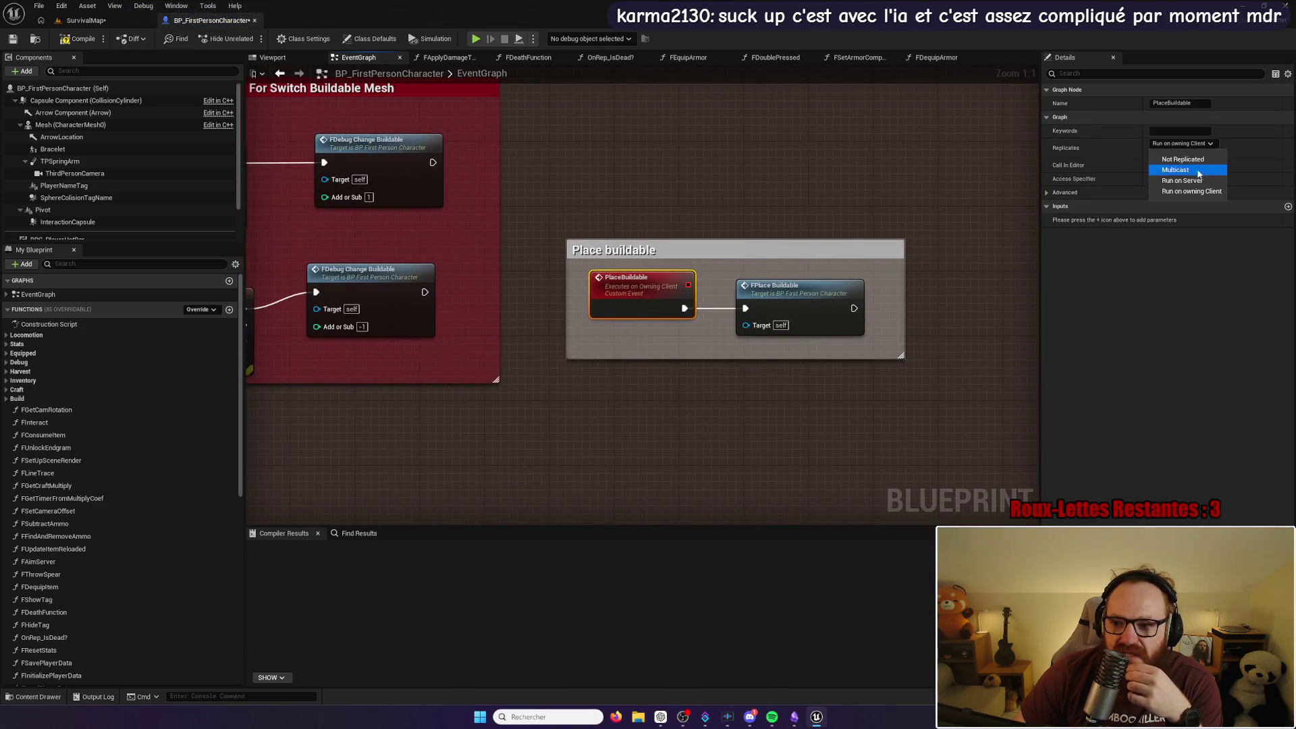
{"action": "left_click", "coordinate": [862, 306]}
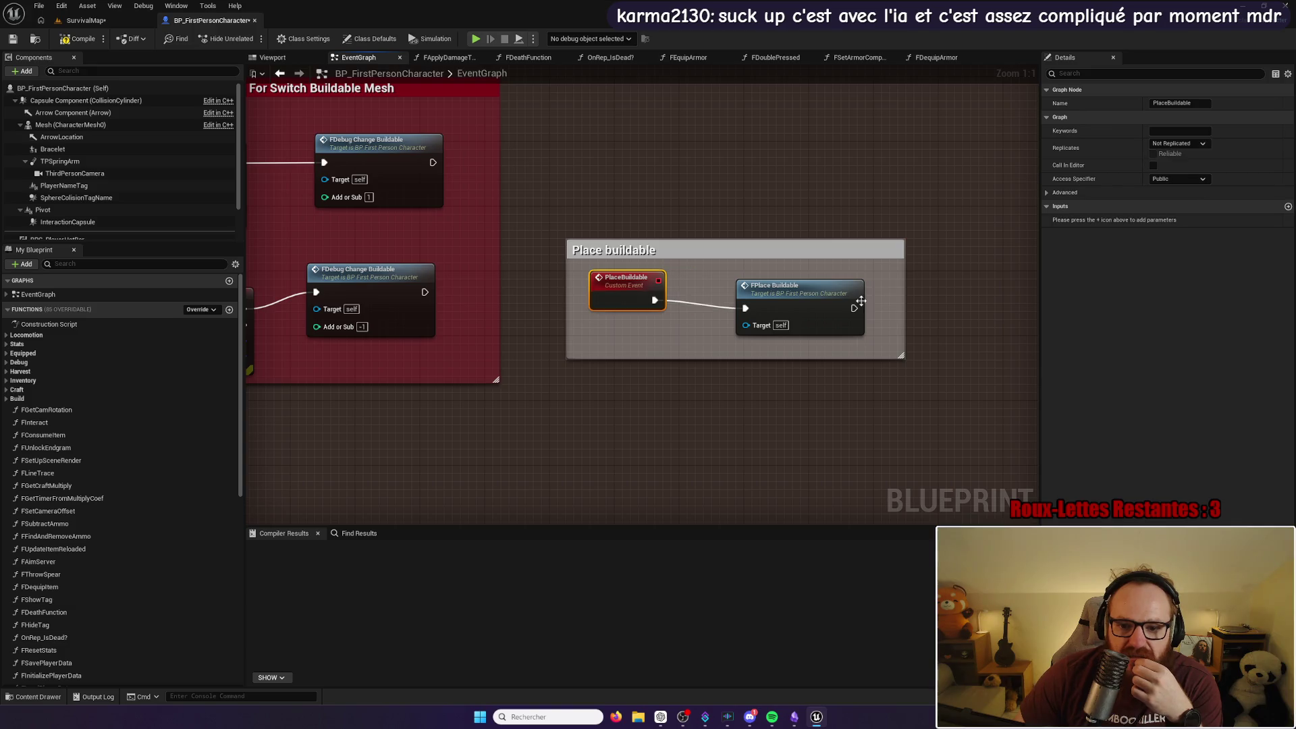
{"action": "double_click", "coordinate": [820, 303]}
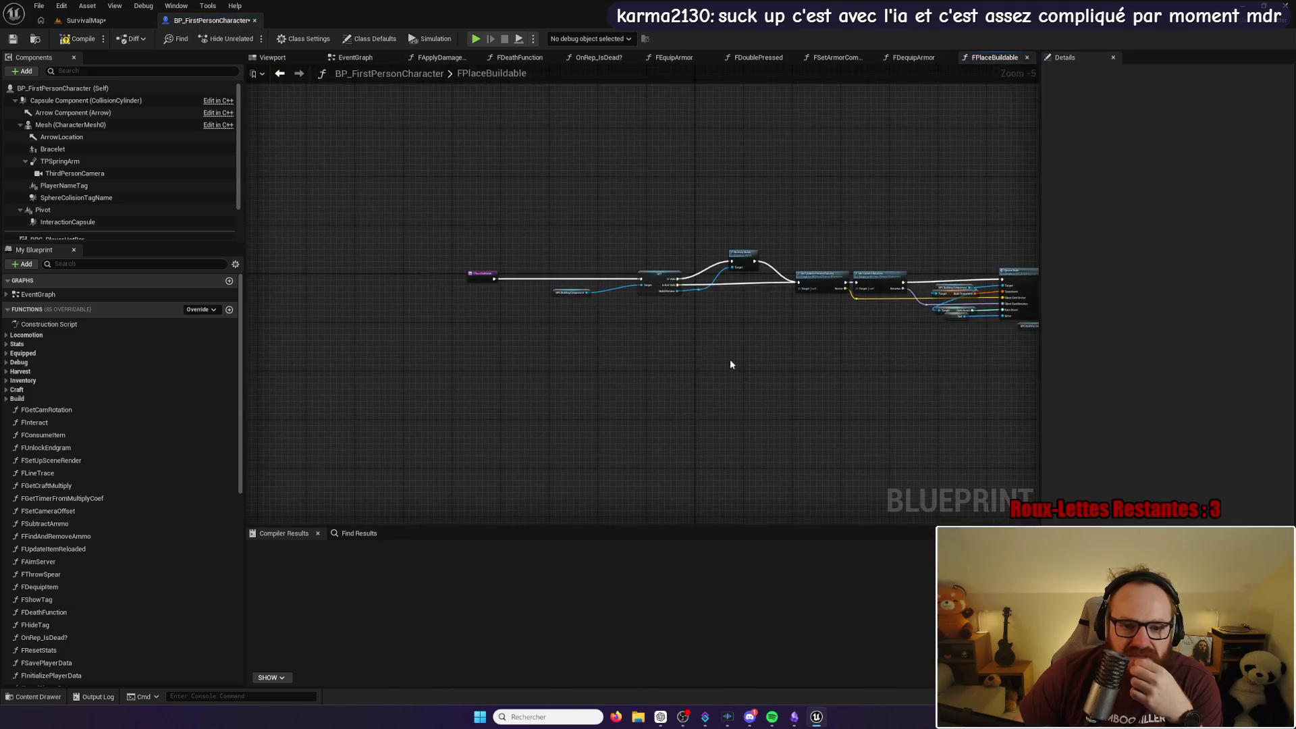
Step: Review the FPlaceBuildable Spawn Build, GET and Destroy Actor nodes, then compile BP_FirstPersonCharacter
{"action": "scroll", "coordinate": [588, 319], "scroll_direction": "up", "scroll_amount": 5}
{"action": "mouse_move", "coordinate": [892, 320]}
{"action": "left_mouse_down"}
{"action": "mouse_move", "coordinate": [845, 364]}
{"action": "mouse_move", "coordinate": [506, 354]}
{"action": "left_mouse_up"}
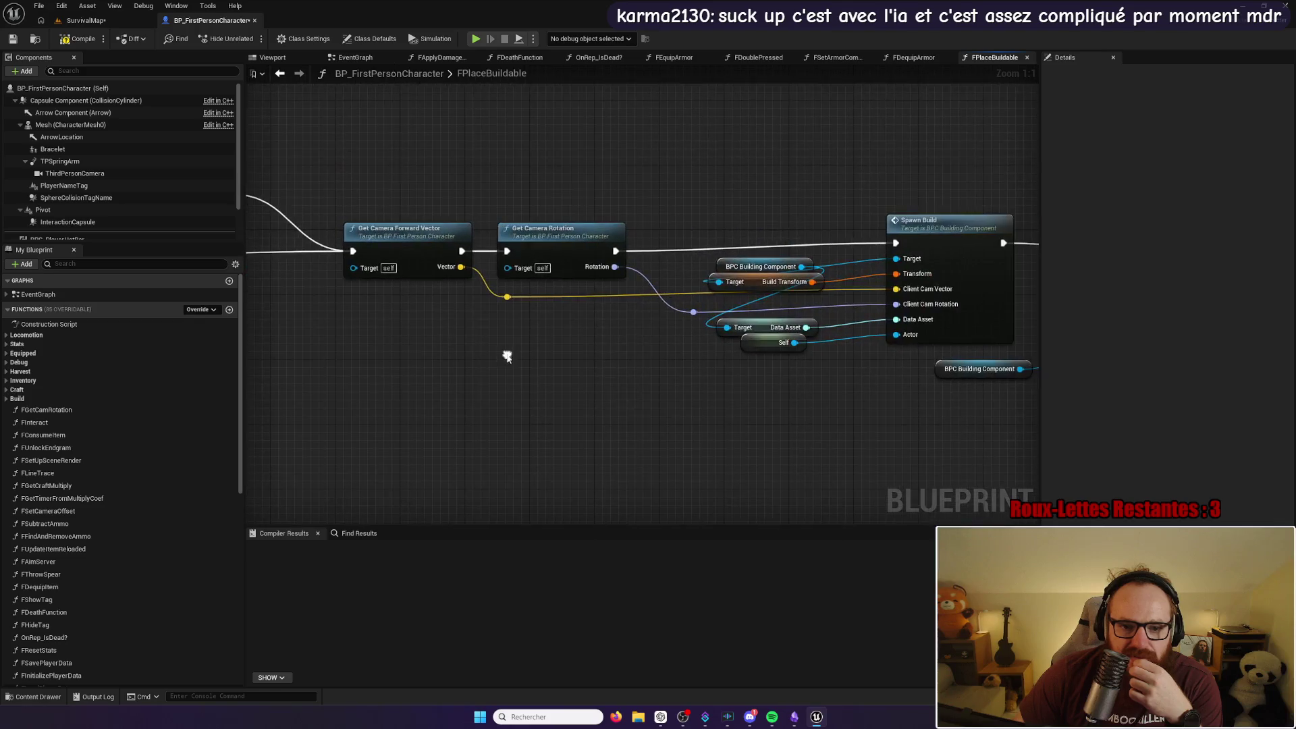
{"action": "left_click_drag", "start_coordinate": [1032, 409], "coordinate": [698, 399]}
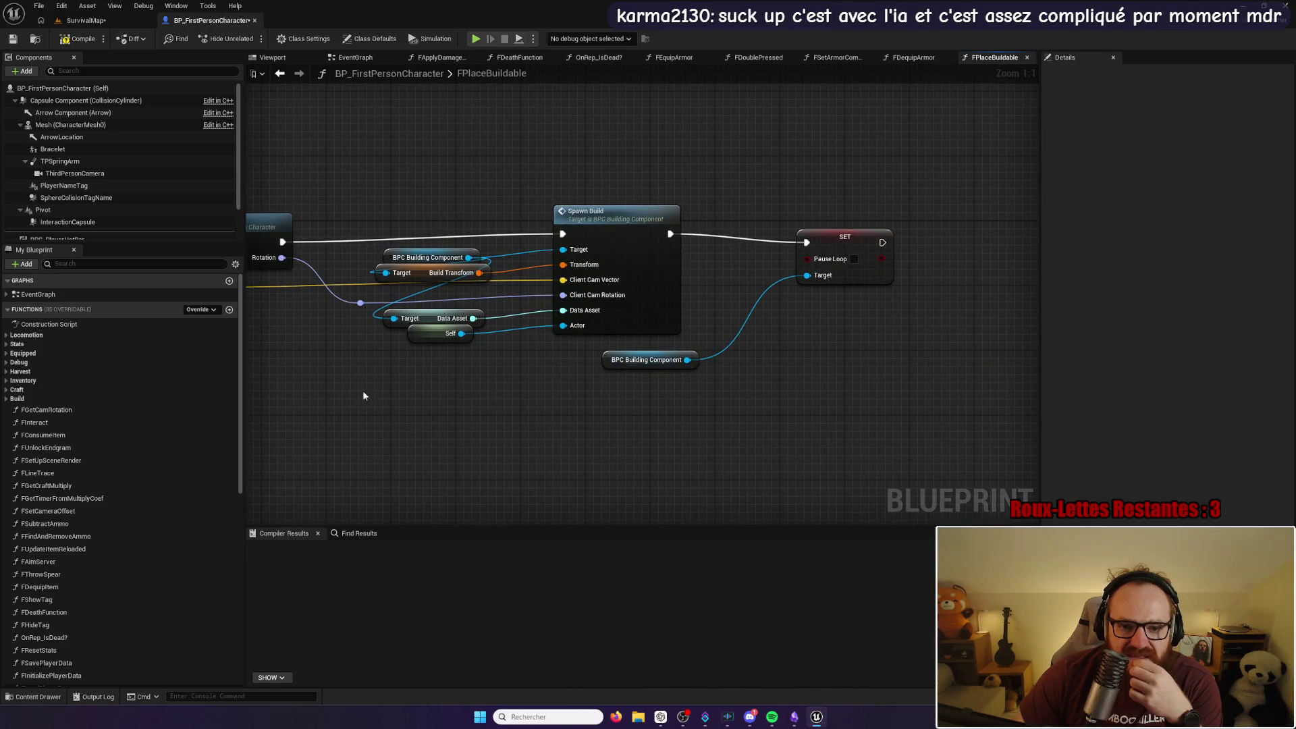
{"action": "left_click_drag", "start_coordinate": [367, 394], "coordinate": [914, 376]}
{"action": "left_click_drag", "start_coordinate": [581, 376], "coordinate": [751, 375]}
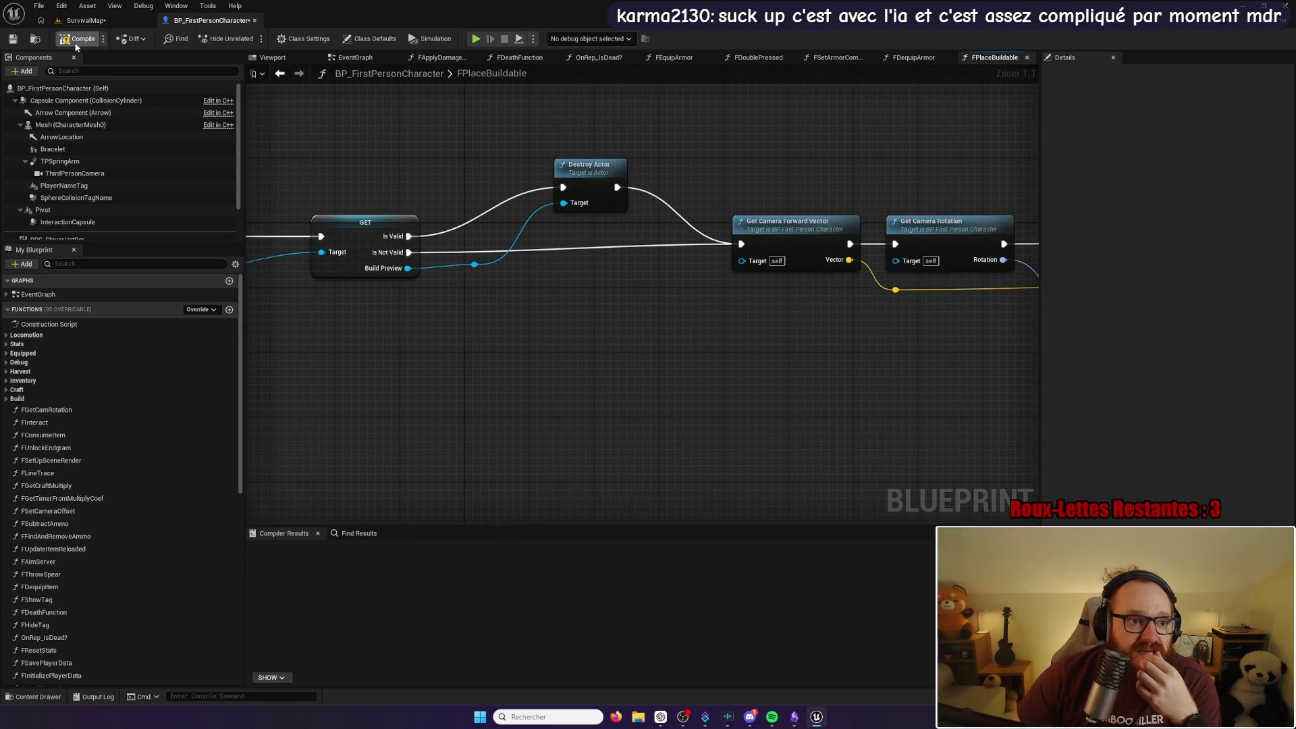
{"action": "key", "text": "F7"}
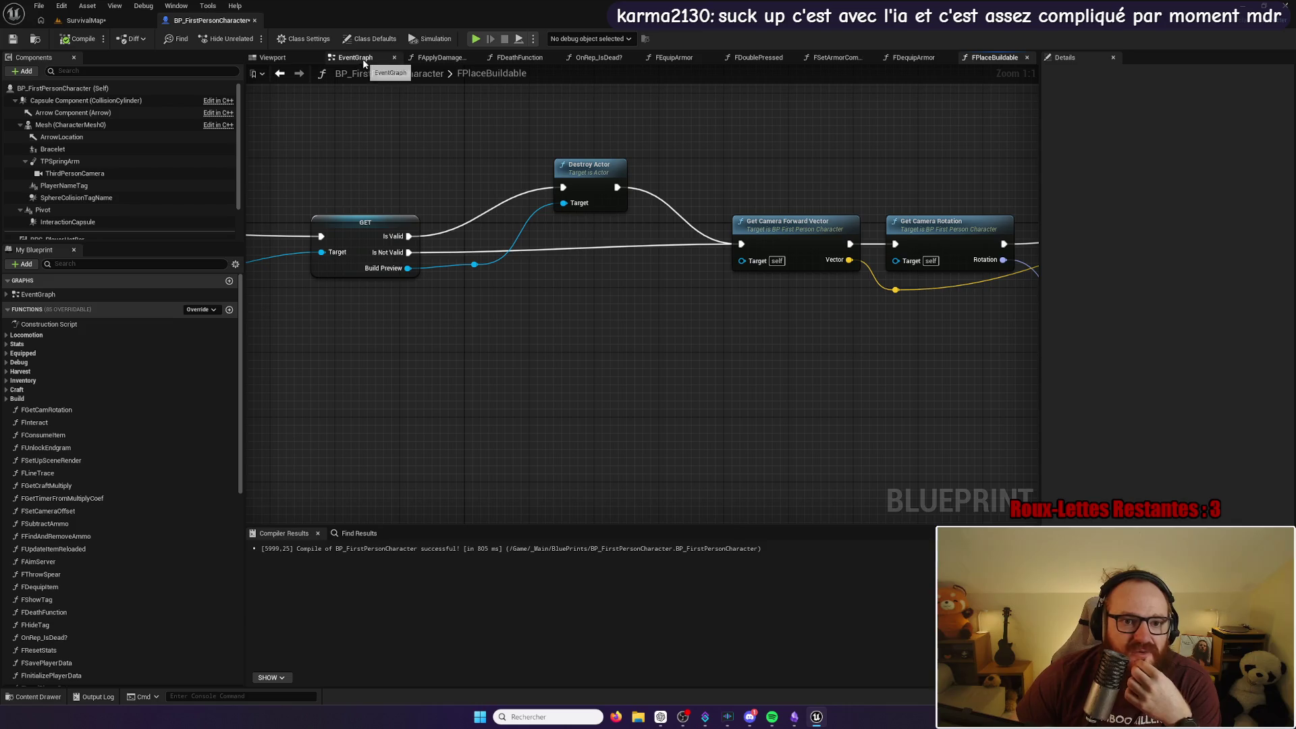
Step: Open the SpawnBuild event in BPC_BuildingComponent from the Spawn Build node
{"action": "mouse_move", "coordinate": [592, 140]}
{"action": "left_mouse_down"}
{"action": "mouse_move", "coordinate": [815, 138]}
{"action": "mouse_move", "coordinate": [495, 126]}
{"action": "mouse_move", "coordinate": [548, 200]}
{"action": "mouse_move", "coordinate": [327, 147]}
{"action": "mouse_move", "coordinate": [542, 216]}
{"action": "left_mouse_up"}
{"action": "left_click", "coordinate": [543, 217]}
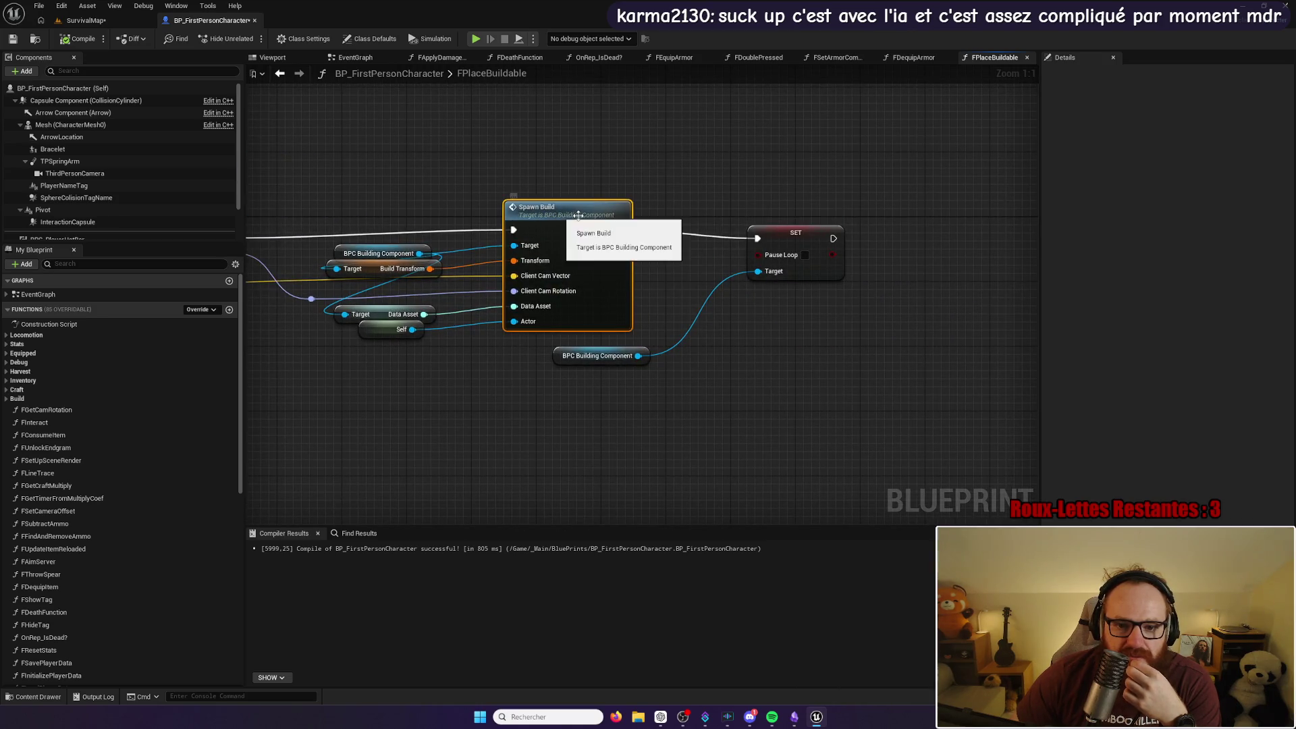
{"action": "double_click", "coordinate": [578, 215]}
{"action": "mouse_move", "coordinate": [545, 207]}
{"action": "left_mouse_down"}
{"action": "mouse_move", "coordinate": [459, 198]}
{"action": "mouse_move", "coordinate": [450, 182]}
{"action": "mouse_move", "coordinate": [478, 172]}
{"action": "mouse_move", "coordinate": [453, 160]}
{"action": "left_mouse_up"}
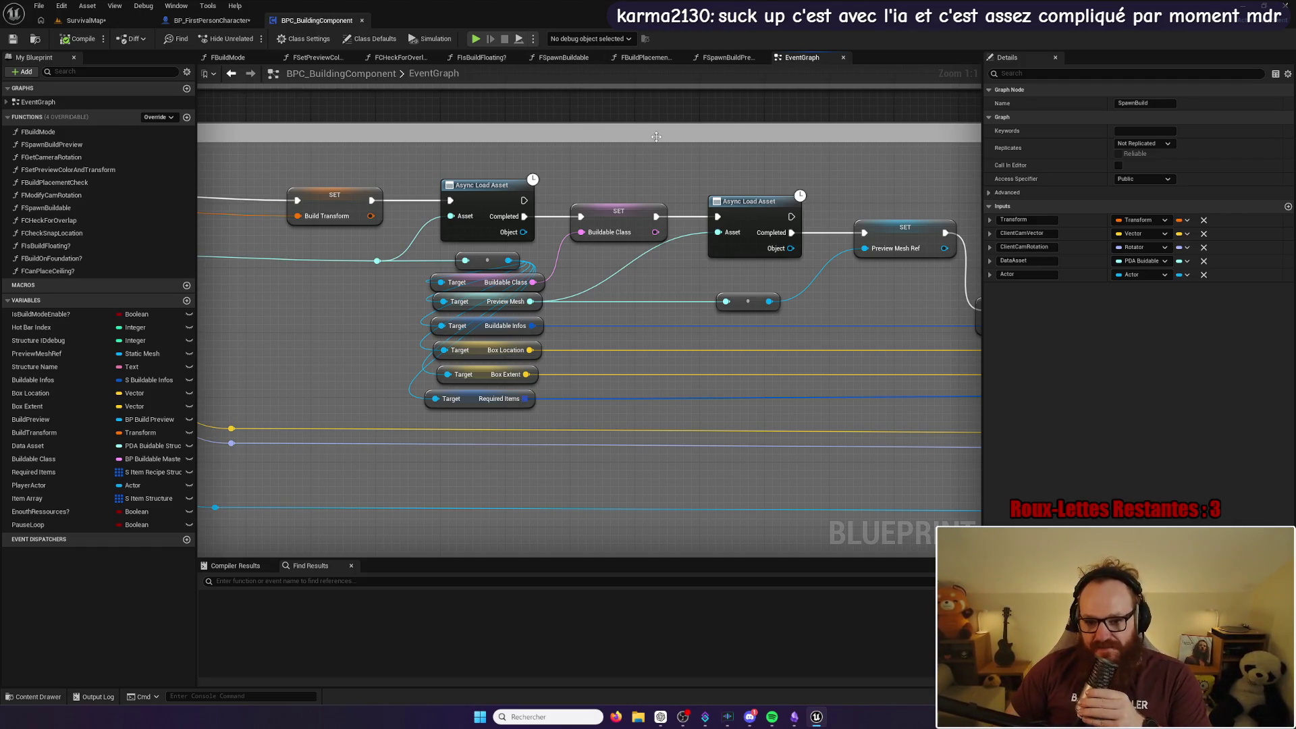
{"action": "mouse_move", "coordinate": [656, 137]}
{"action": "left_mouse_down"}
{"action": "mouse_move", "coordinate": [675, 166]}
{"action": "mouse_move", "coordinate": [664, 150]}
{"action": "left_mouse_up"}
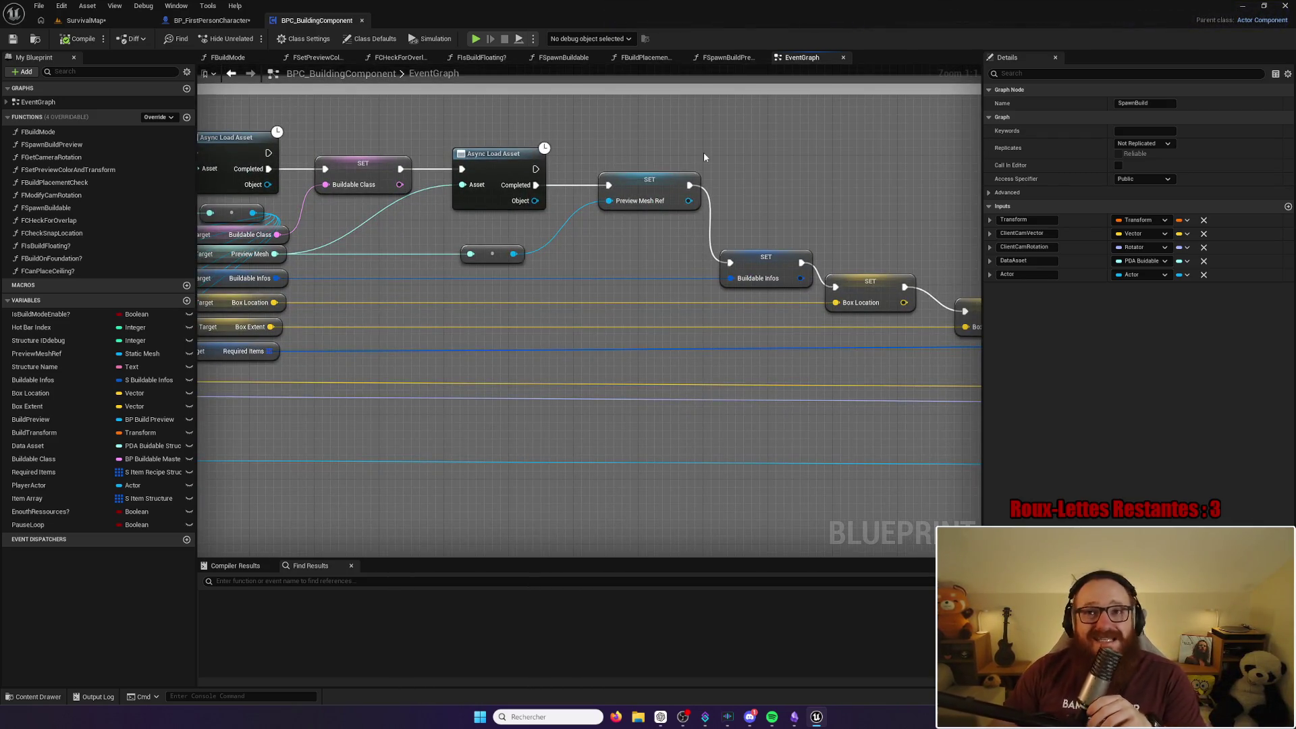
{"action": "mouse_move", "coordinate": [772, 178]}
{"action": "left_mouse_down"}
{"action": "mouse_move", "coordinate": [443, 121]}
{"action": "mouse_move", "coordinate": [492, 168]}
{"action": "mouse_move", "coordinate": [655, 165]}
{"action": "mouse_move", "coordinate": [558, 167]}
{"action": "left_mouse_up"}
{"action": "left_click_drag", "start_coordinate": [742, 168], "coordinate": [405, 162]}
{"action": "mouse_move", "coordinate": [726, 162]}
{"action": "left_mouse_down"}
{"action": "mouse_move", "coordinate": [461, 138]}
{"action": "mouse_move", "coordinate": [299, 149]}
{"action": "left_mouse_up"}
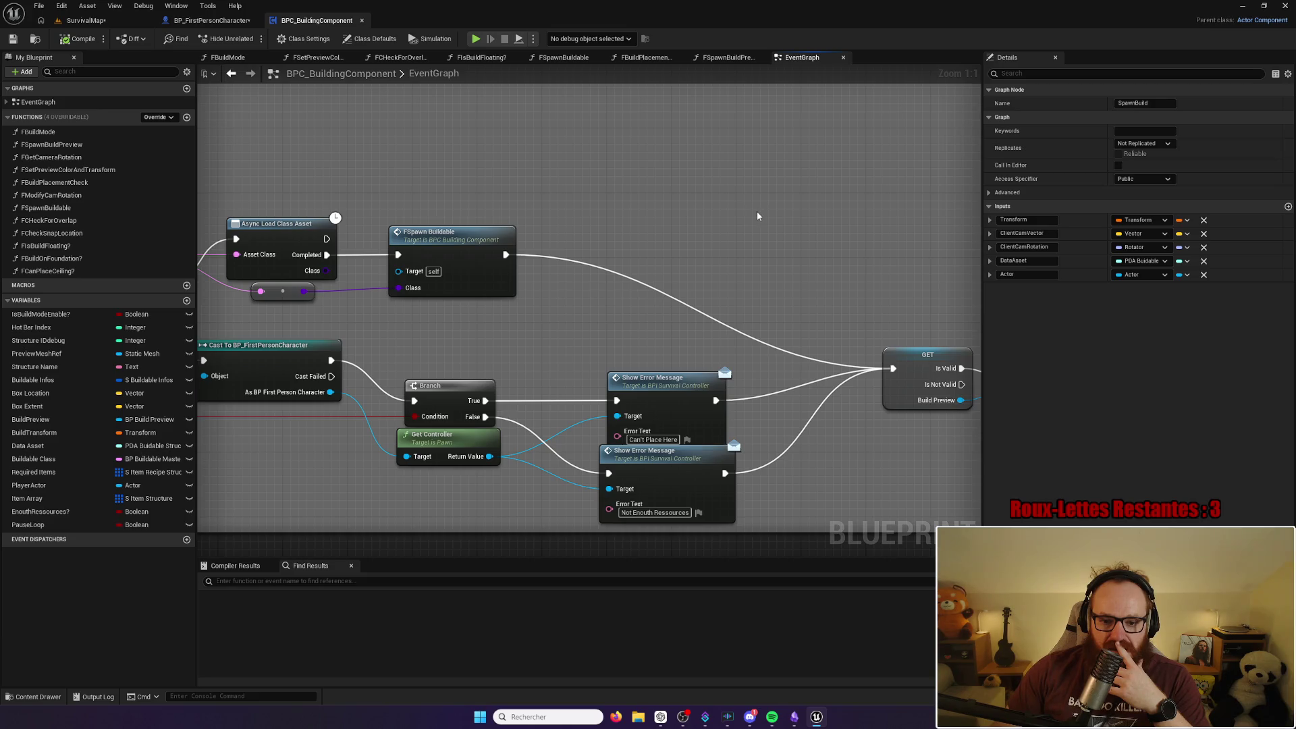
{"action": "mouse_move", "coordinate": [831, 232]}
{"action": "left_mouse_down"}
{"action": "mouse_move", "coordinate": [596, 211]}
{"action": "mouse_move", "coordinate": [466, 223]}
{"action": "left_mouse_up"}
{"action": "scroll", "coordinate": [561, 230], "scroll_direction": "down", "scroll_amount": 5}
{"action": "left_click_drag", "start_coordinate": [561, 229], "coordinate": [645, 275]}
{"action": "scroll", "coordinate": [735, 358], "scroll_direction": "down", "scroll_amount": 1}
{"action": "left_click_drag", "start_coordinate": [735, 358], "coordinate": [734, 368]}
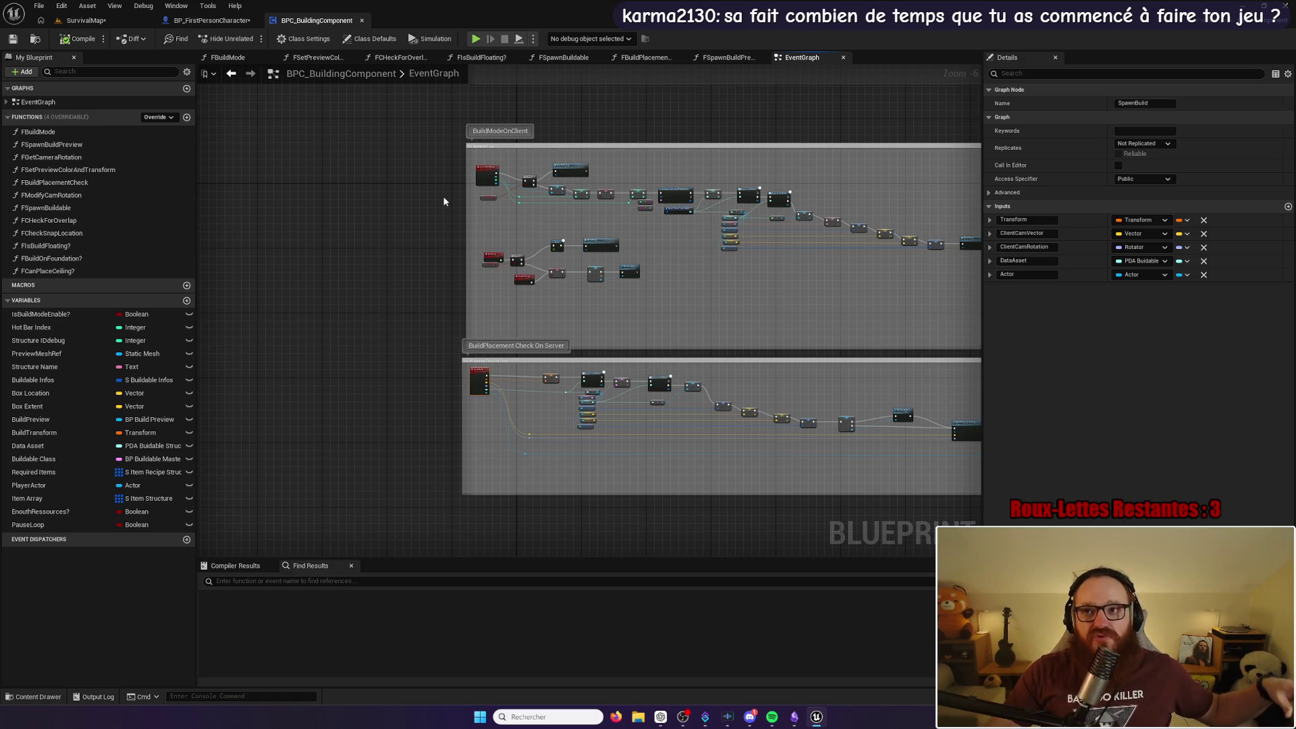
{"action": "left_click", "coordinate": [84, 20]}
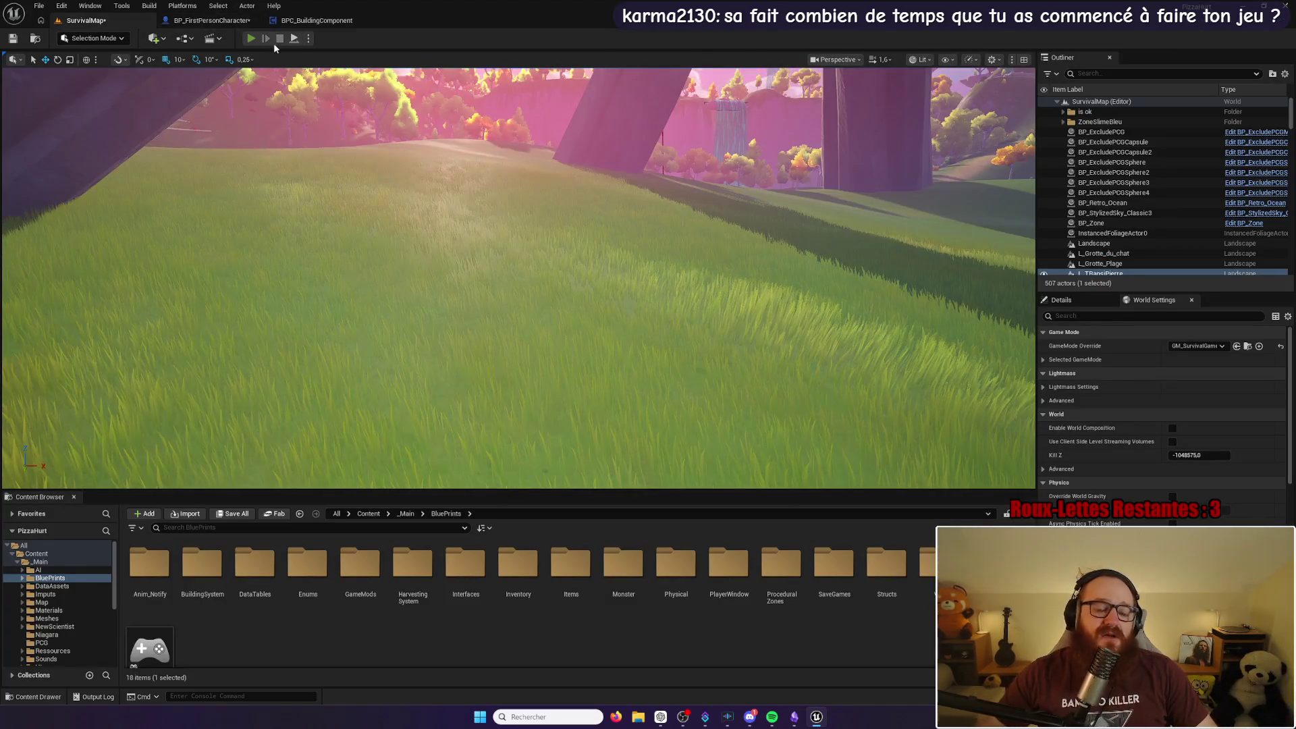
Step: Start Play-in-Editor, run and jump across the meadow, then show the red build preview with B
{"action": "left_click", "coordinate": [251, 38]}
{"action": "key", "text": "w"}
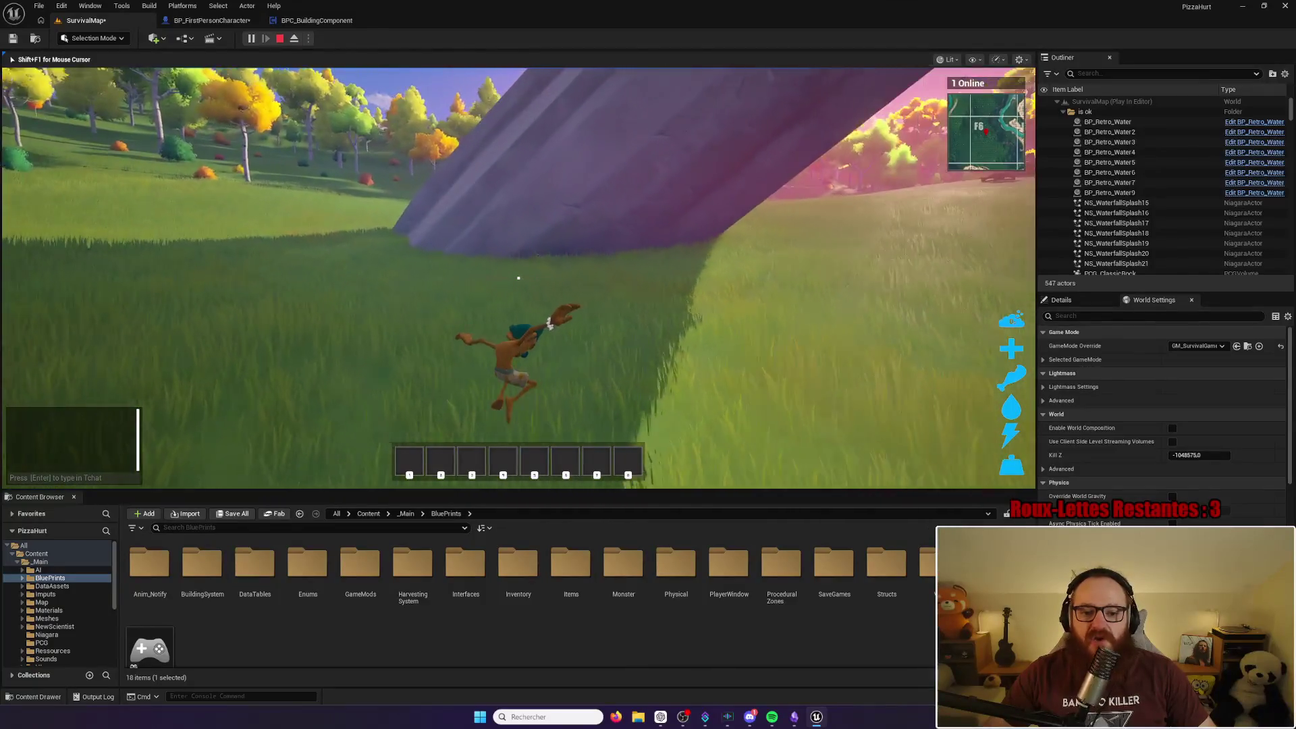
{"action": "key", "text": "w"}
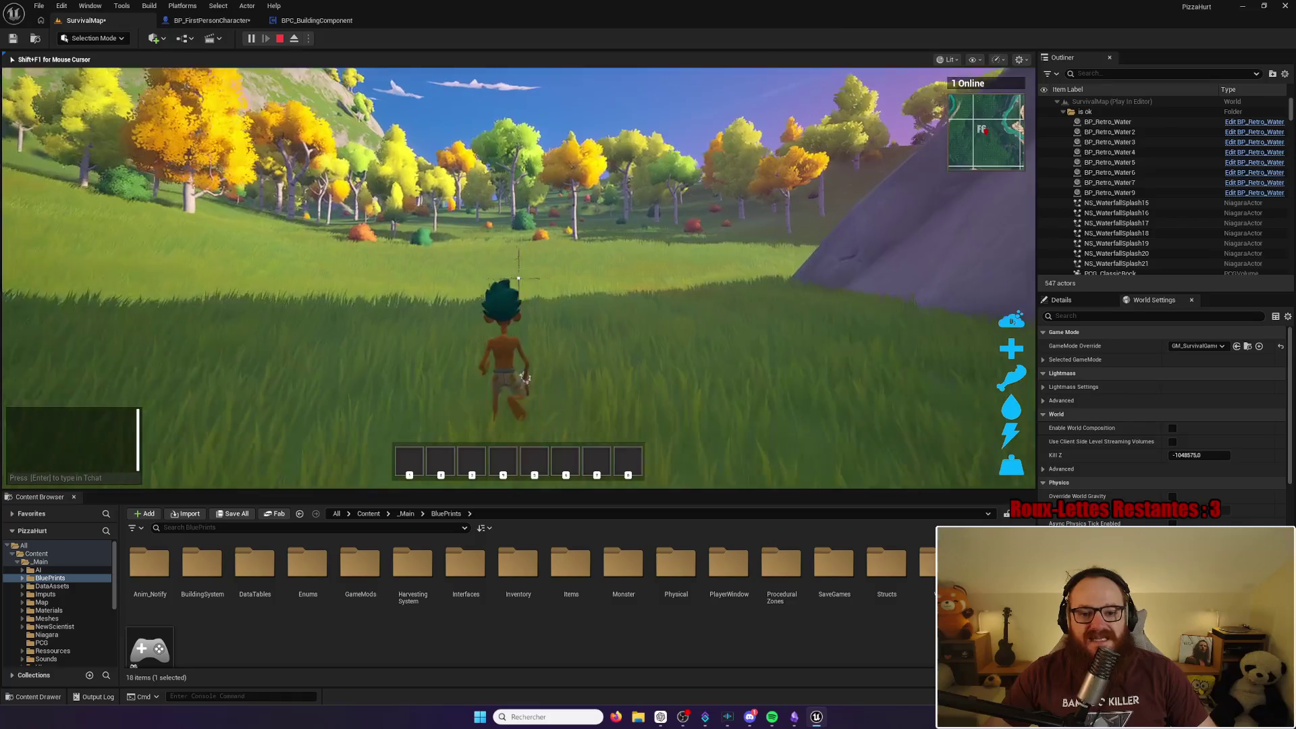
{"action": "key", "text": "w"}
{"action": "key", "text": "space"}
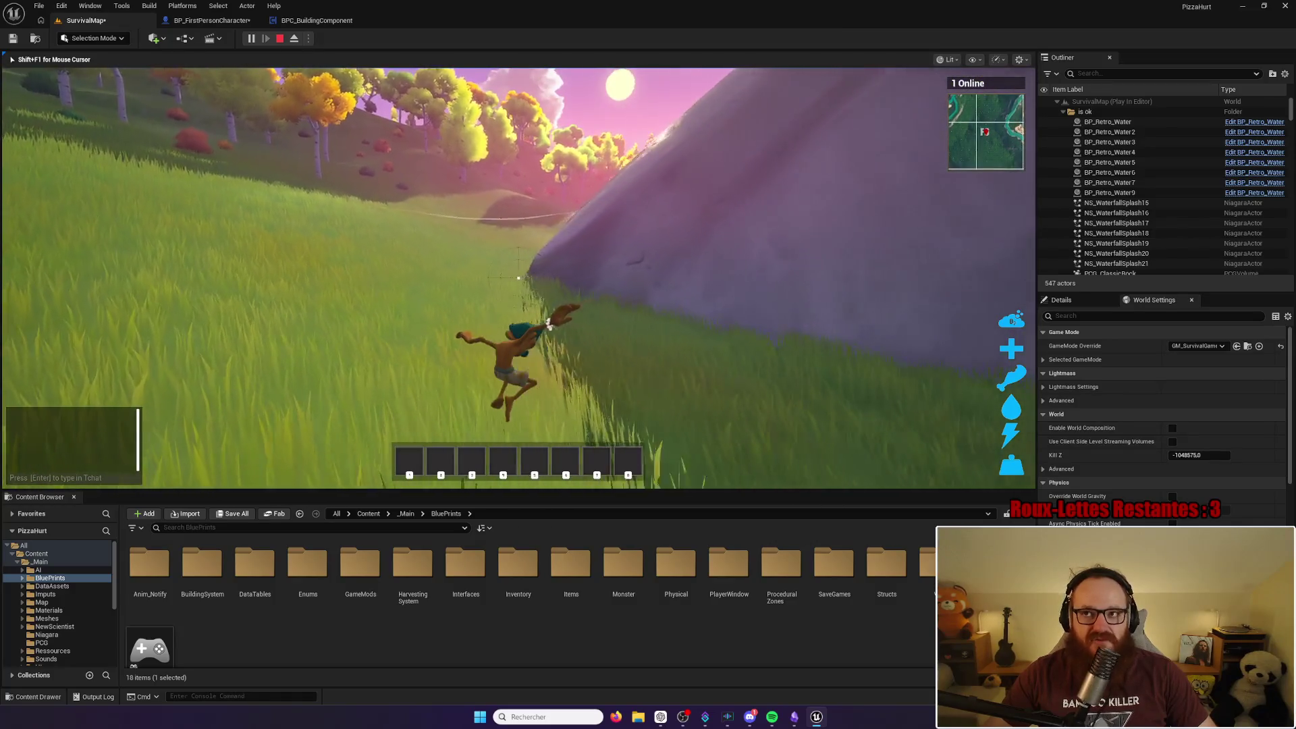
{"action": "key", "text": "w"}
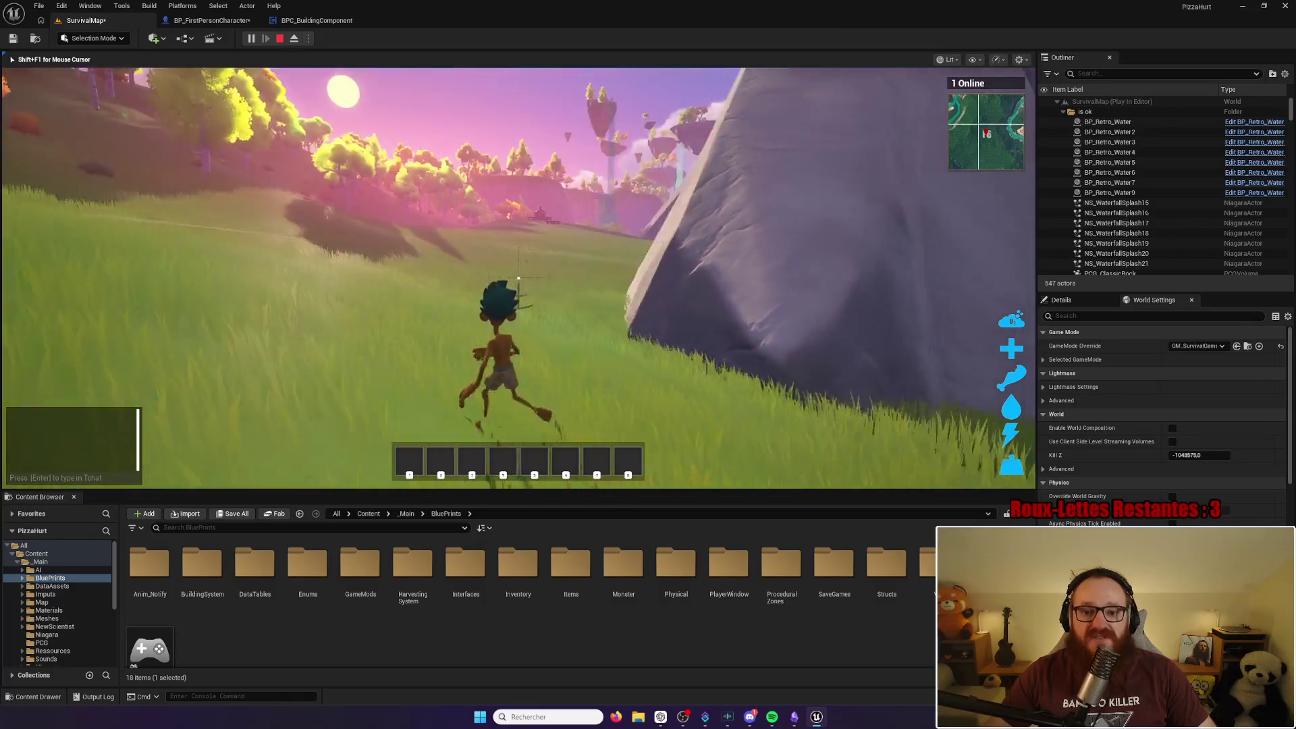
{"action": "key", "text": "w"}
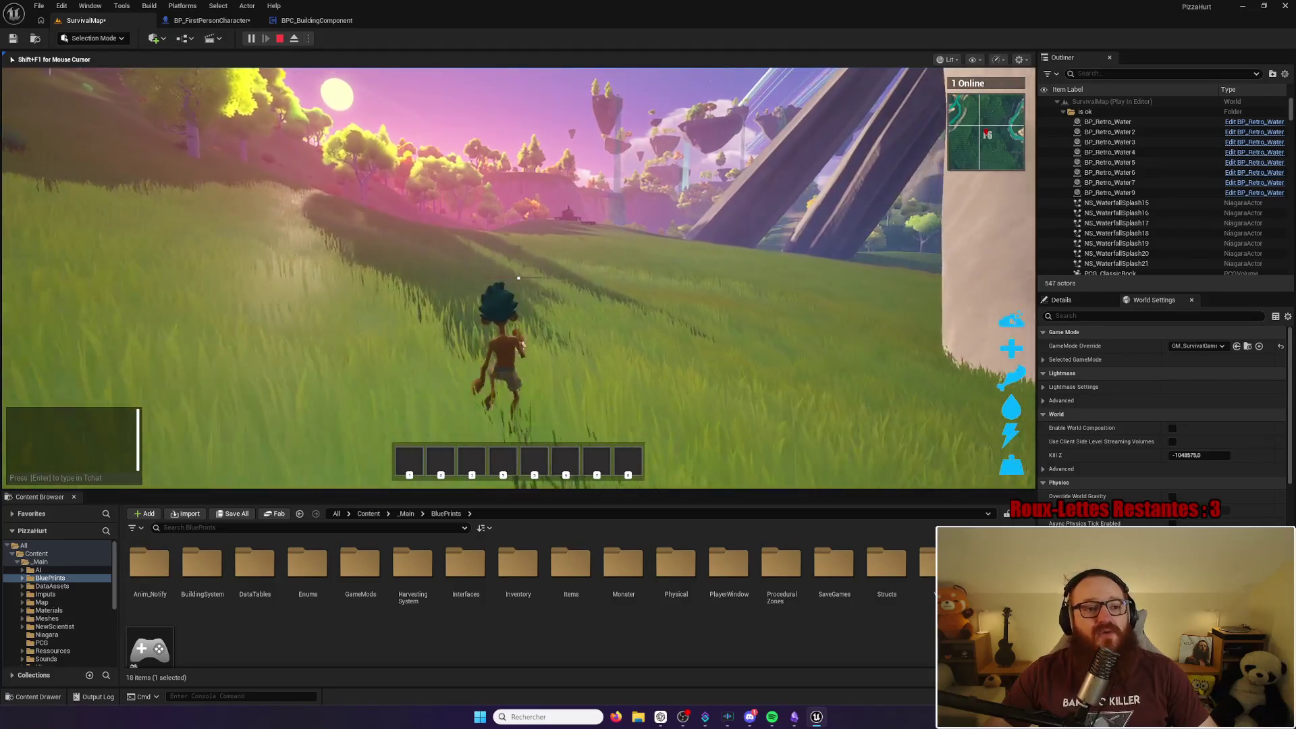
{"action": "key", "text": "w"}
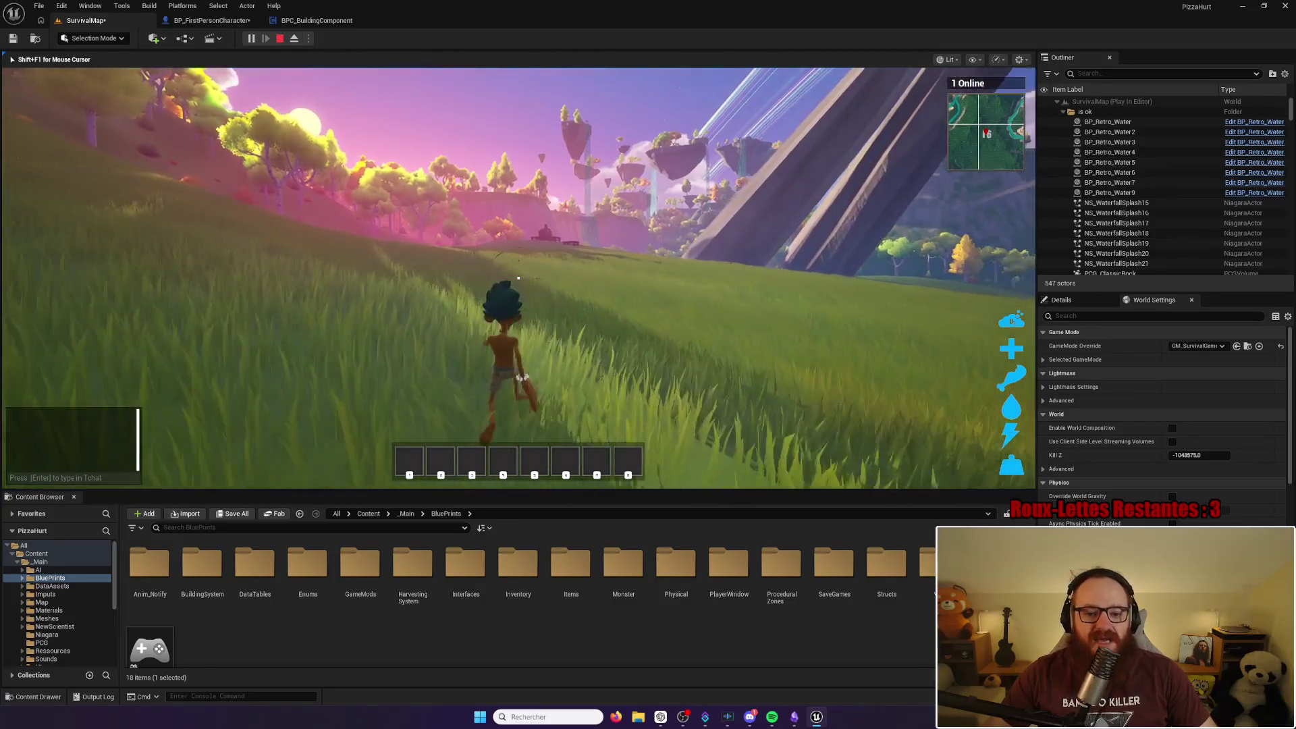
{"action": "key", "text": "w"}
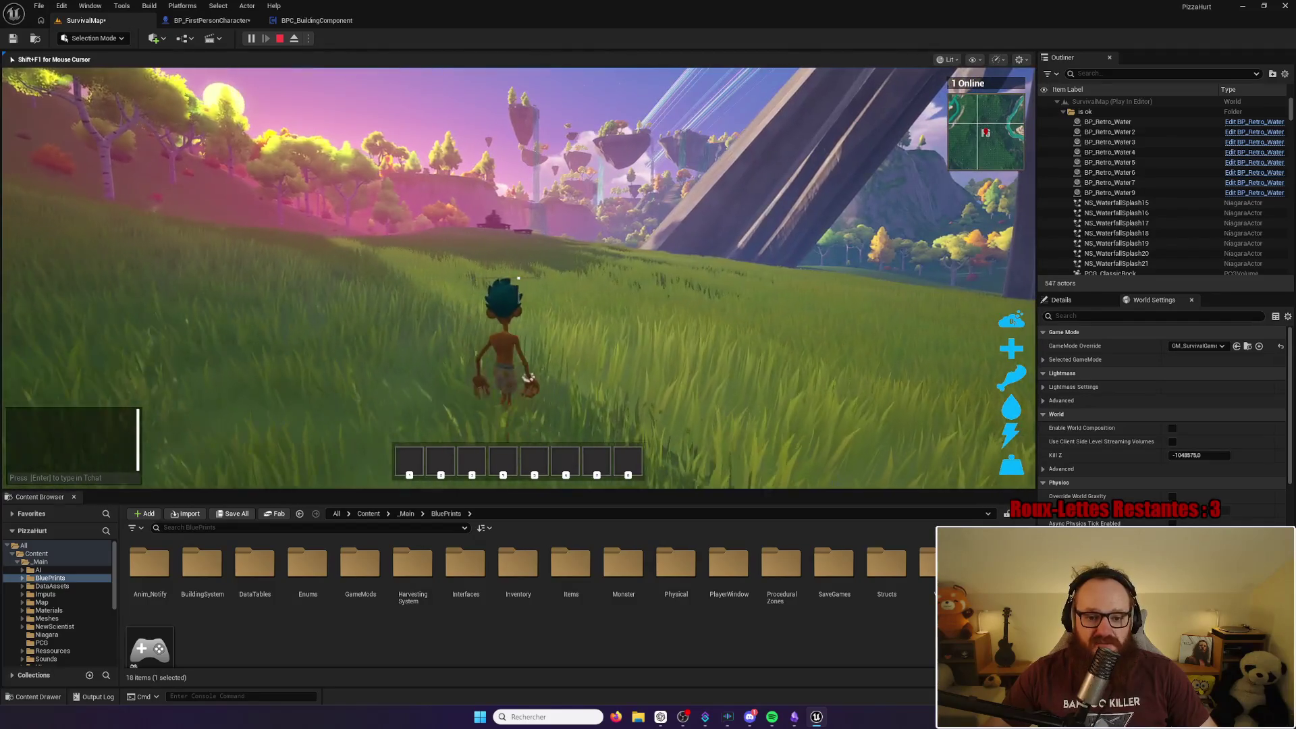
{"action": "key", "text": "b"}
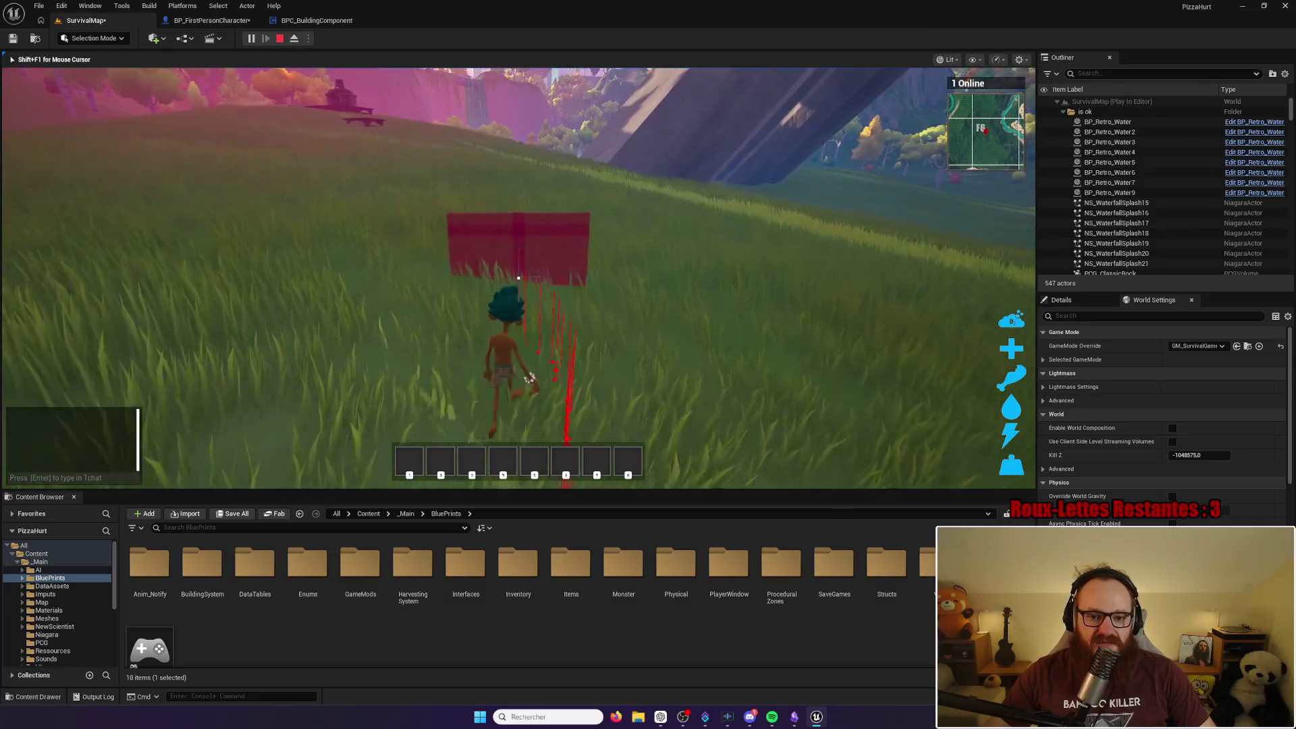
Step: Cycle through the roof and wall build pieces, run to the wooden platform, and open the inventory
{"action": "scroll", "coordinate": [518, 278], "scroll_direction": "down", "scroll_amount": 2}
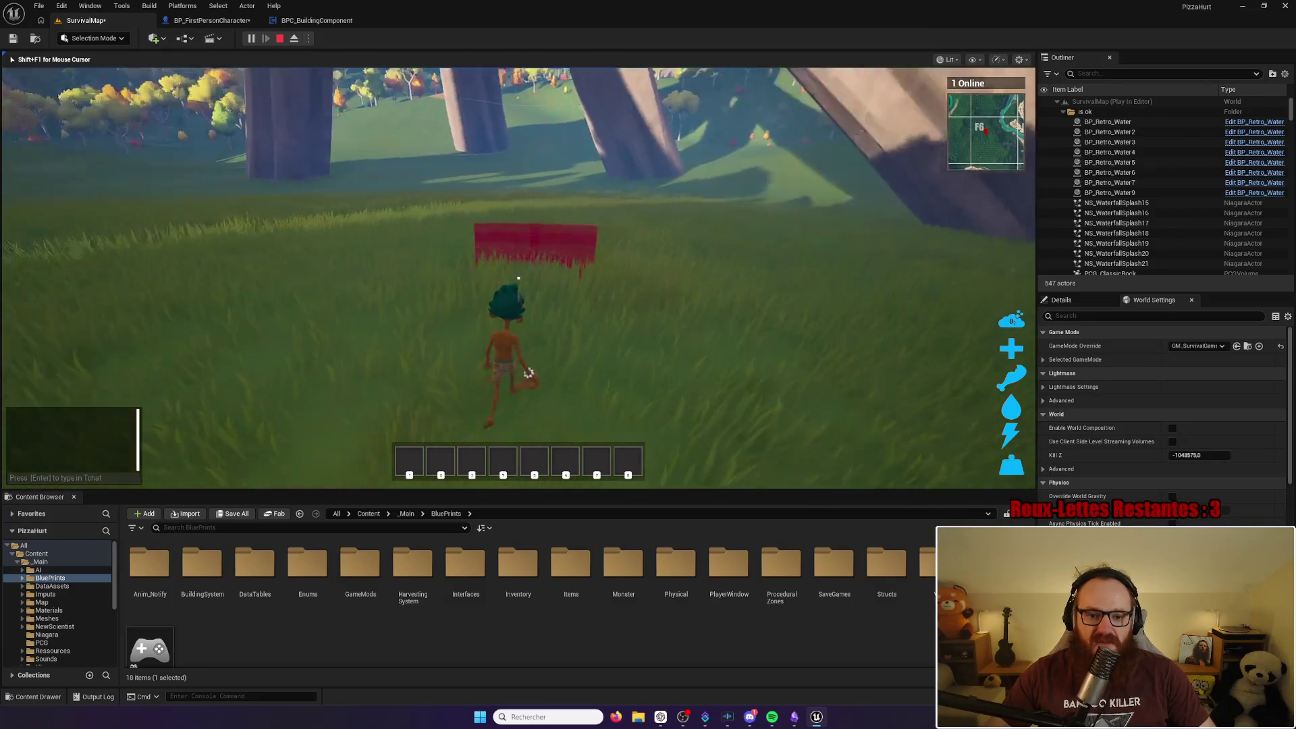
{"action": "scroll", "coordinate": [518, 277], "scroll_direction": "down", "scroll_amount": 1}
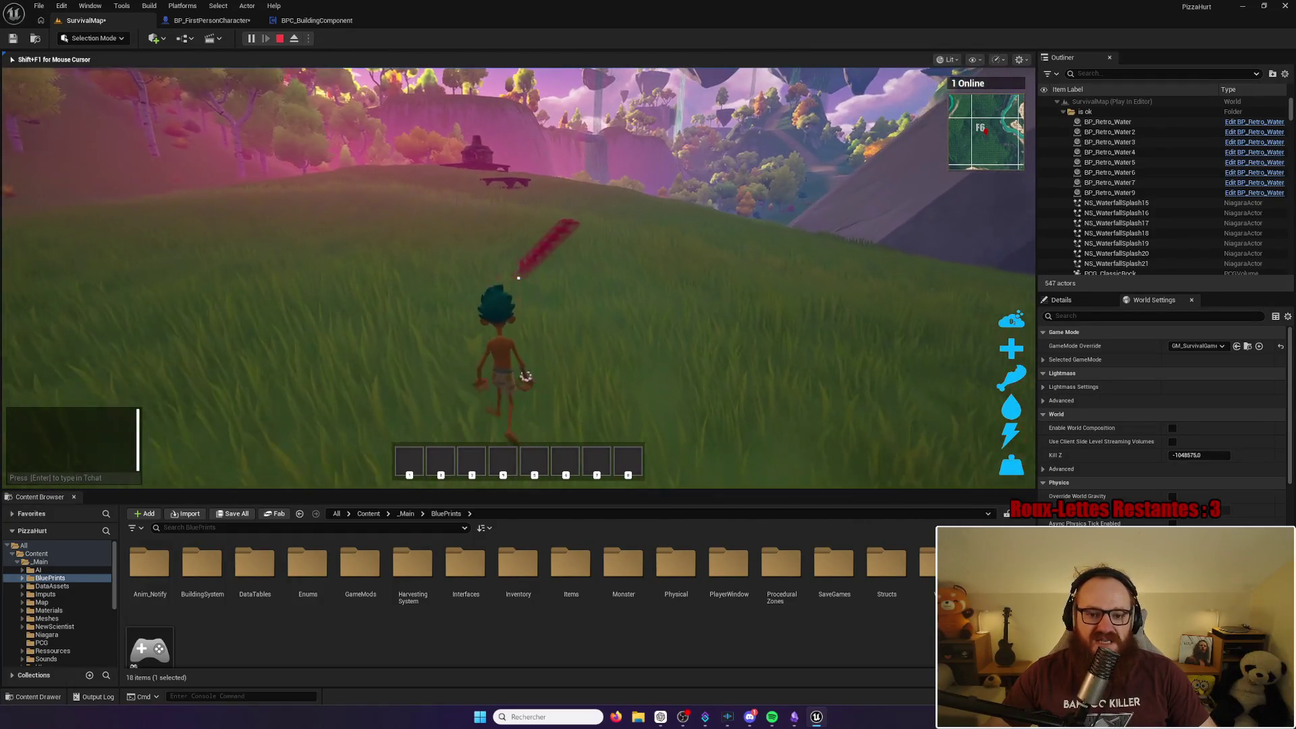
{"action": "key", "text": "w"}
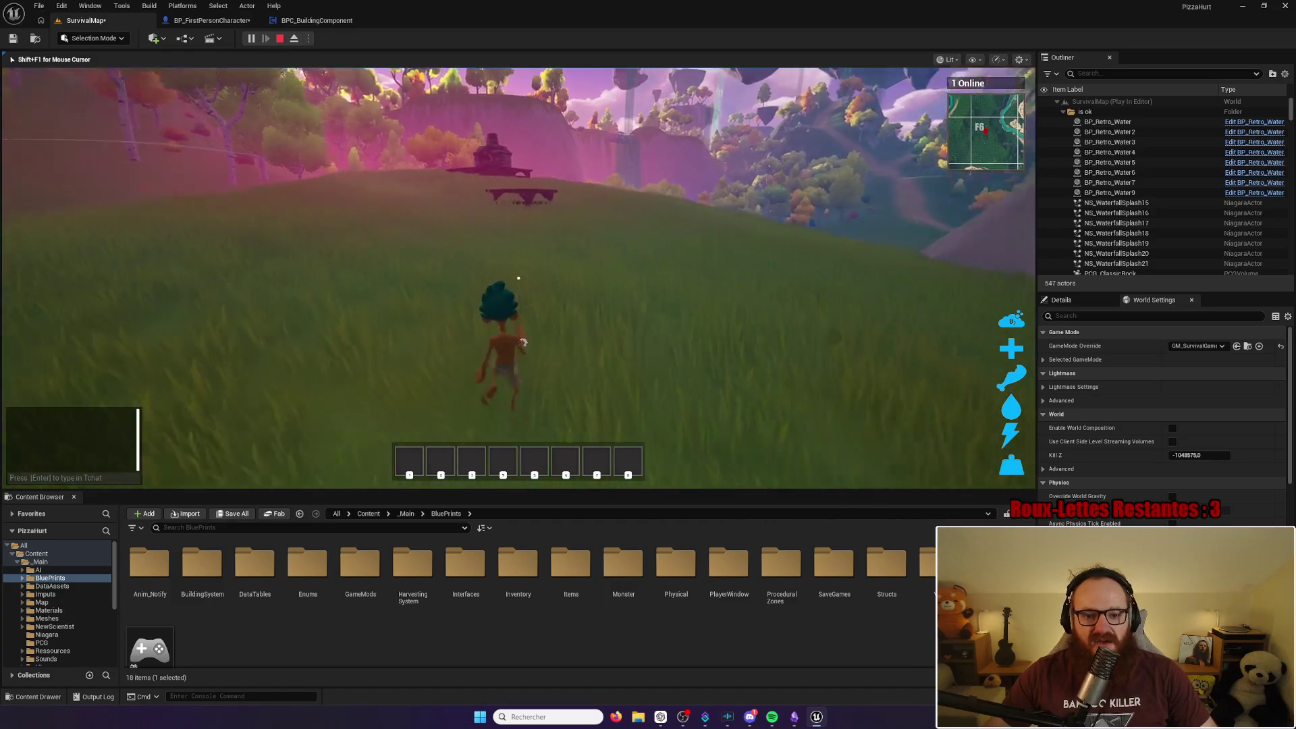
{"action": "key", "text": "w"}
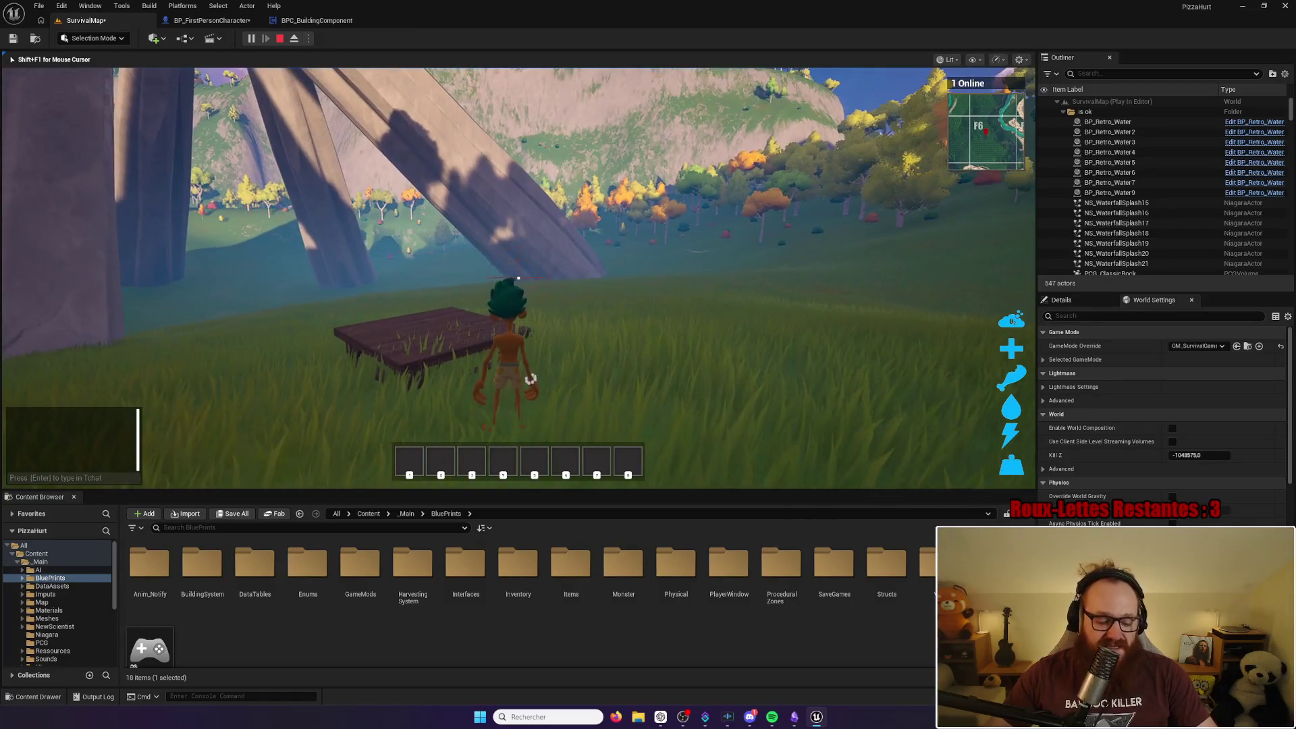
{"action": "key", "text": "i"}
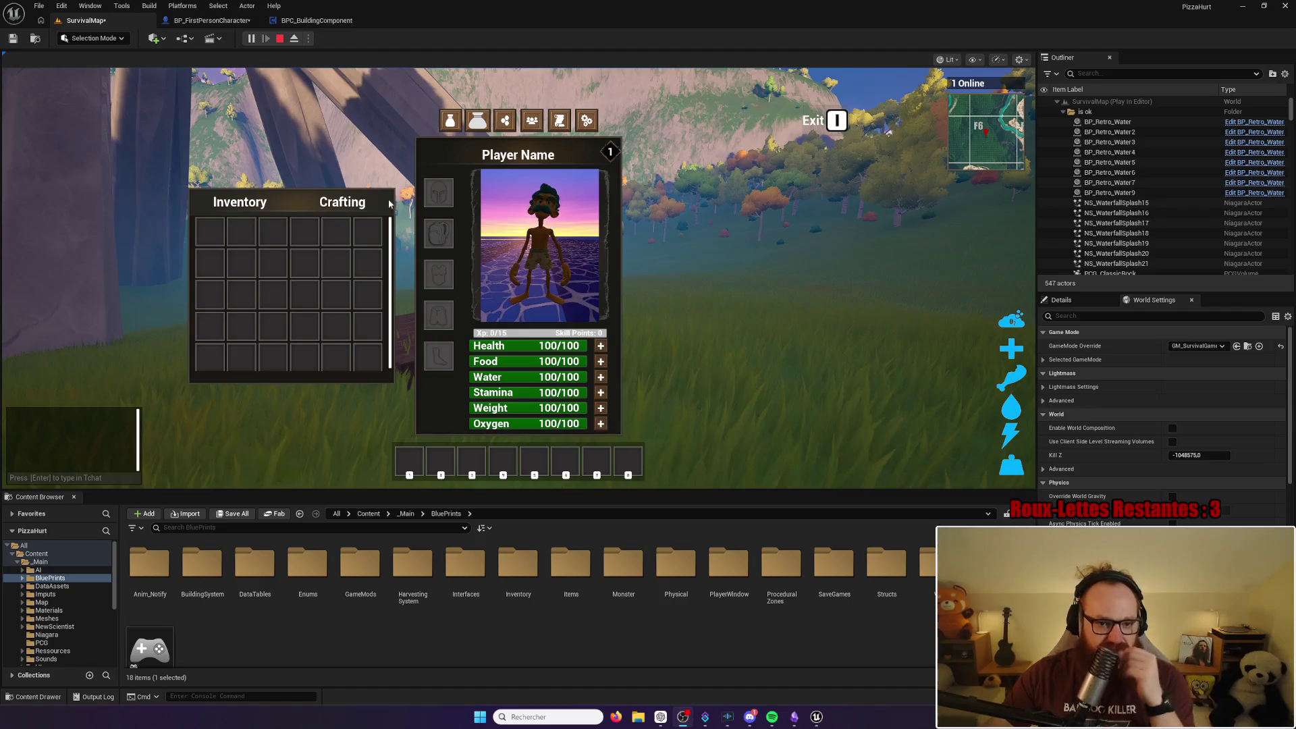
Step: After a look at Crafting, send both weapons to hotbar slots 1 and 2, then close the inventory
{"action": "left_click", "coordinate": [341, 214]}
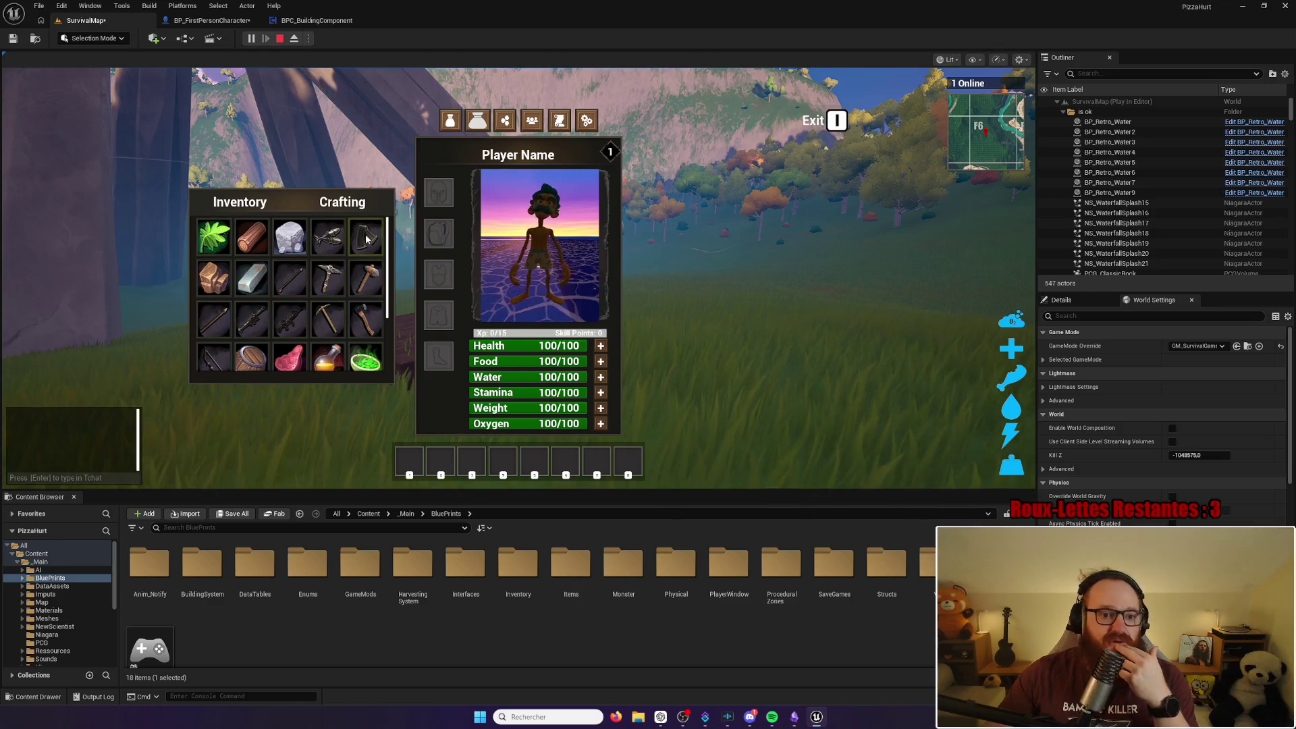
{"action": "left_click", "coordinate": [262, 204]}
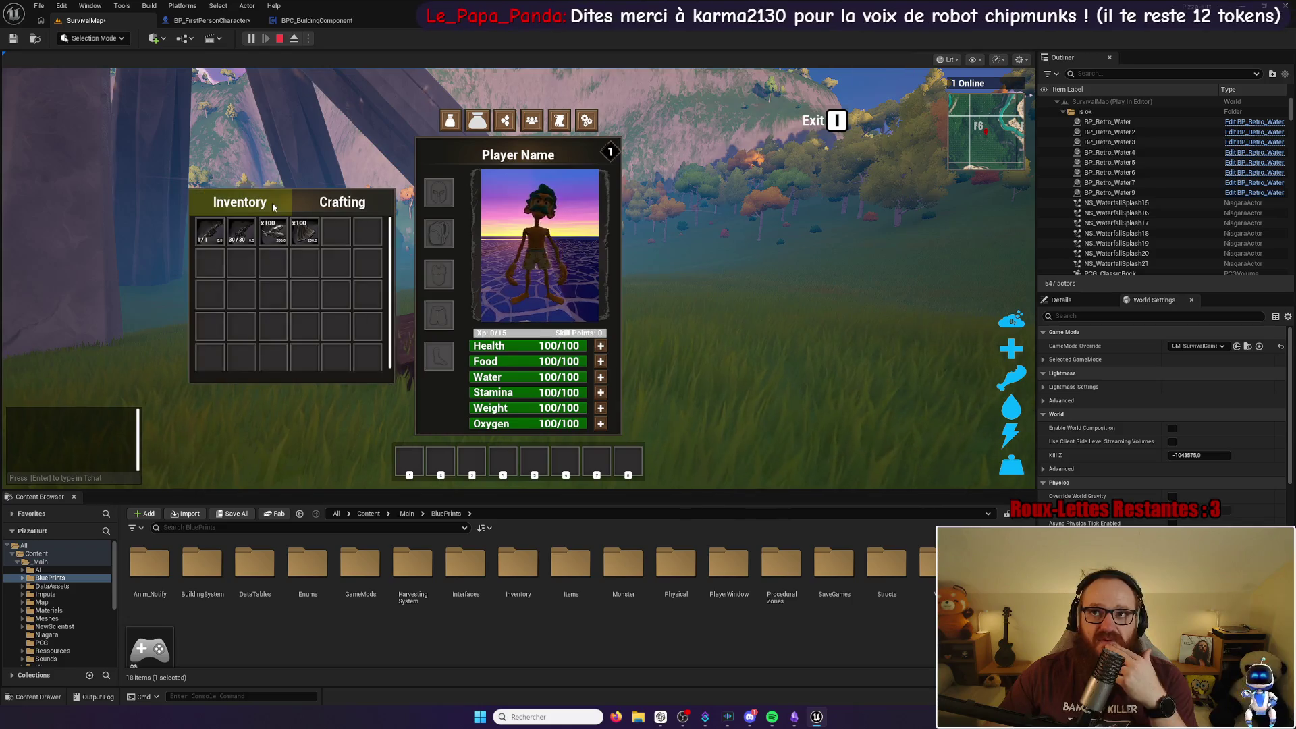
{"action": "right_click", "coordinate": [211, 237]}
{"action": "right_click", "coordinate": [241, 237]}
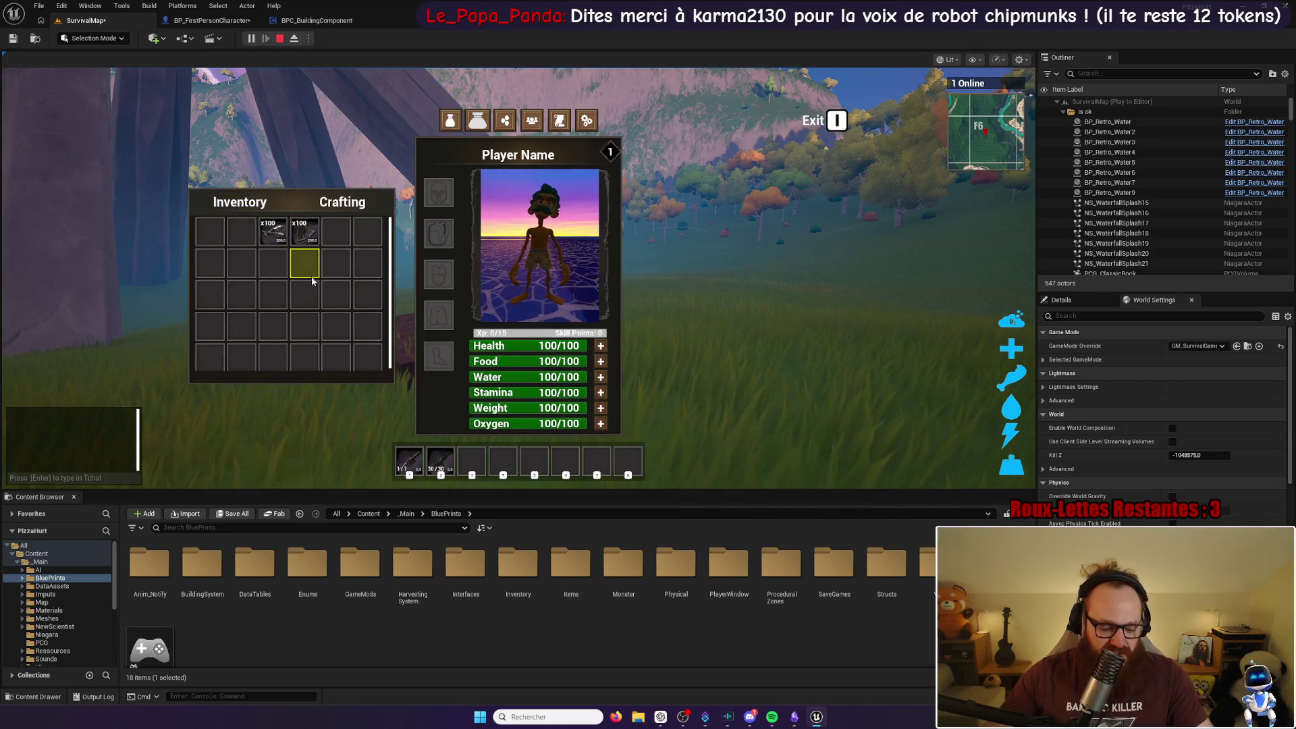
{"action": "key", "text": "i"}
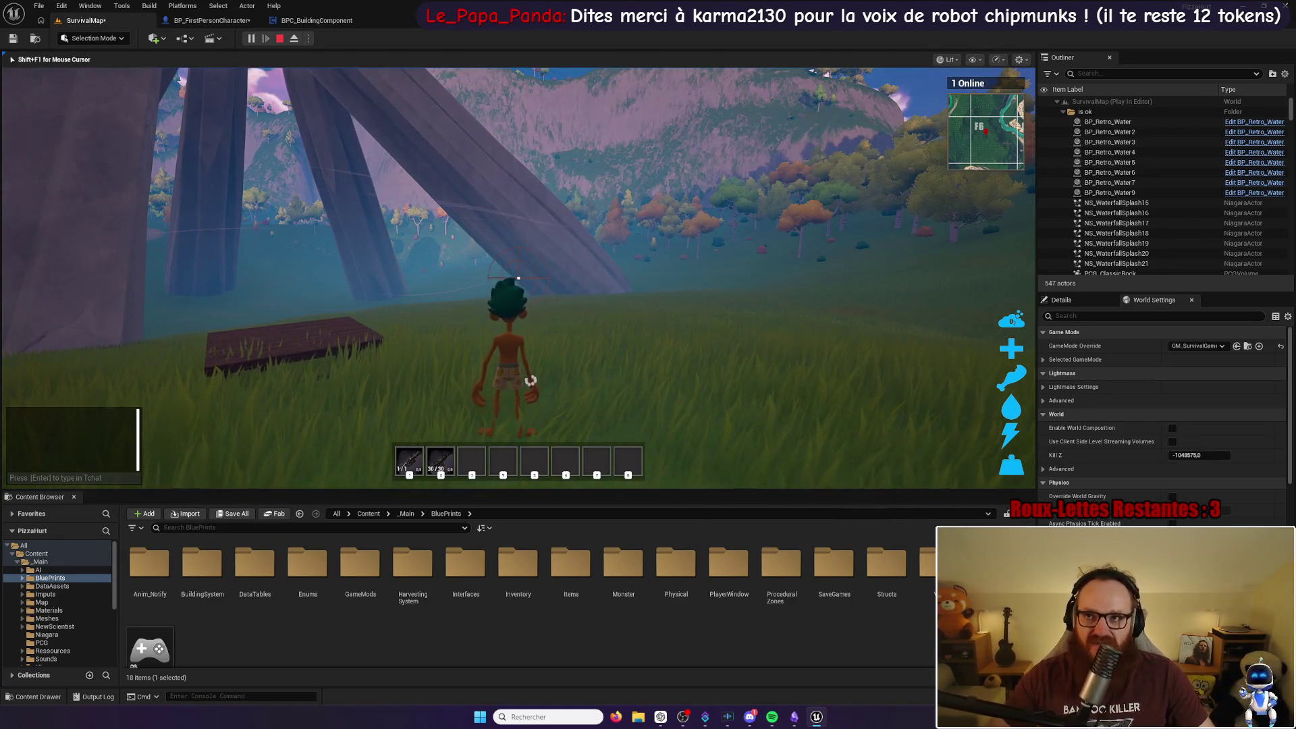
Step: Equip the first hotbar item and run to the hillside, harvesting a bush for BeechLeaf
{"action": "key", "text": "w"}
{"action": "key", "text": "1"}
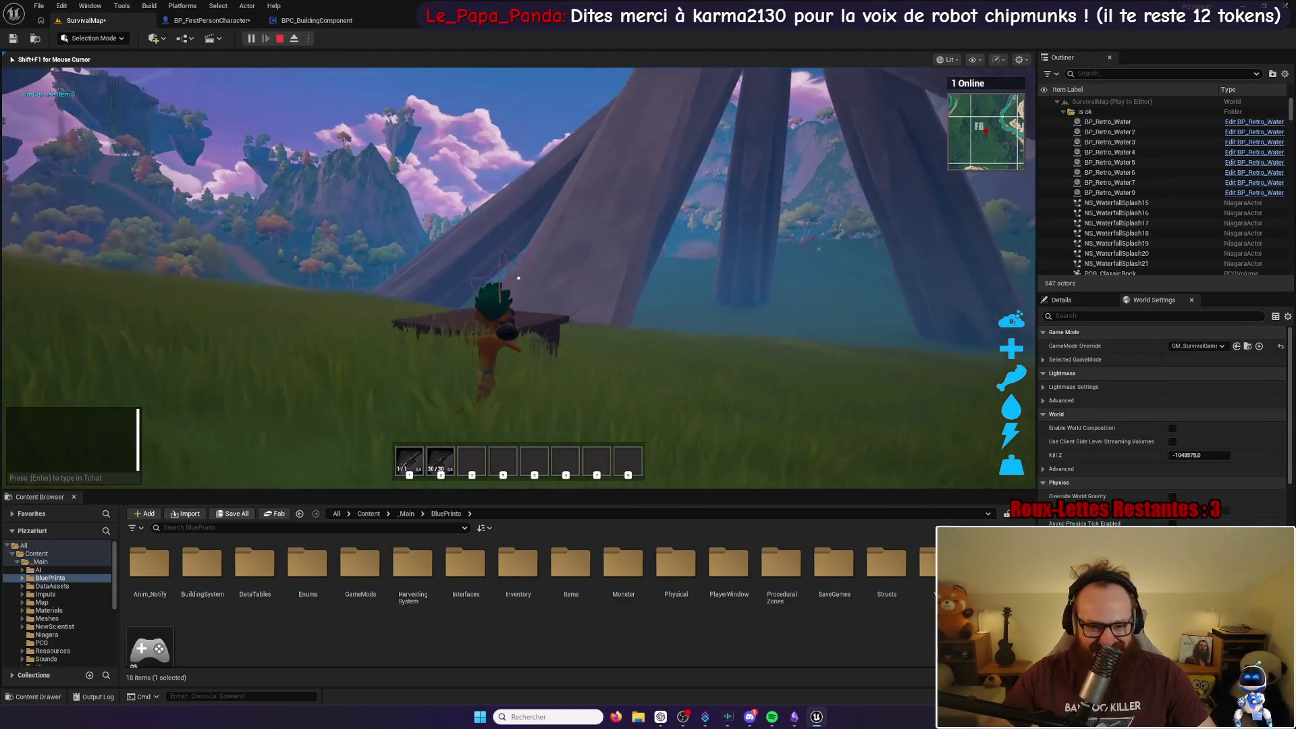
{"action": "key", "text": "space"}
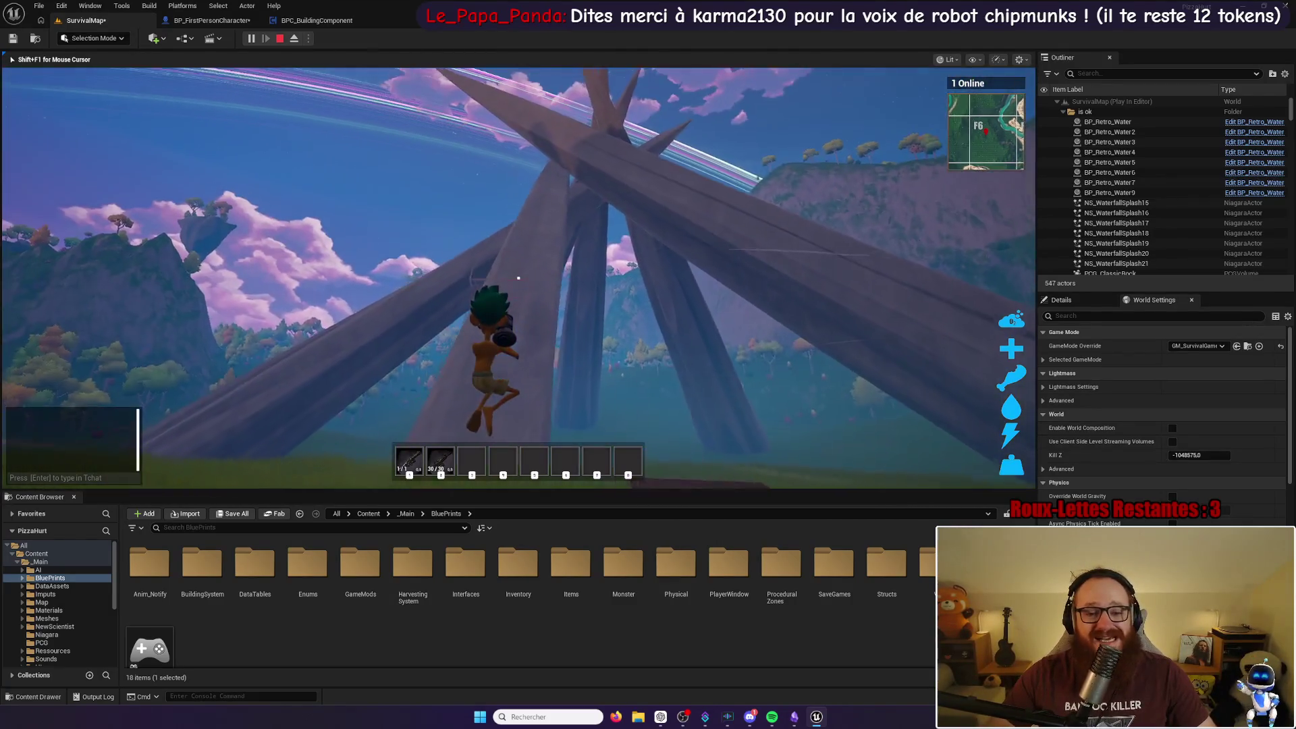
{"action": "left_click", "coordinate": [519, 278]}
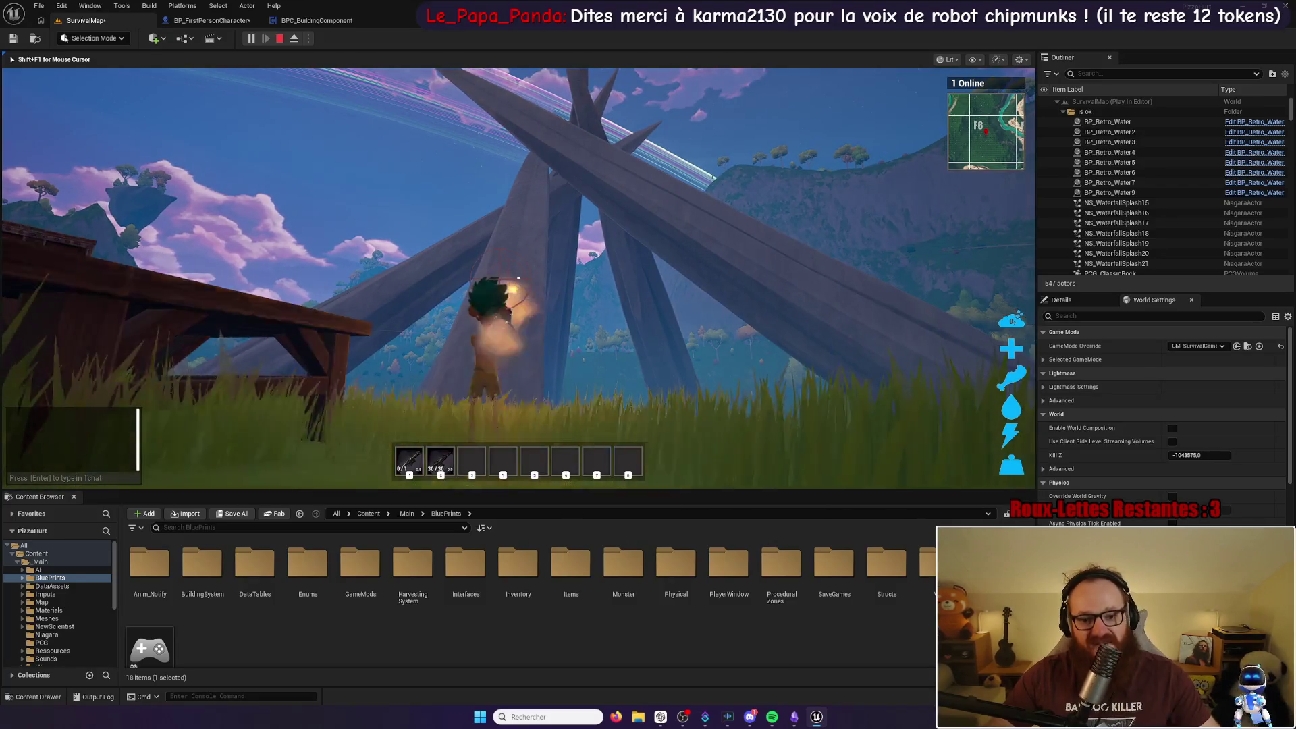
{"action": "key", "text": "w"}
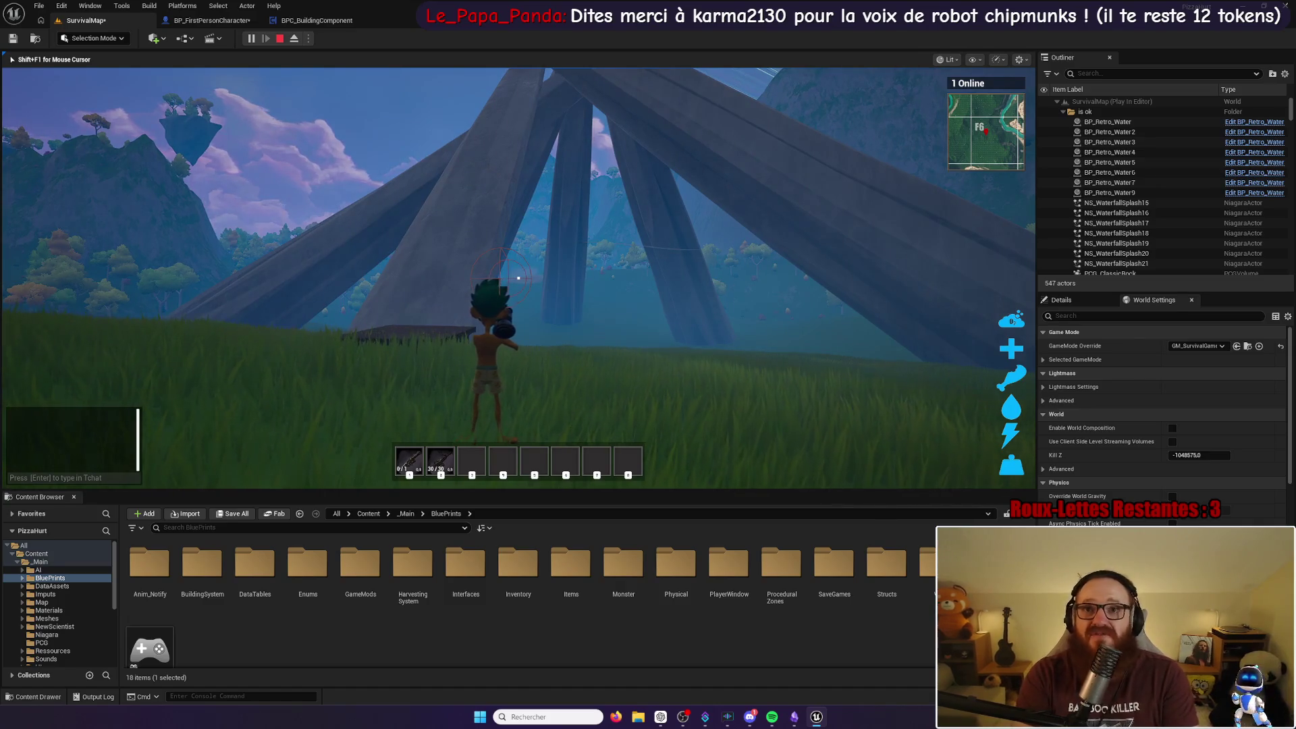
{"action": "key", "text": "w"}
{"action": "key", "text": "w"}
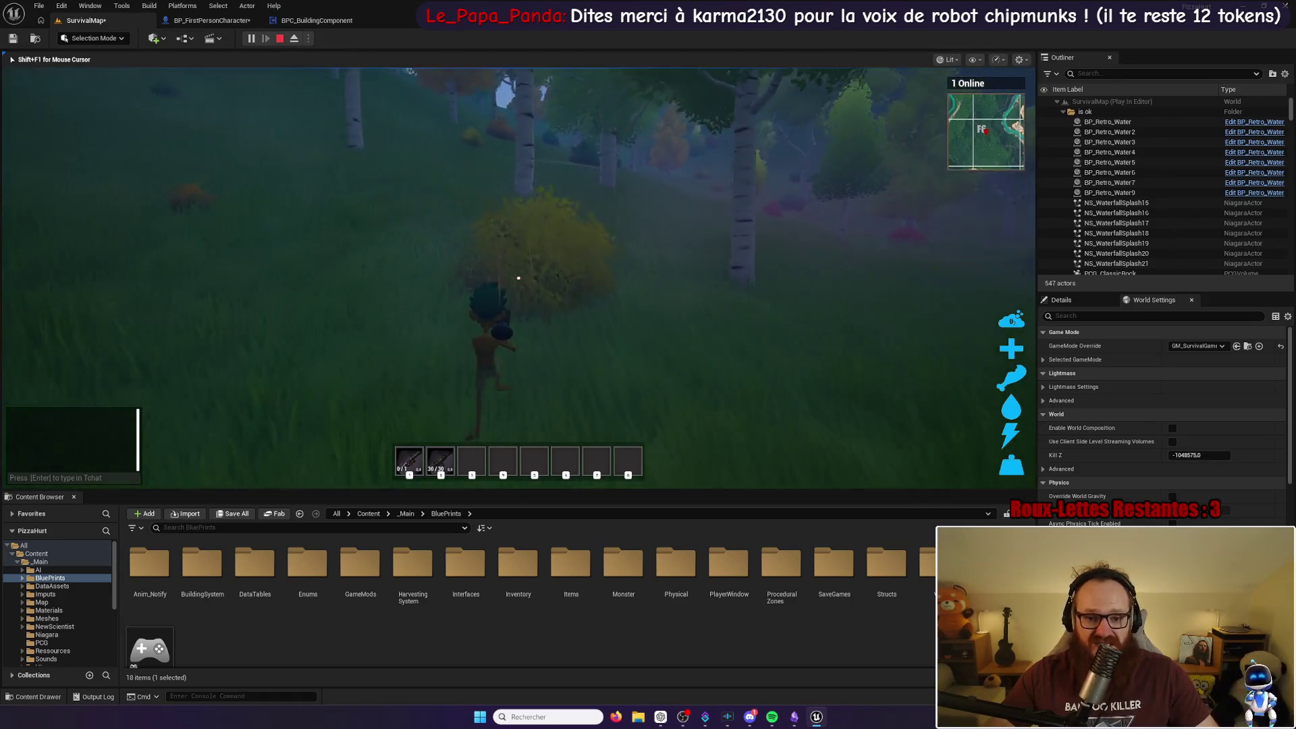
{"action": "left_click", "coordinate": [518, 277]}
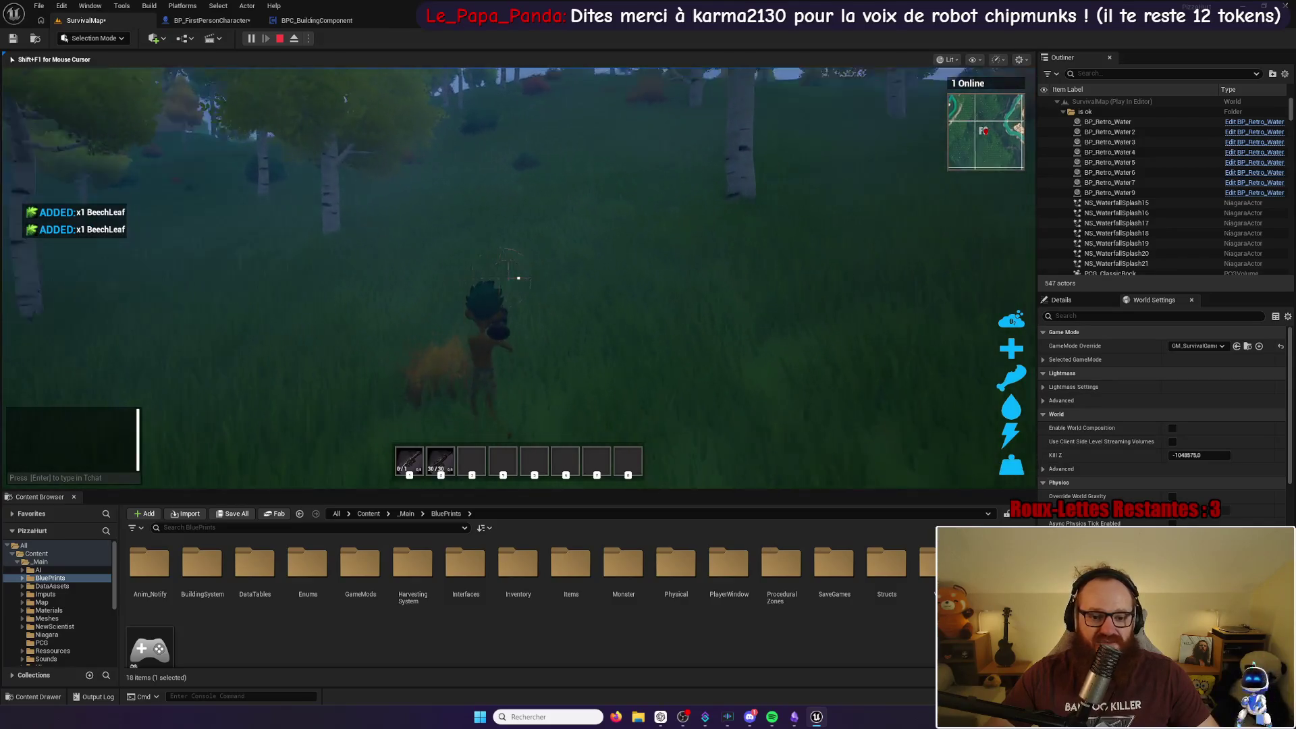
Step: Check the collected leaves and crafting recipes in the inventory, then close it
{"action": "key", "text": "i"}
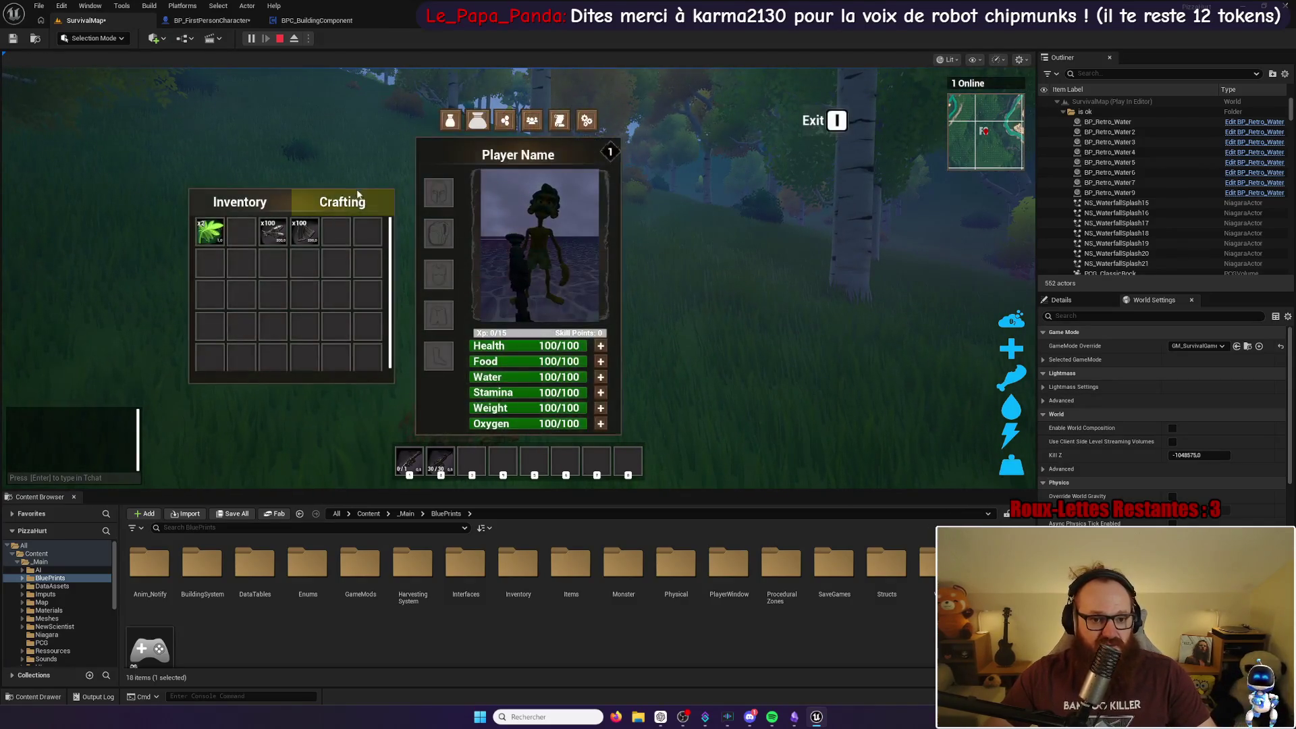
{"action": "left_click", "coordinate": [347, 210]}
{"action": "key", "text": "i"}
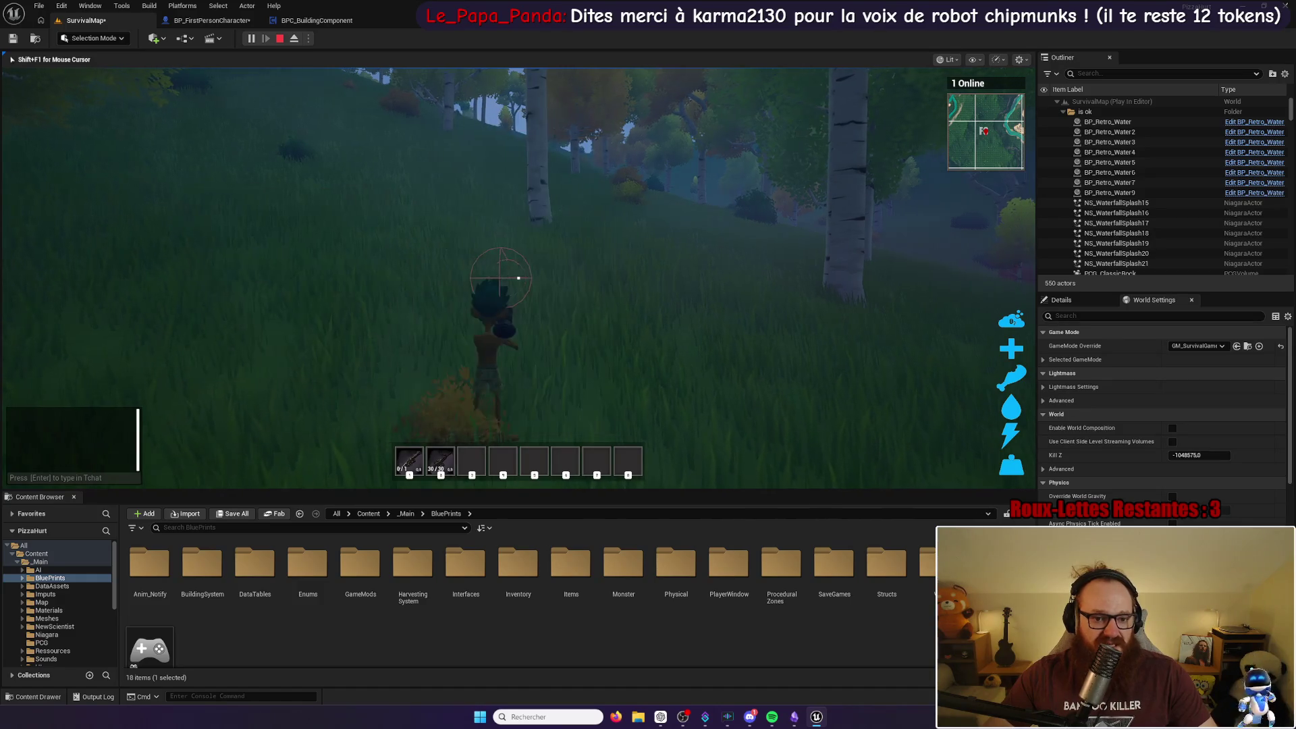
{"action": "key", "text": "i"}
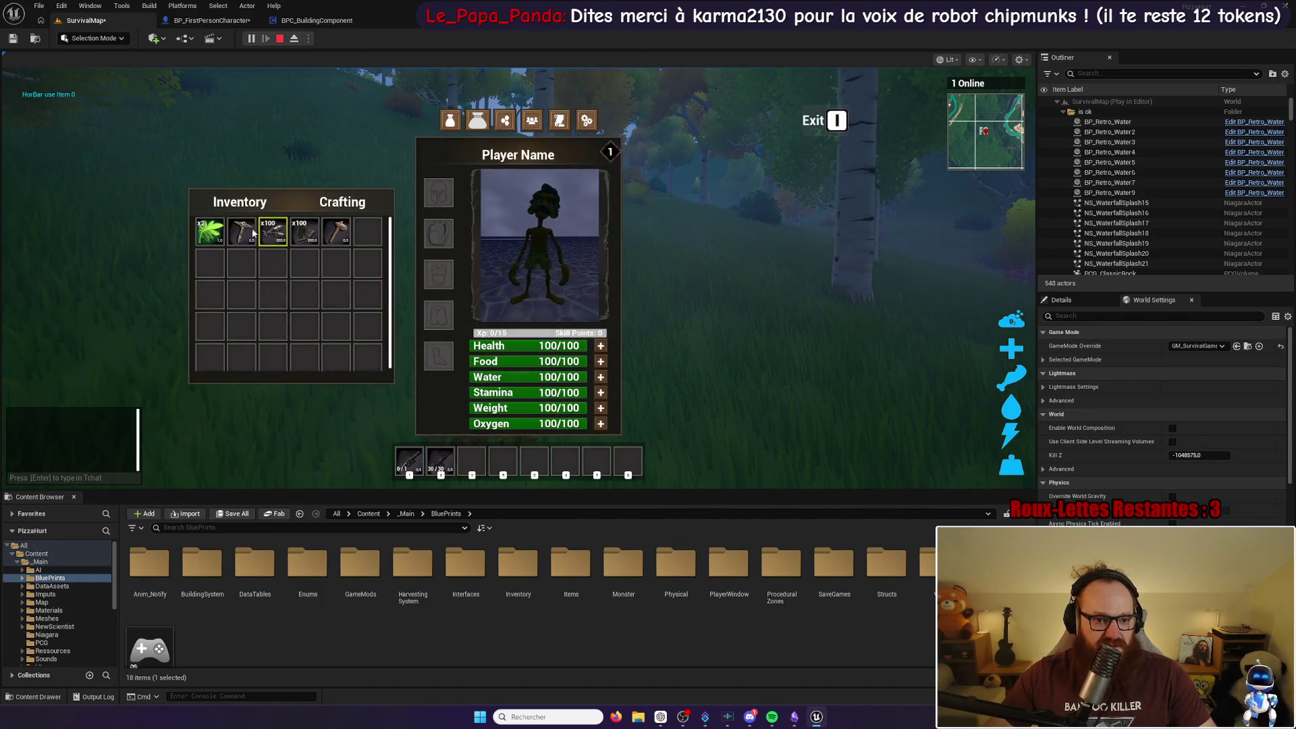
{"action": "key", "text": "i"}
Step: Equip the tool in hotbar slot 3 and chop the birch tree for wood
{"action": "key", "text": "2"}
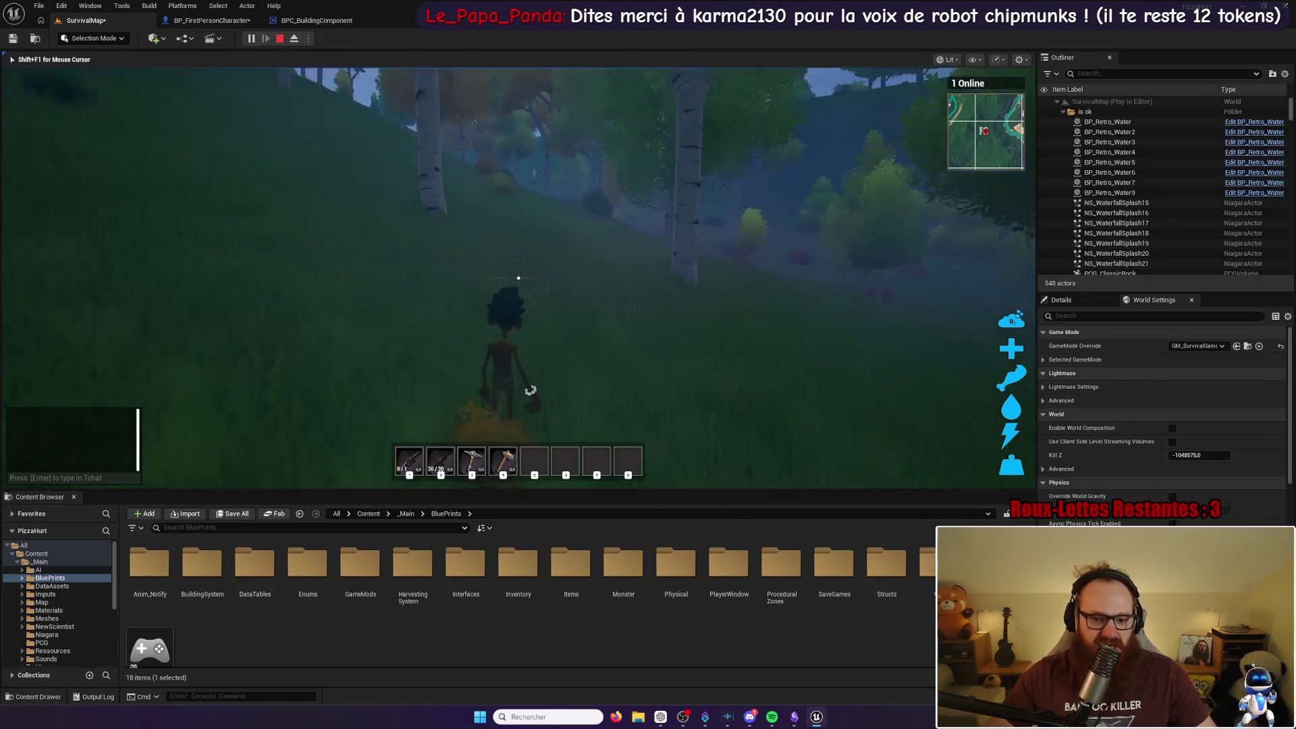
{"action": "key", "text": "3"}
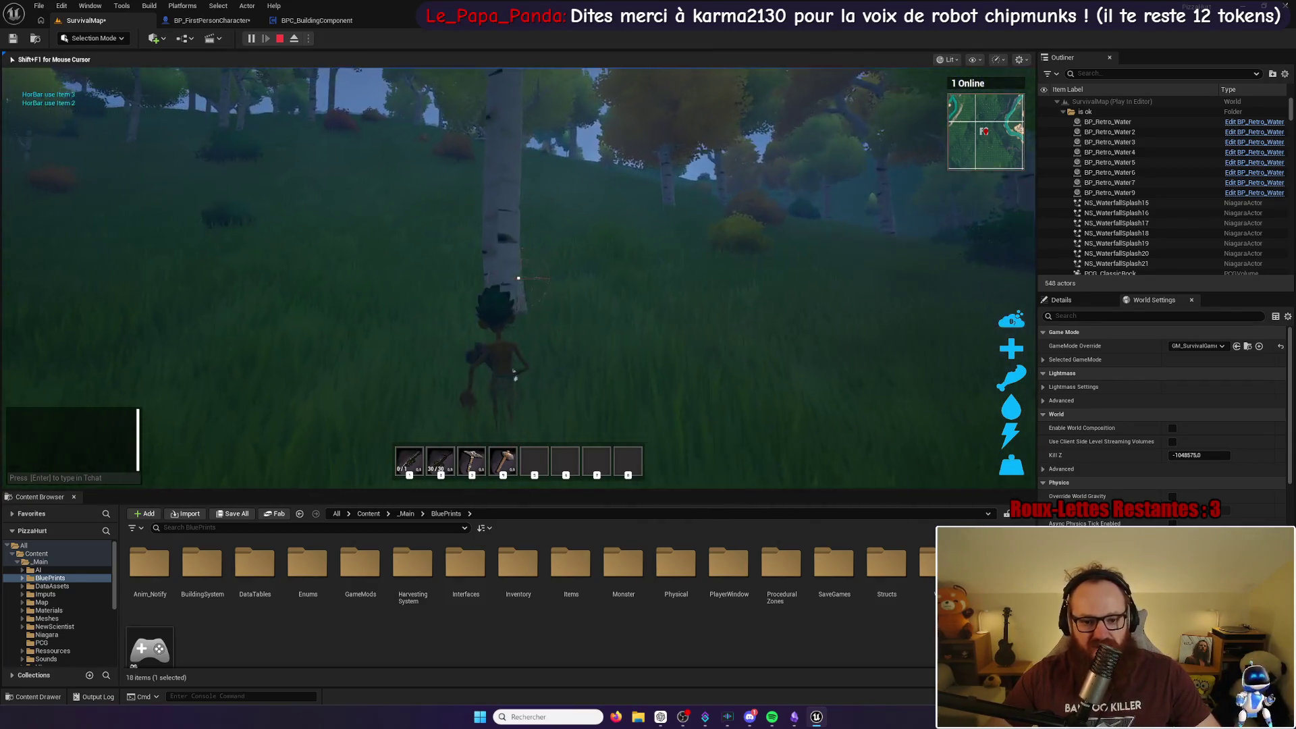
{"action": "left_click", "coordinate": [518, 277]}
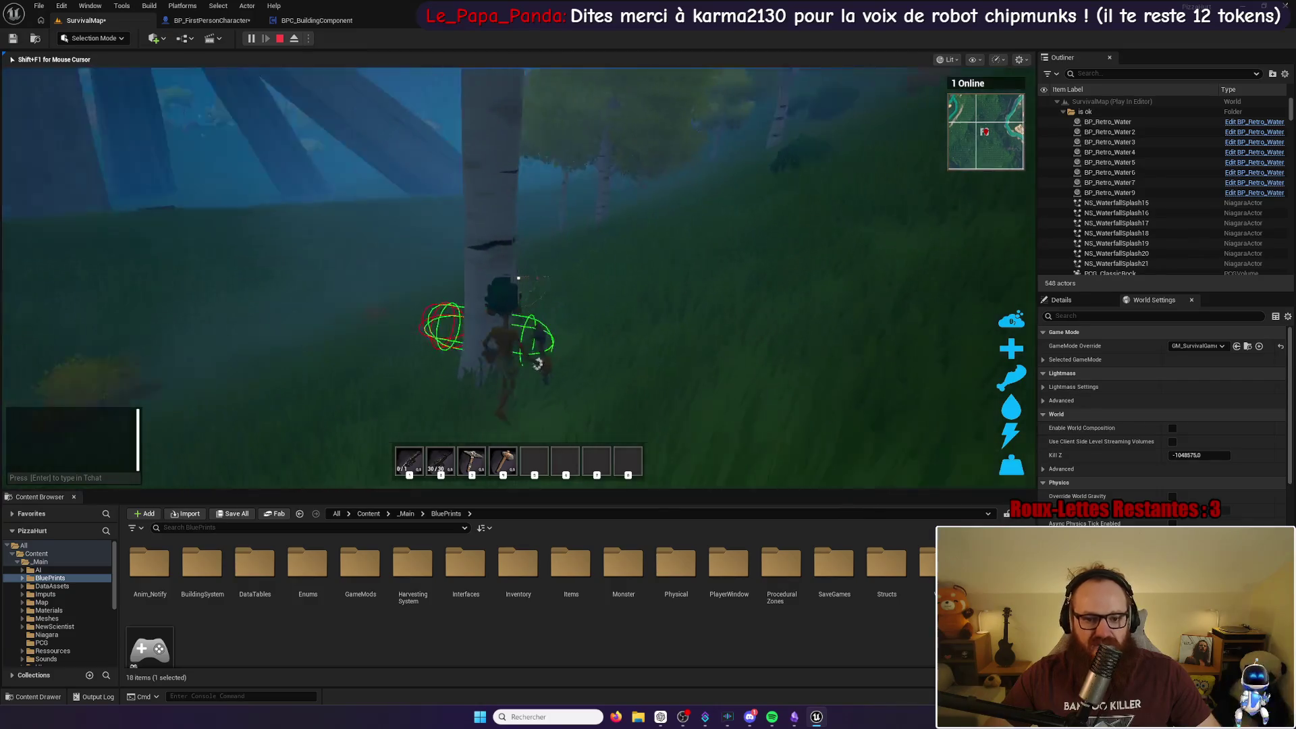
{"action": "left_click", "coordinate": [518, 278]}
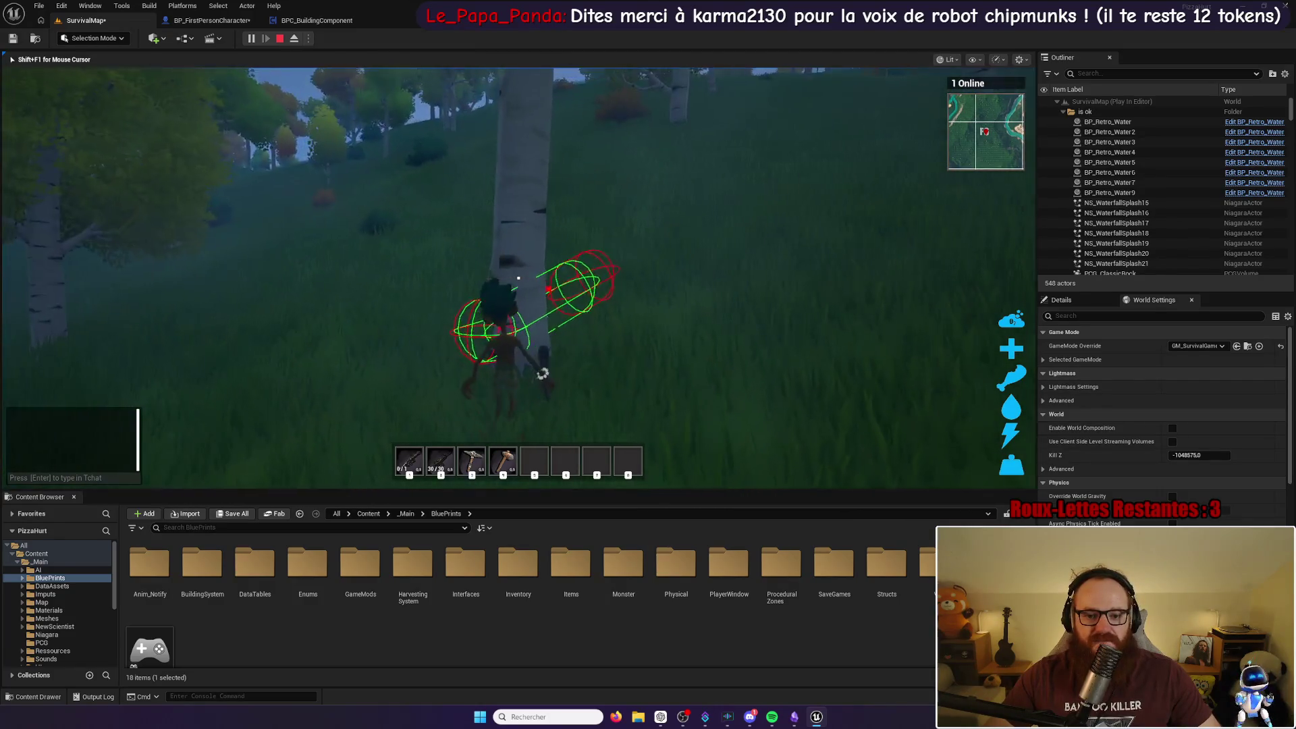
{"action": "left_click", "coordinate": [518, 277]}
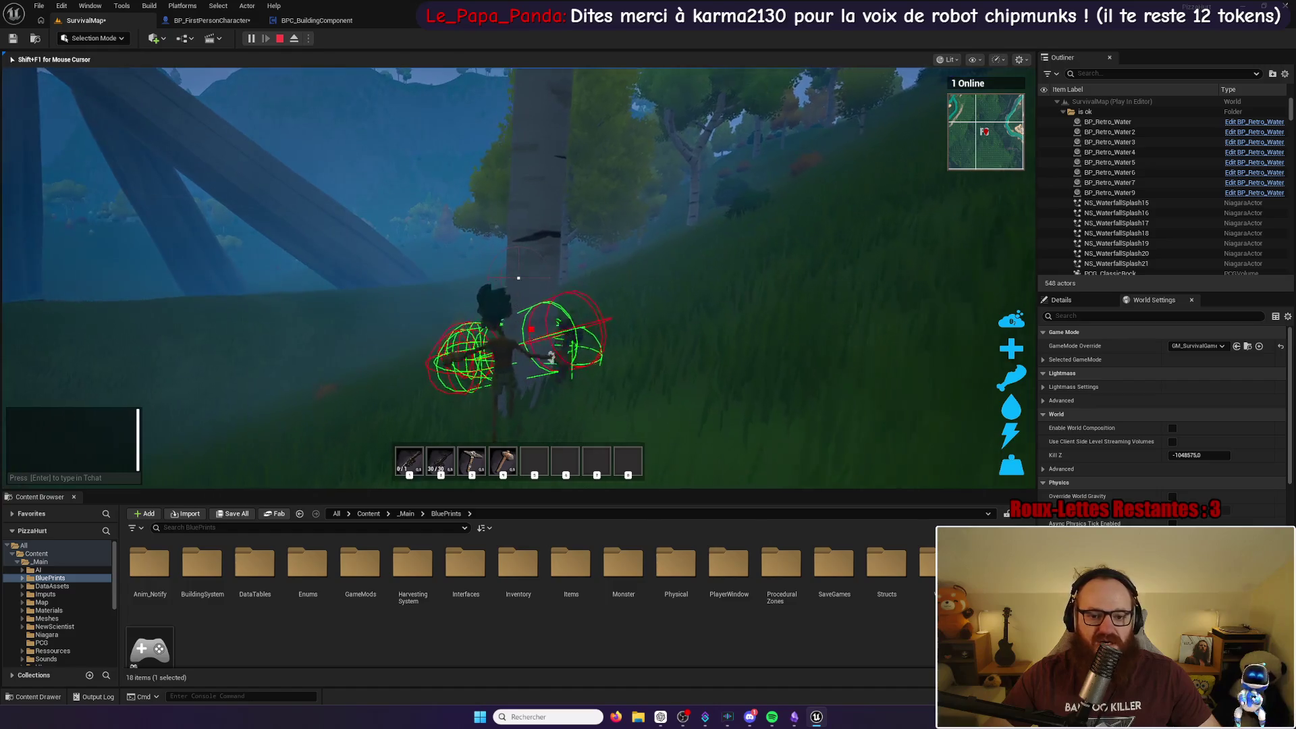
Step: Harvest BeechLeaf from the nearby bushes with repeated swings
{"action": "key", "text": "w"}
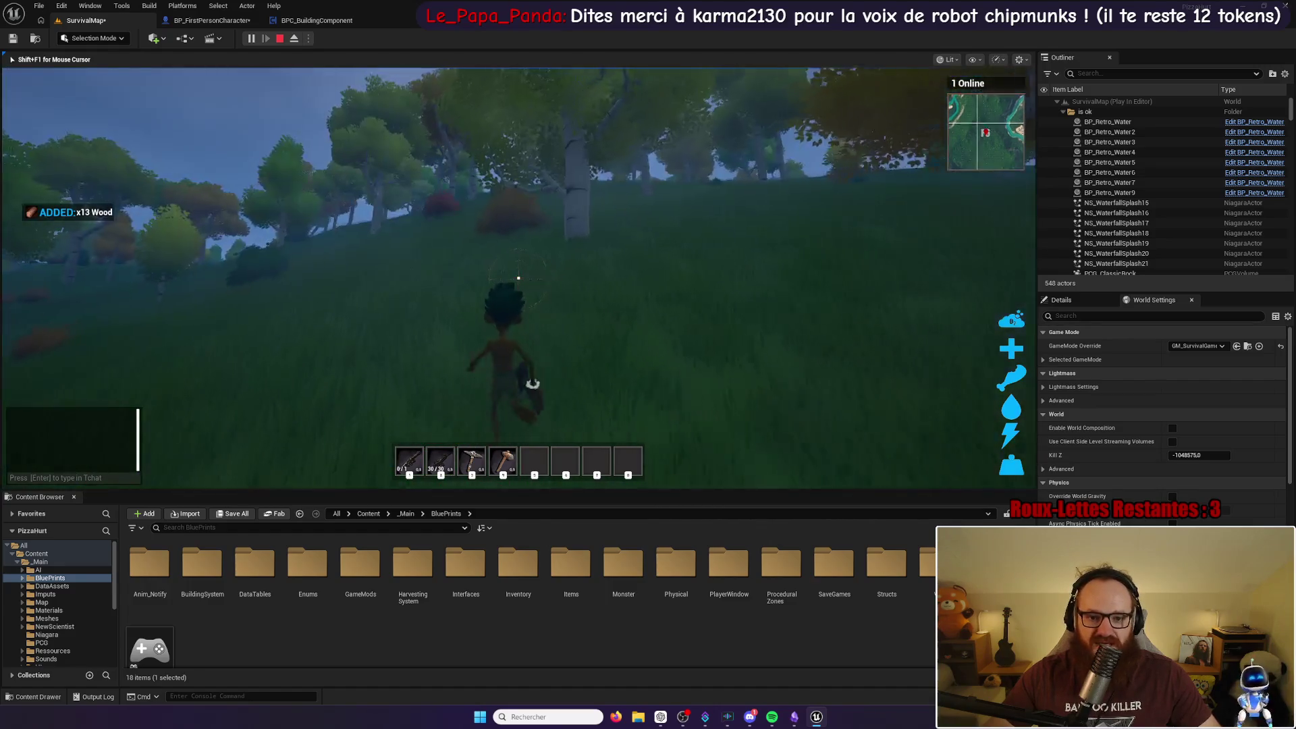
{"action": "left_click", "coordinate": [518, 277]}
{"action": "left_click", "coordinate": [519, 277]}
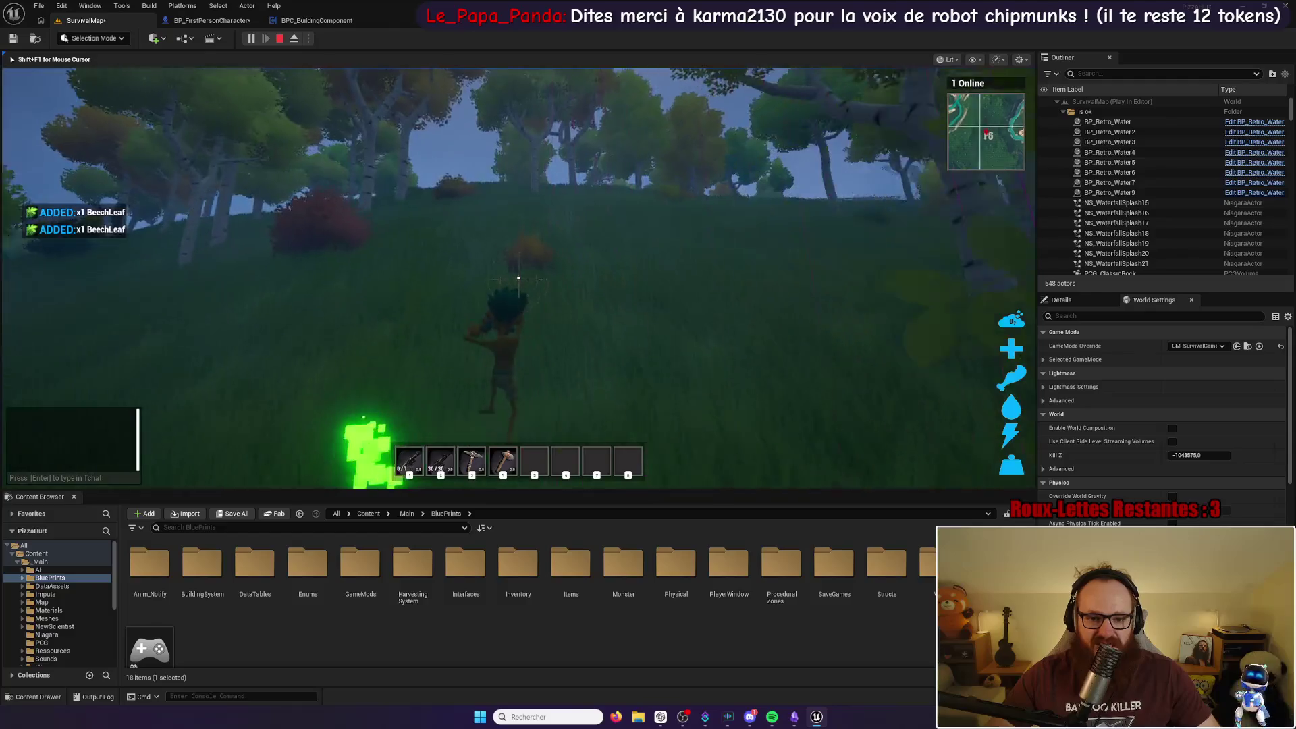
{"action": "left_click", "coordinate": [518, 277]}
{"action": "left_click", "coordinate": [518, 277]}
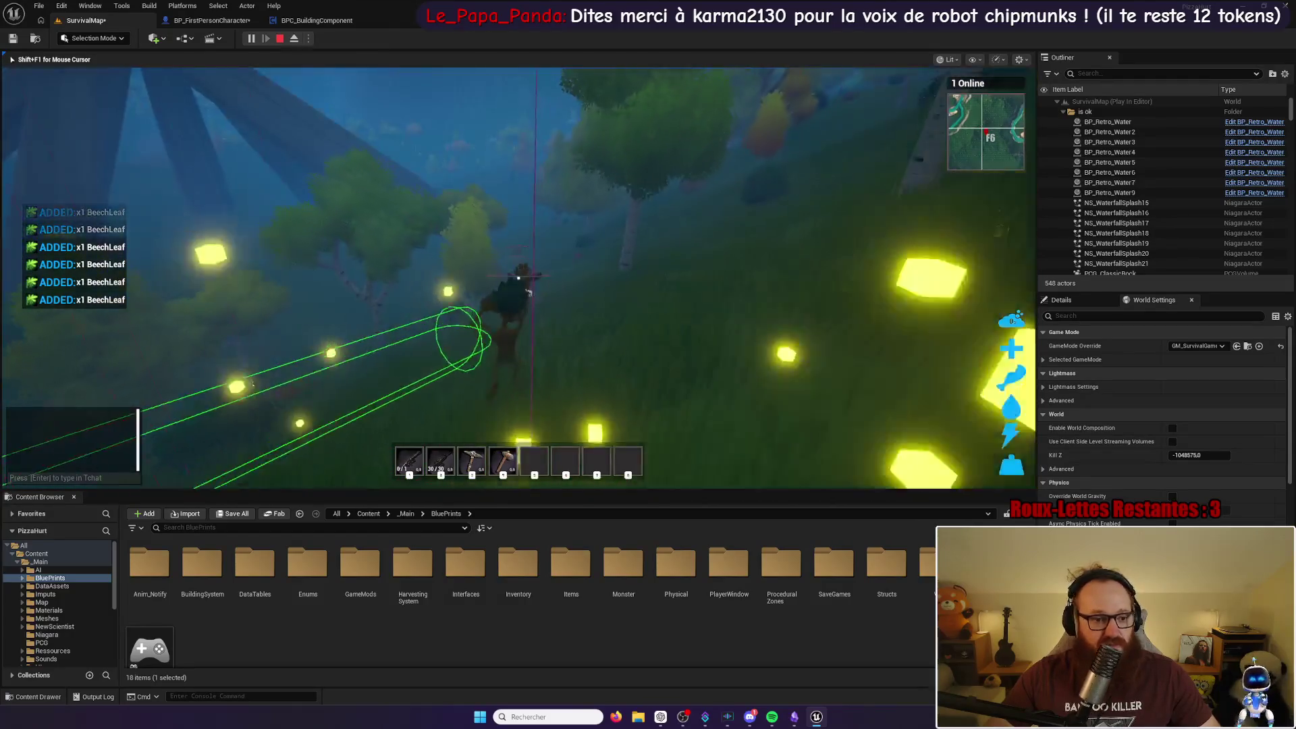
{"action": "left_click", "coordinate": [518, 277]}
{"action": "left_click", "coordinate": [518, 278]}
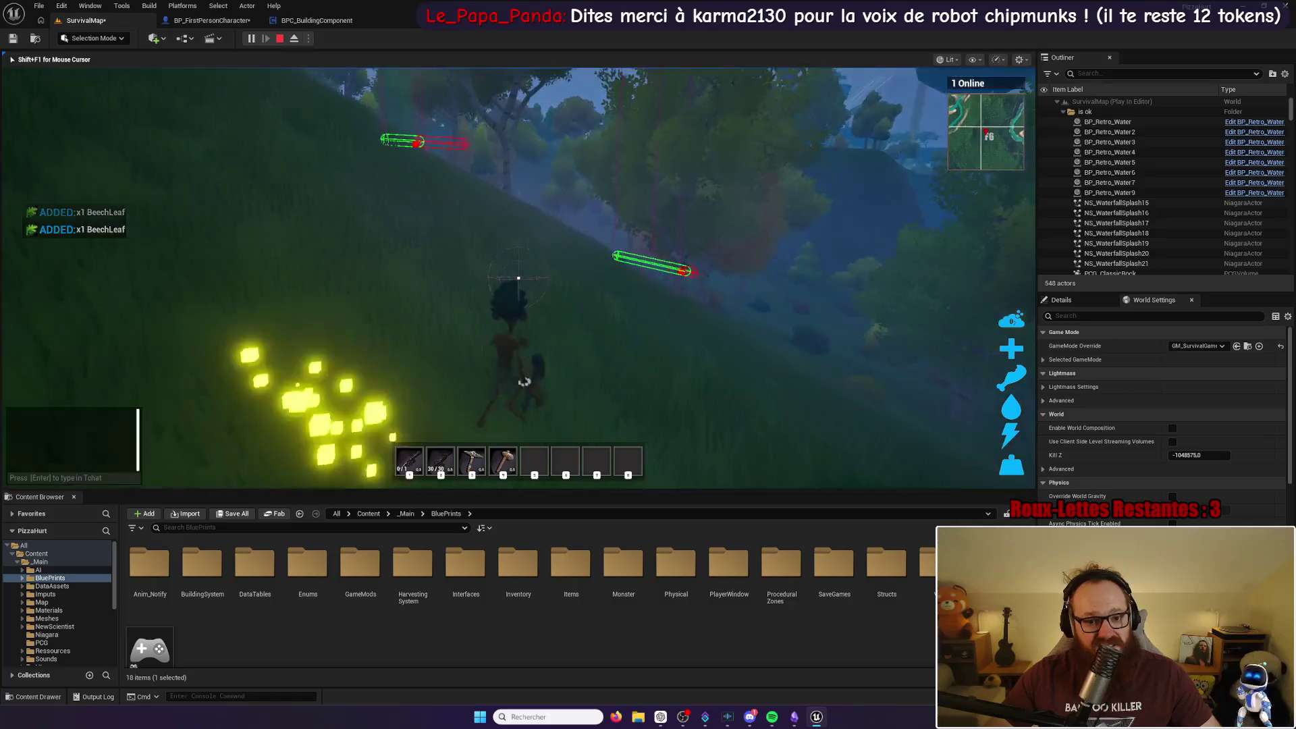
{"action": "left_click", "coordinate": [519, 277]}
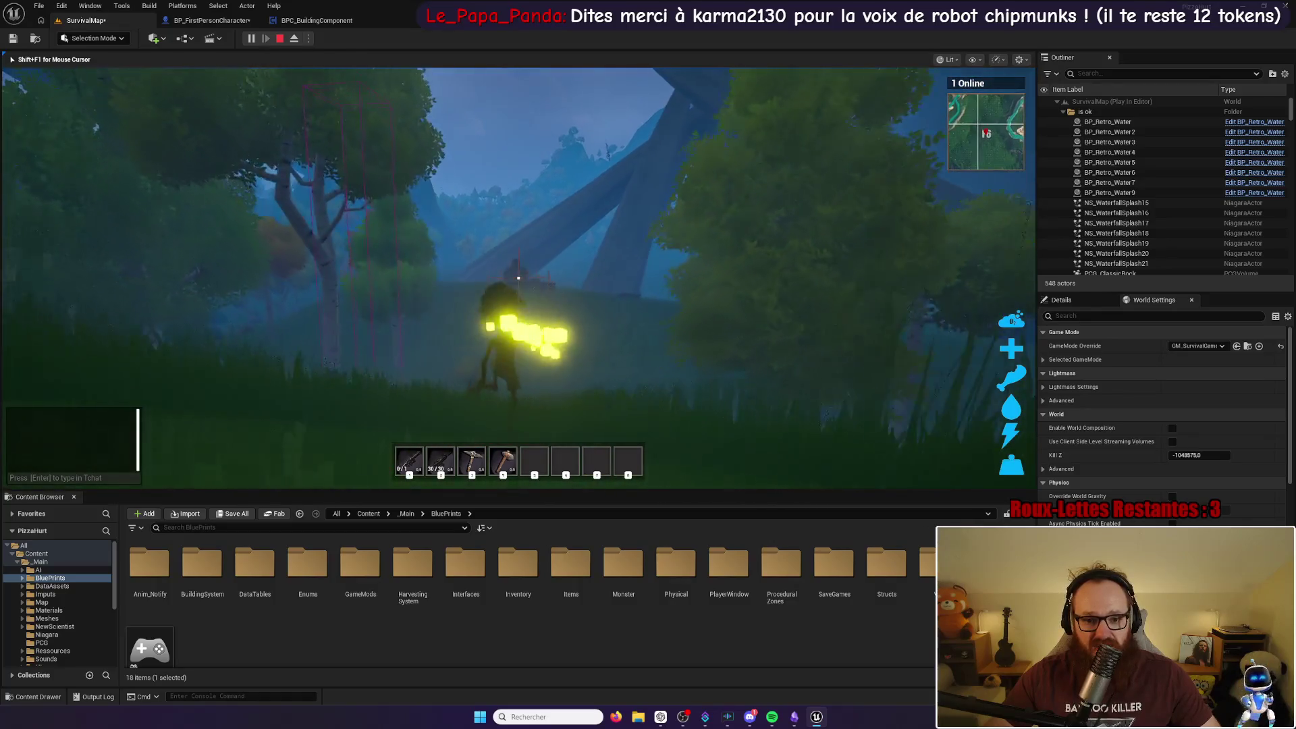
Step: Walk up the hill to the forge and interact to open its crafting panel
{"action": "key", "text": "w"}
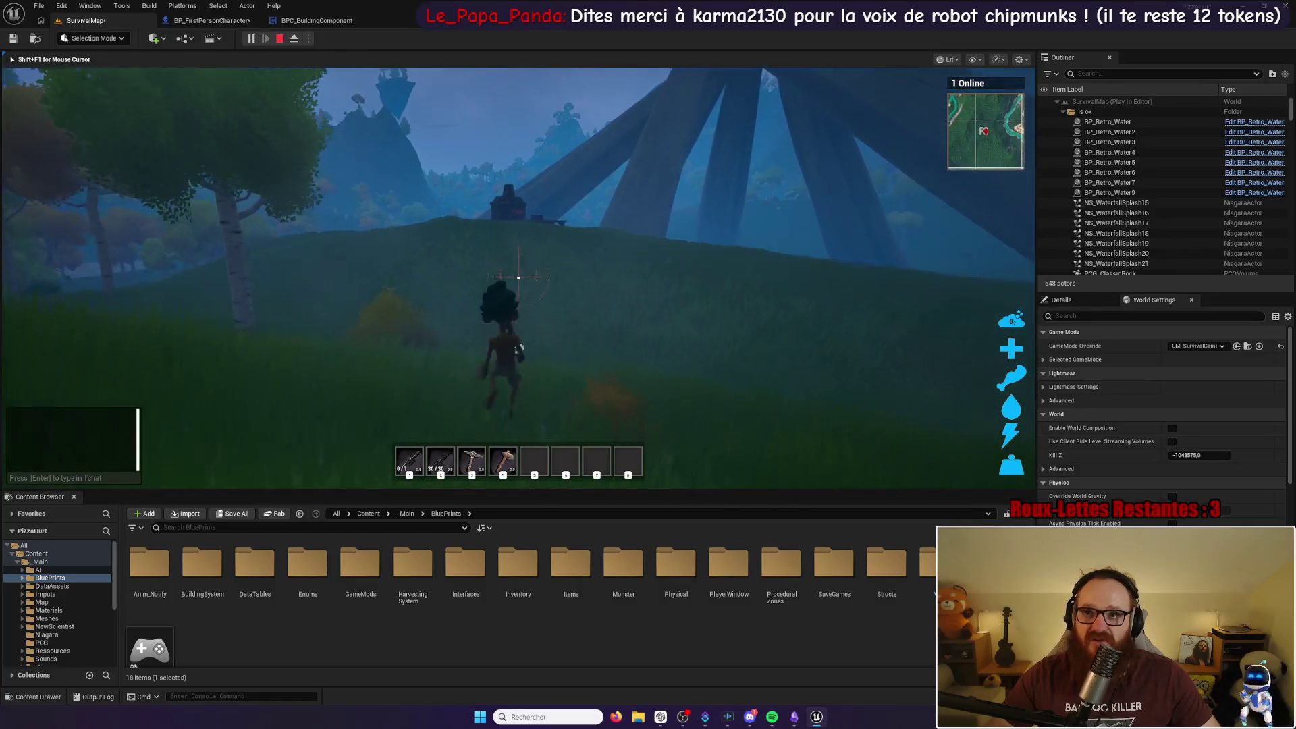
{"action": "key", "text": "w"}
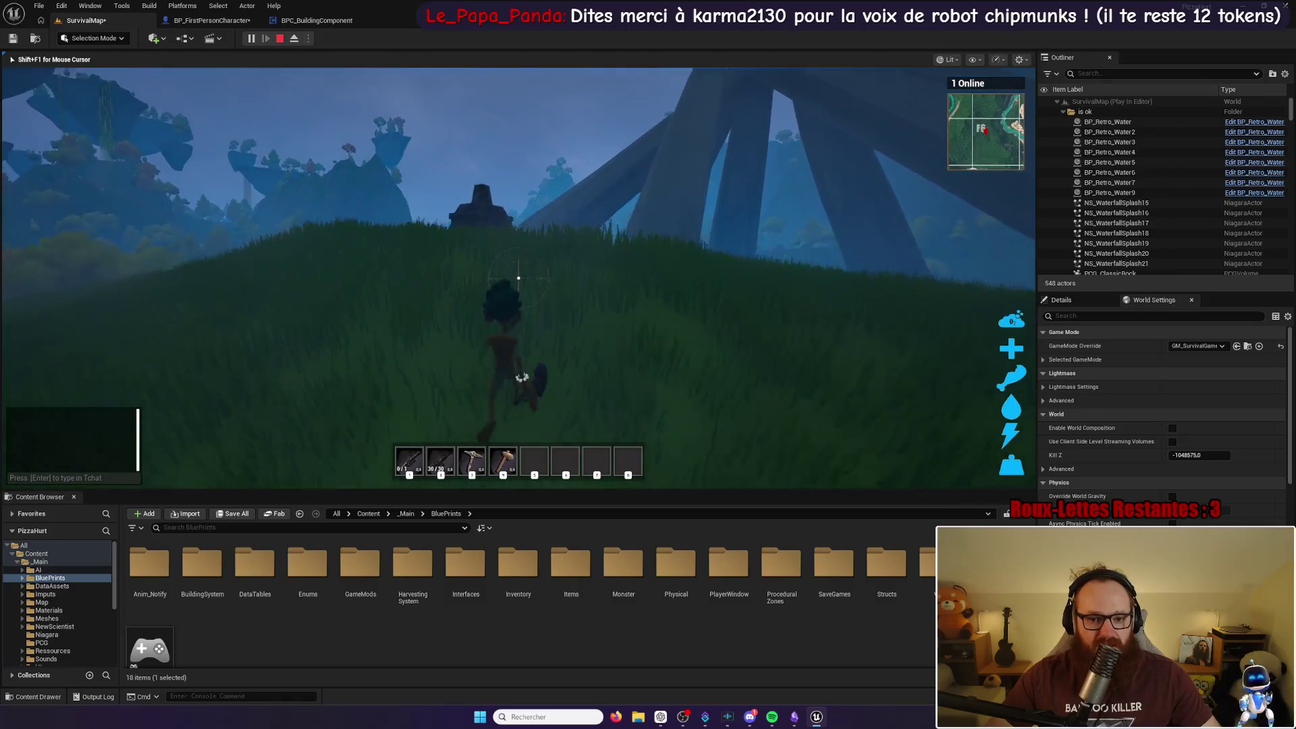
{"action": "key", "text": "w"}
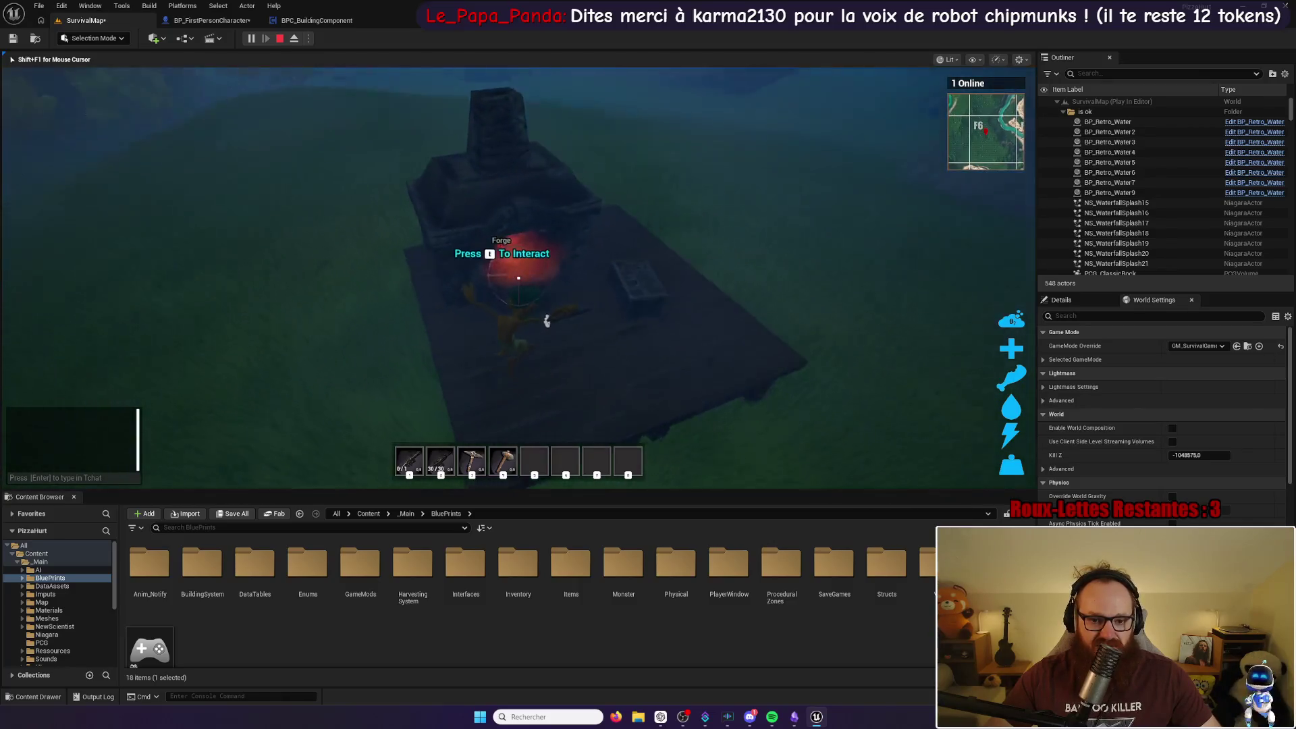
{"action": "key", "text": "e"}
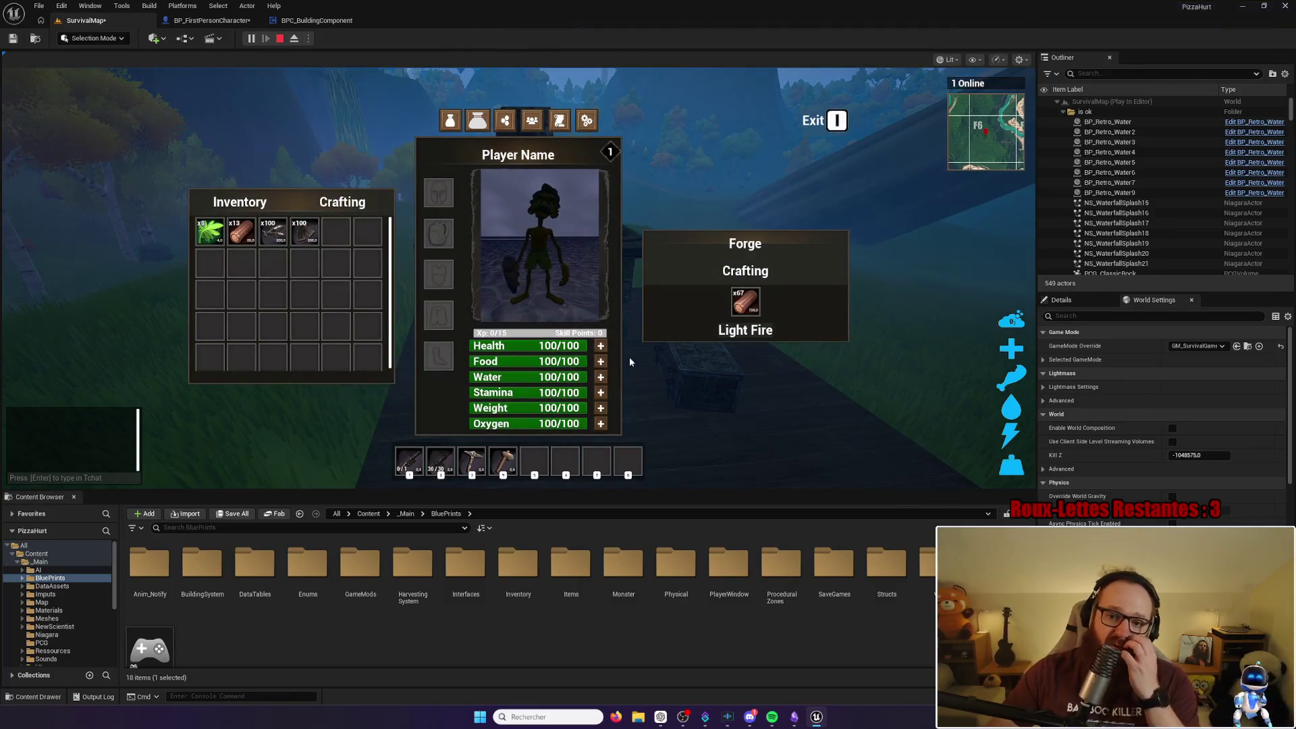
{"action": "left_click", "coordinate": [740, 286]}
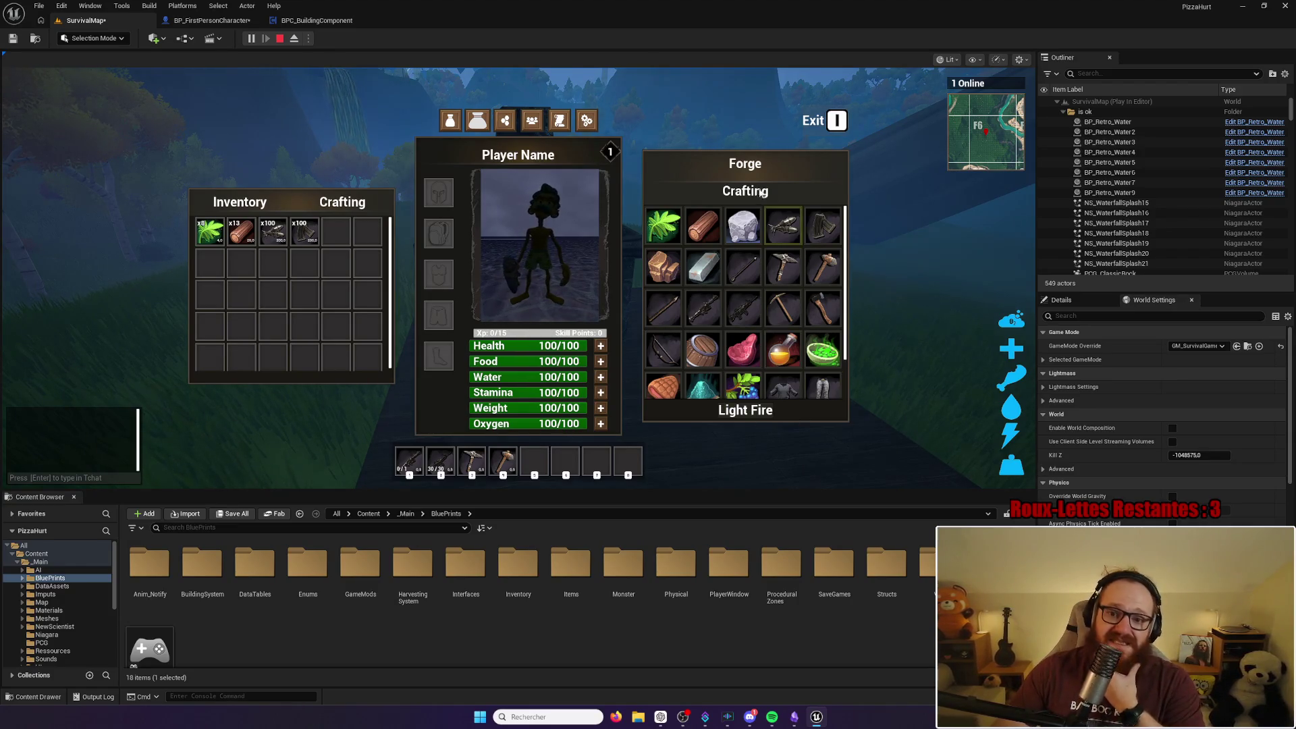
{"action": "left_click", "coordinate": [750, 172]}
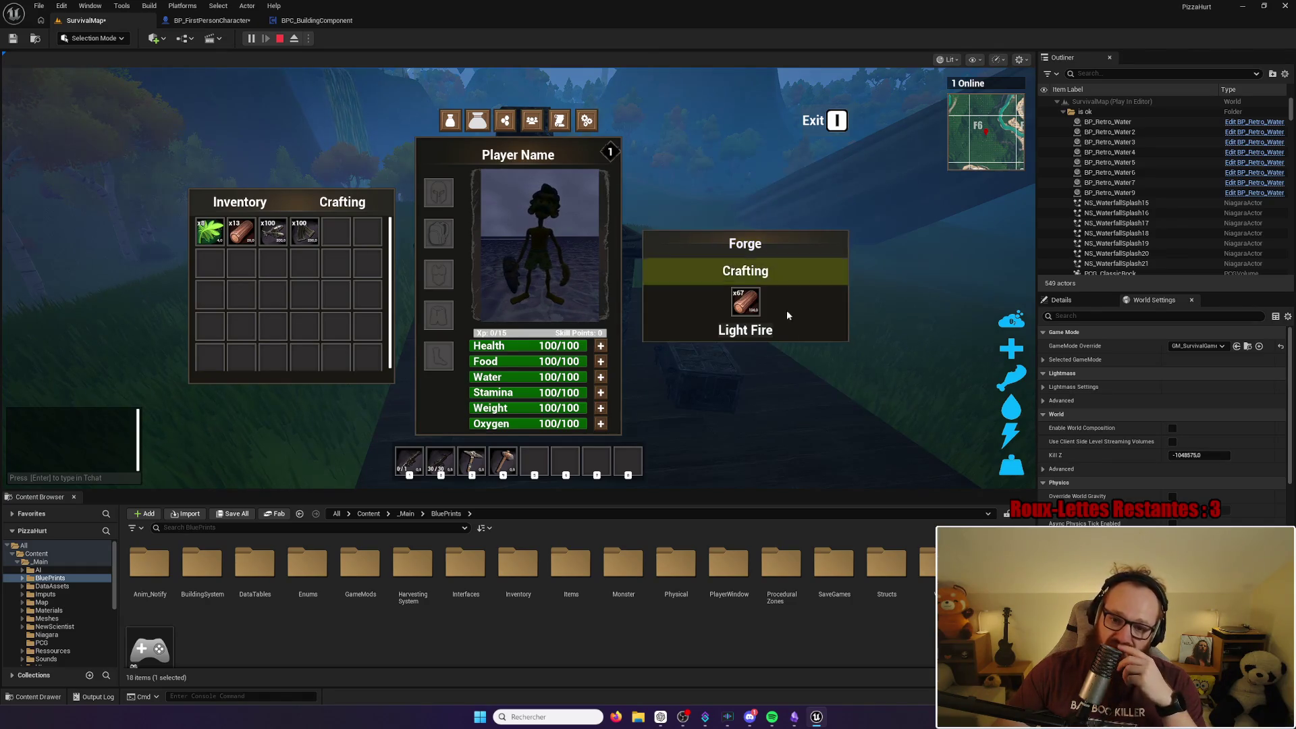
{"action": "left_click", "coordinate": [748, 270]}
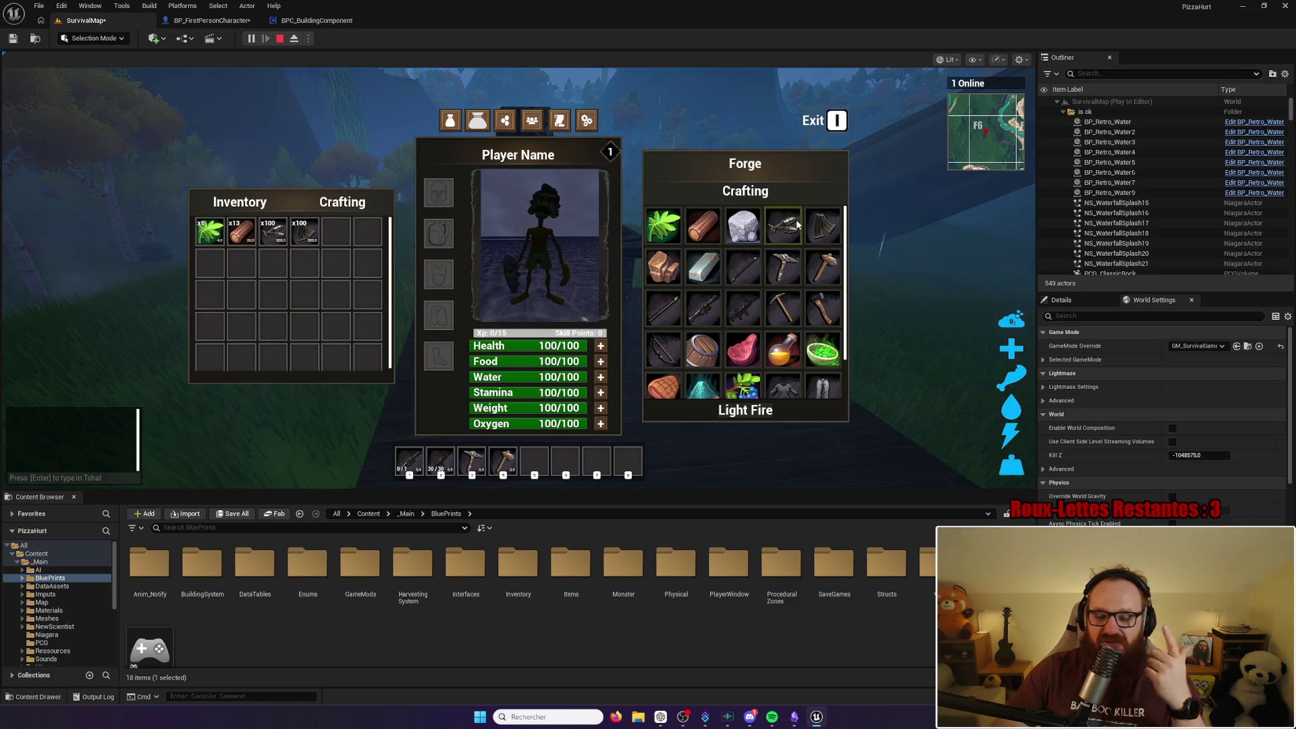
{"action": "left_click", "coordinate": [814, 125]}
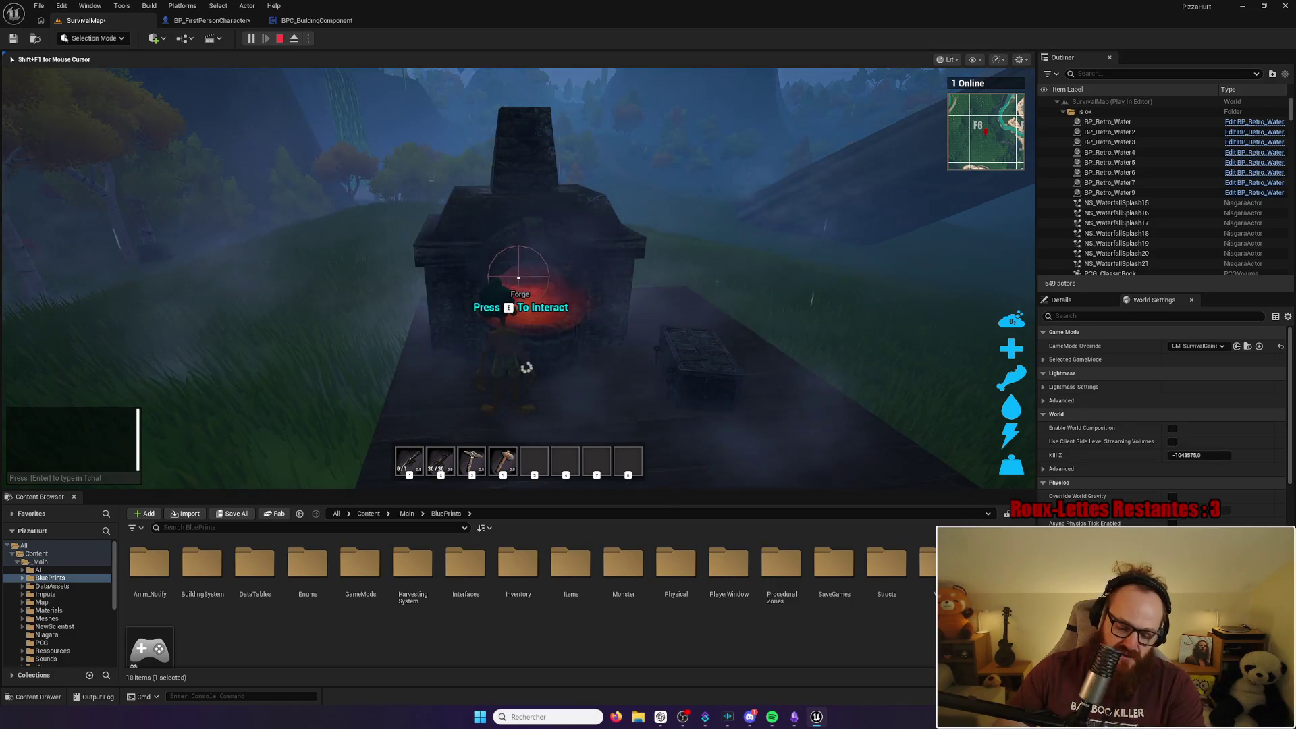
{"action": "key", "text": "Escape"}
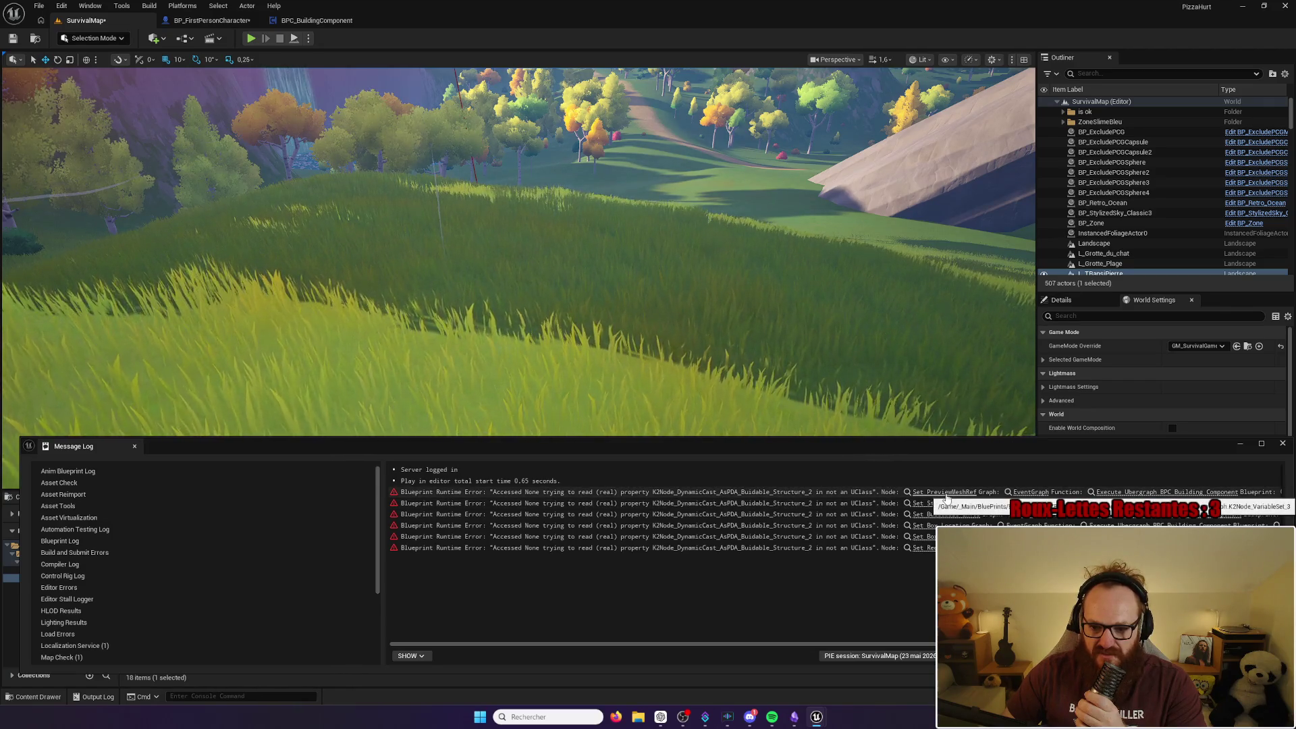
Step: Close the Message Log and switch to the BPC_BuildingComponent event graph
{"action": "left_click", "coordinate": [1028, 416]}
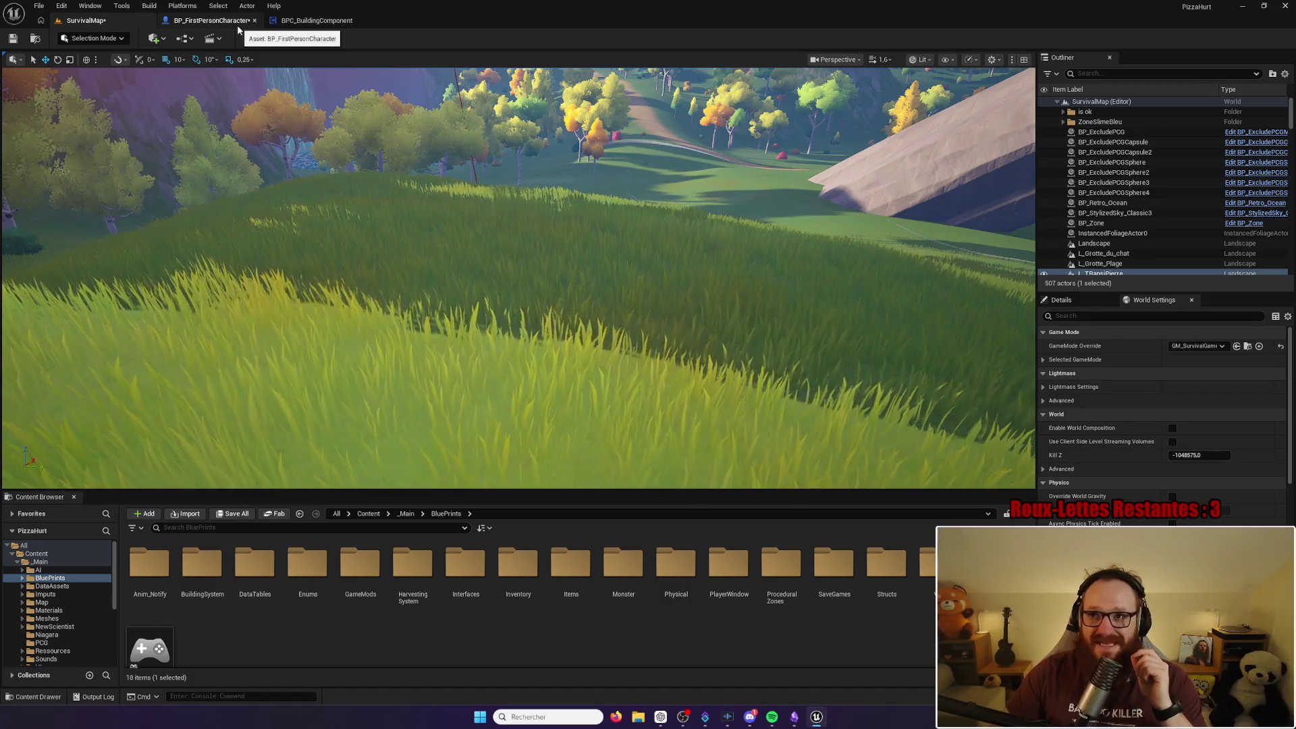
{"action": "left_click", "coordinate": [298, 21]}
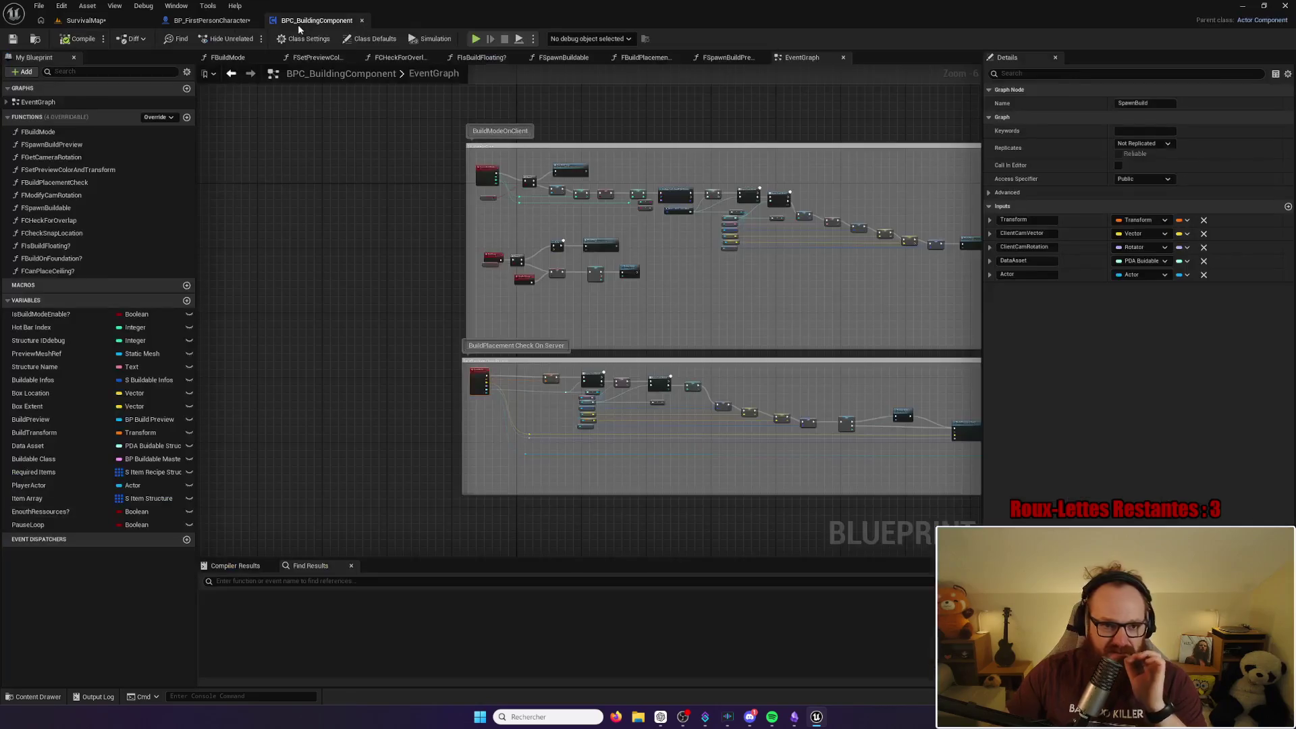
Step: Pan the event graph, then look over the SurvivalMap level toward the waterfall
{"action": "left_click_drag", "start_coordinate": [399, 281], "coordinate": [283, 284]}
{"action": "left_click", "coordinate": [195, 21]}
{"action": "left_click", "coordinate": [126, 19]}
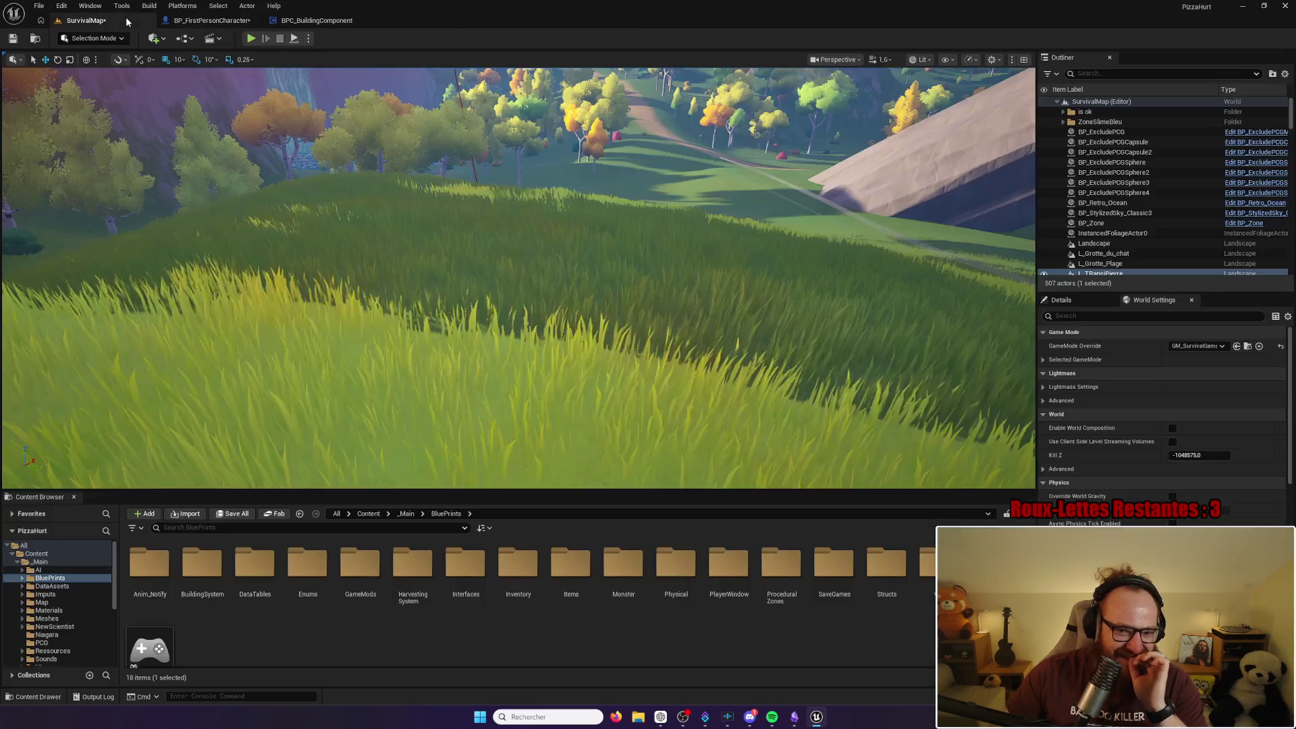
{"action": "mouse_move", "coordinate": [655, 232]}
{"action": "left_mouse_down"}
{"action": "mouse_move", "coordinate": [543, 238]}
{"action": "mouse_move", "coordinate": [567, 238]}
{"action": "left_mouse_up"}
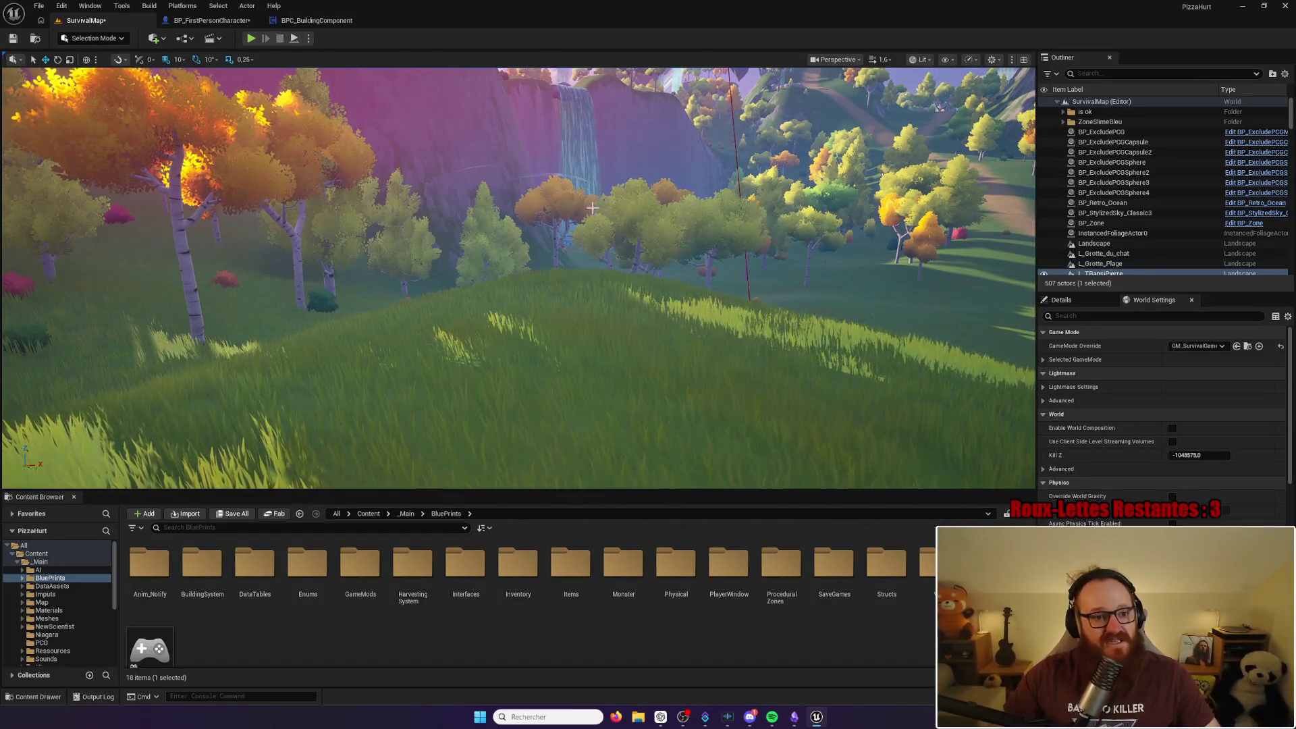
Step: In BP_FirstPersonCharacter, untick the Admin Mode? default value, then return to SurvivalMap
{"action": "left_click", "coordinate": [209, 20]}
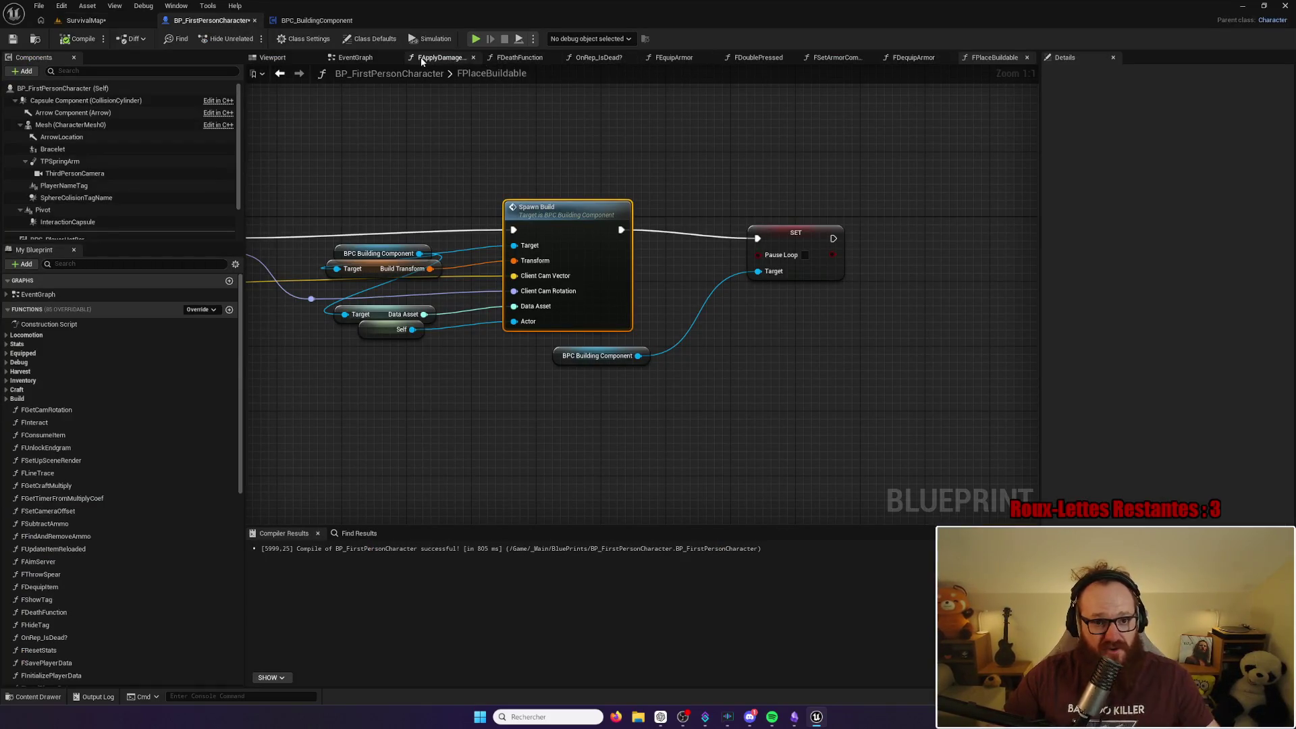
{"action": "key", "text": "alt+Left"}
{"action": "scroll", "coordinate": [743, 374], "scroll_direction": "down", "scroll_amount": 8}
{"action": "scroll", "coordinate": [735, 367], "scroll_direction": "down", "scroll_amount": 3}
{"action": "mouse_move", "coordinate": [902, 338]}
{"action": "left_mouse_down"}
{"action": "mouse_move", "coordinate": [798, 304]}
{"action": "mouse_move", "coordinate": [982, 254]}
{"action": "left_mouse_up"}
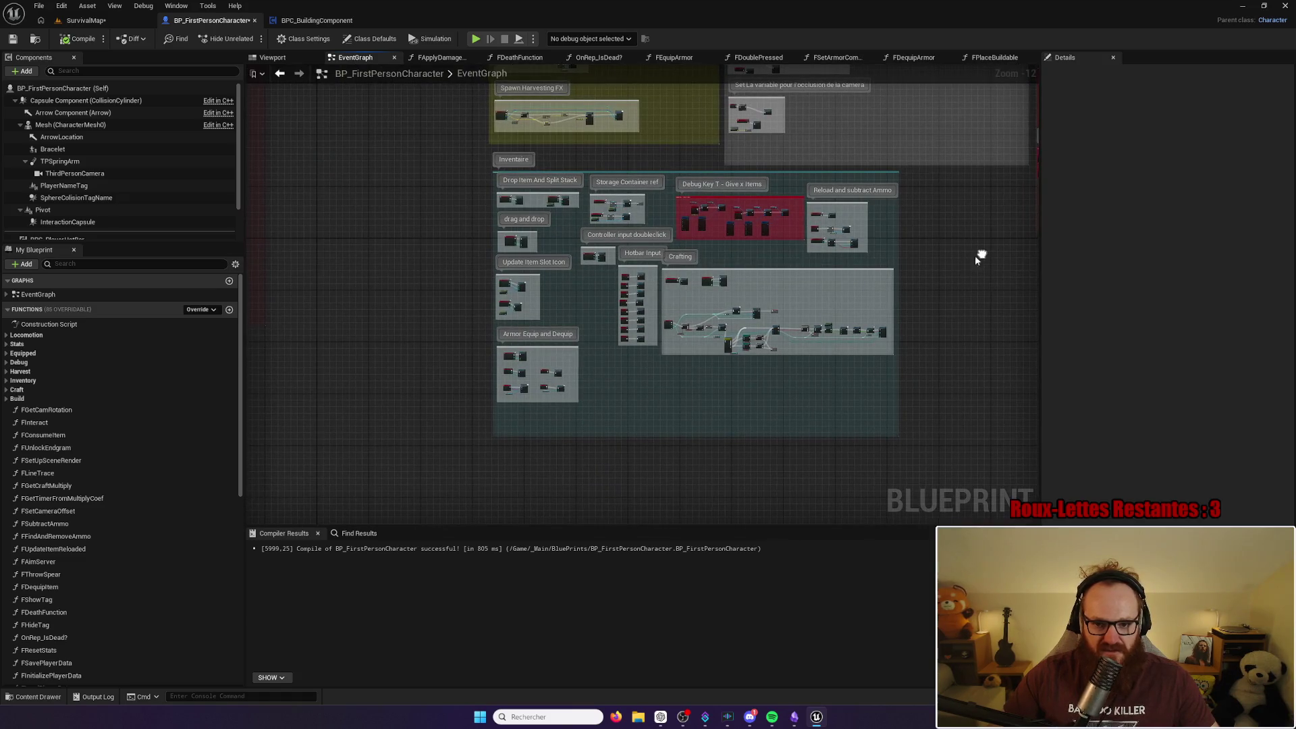
{"action": "scroll", "coordinate": [679, 337], "scroll_direction": "up", "scroll_amount": 12}
{"action": "left_click", "coordinate": [720, 280]}
{"action": "left_click", "coordinate": [1152, 281]}
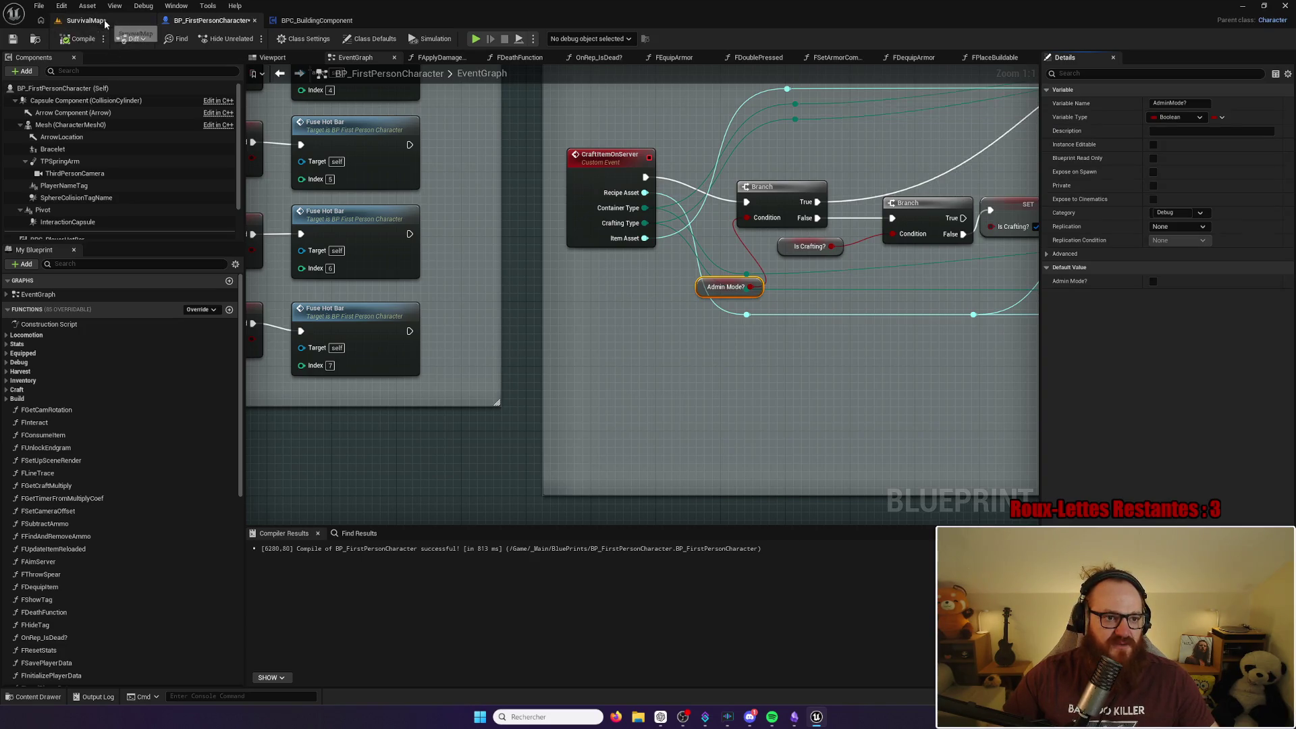
{"action": "left_click", "coordinate": [101, 21]}
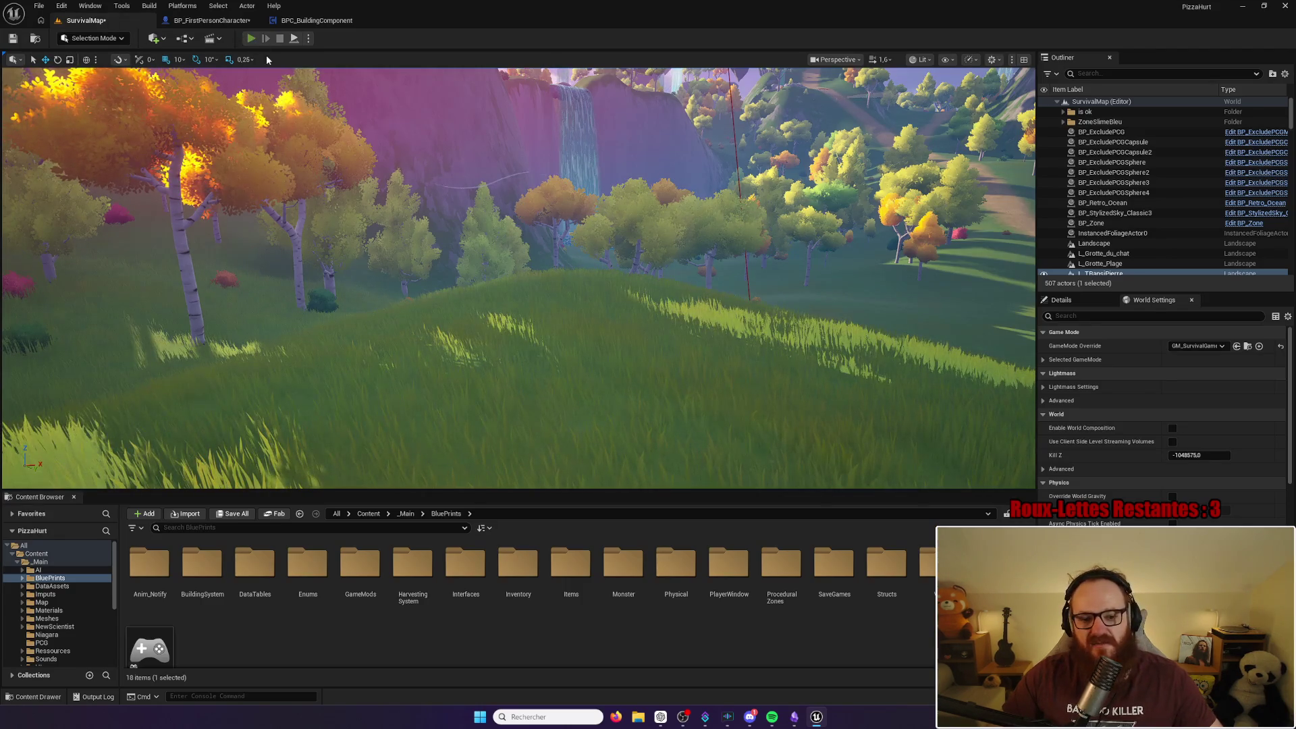
Step: Browse the inventory's crafting recipes and the forge's crafting list, then close both panels
{"action": "key", "text": "w"}
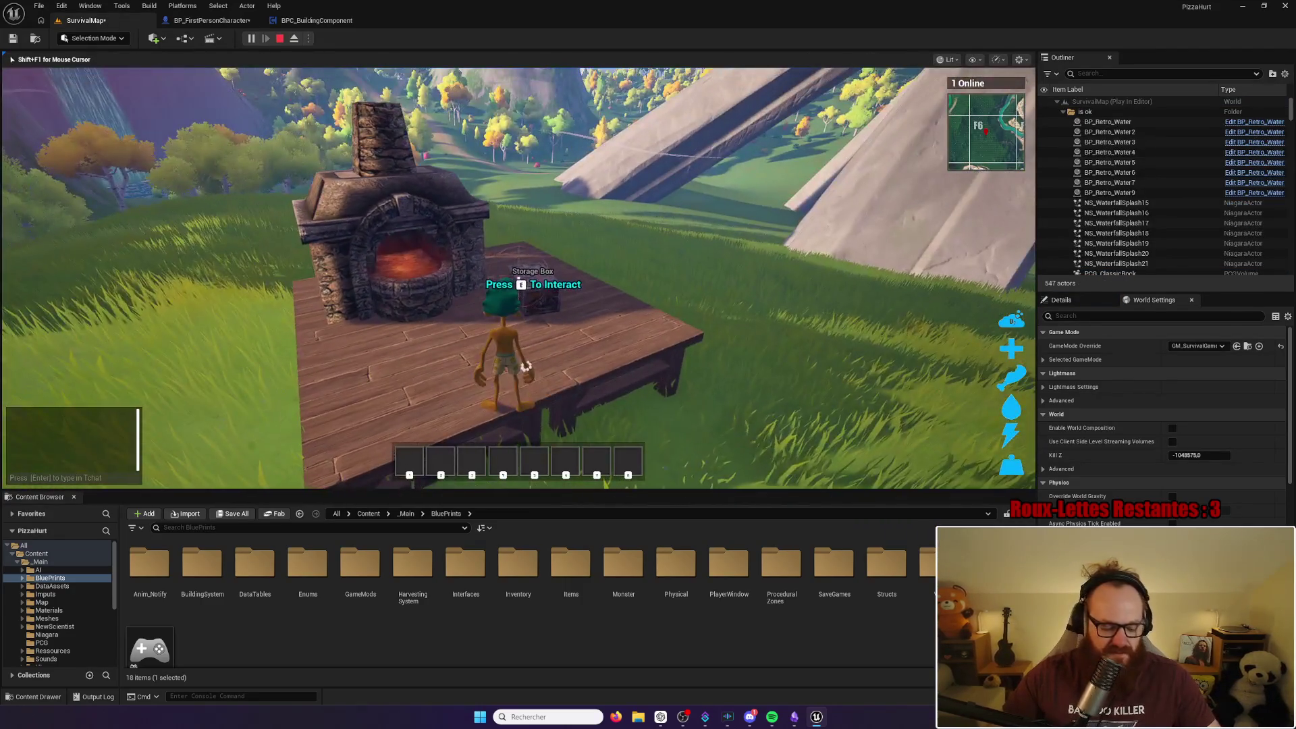
{"action": "key", "text": "i"}
{"action": "left_click", "coordinate": [358, 202]}
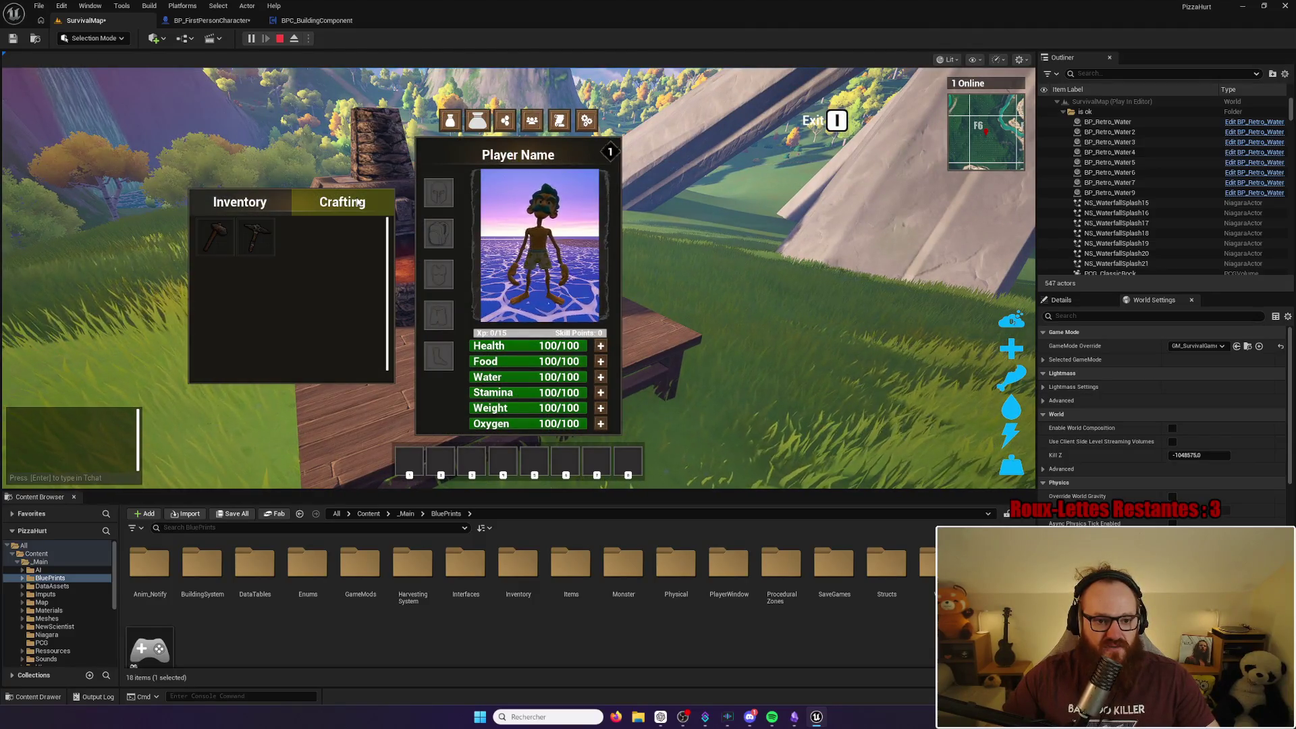
{"action": "key", "text": "i"}
{"action": "key", "text": "e"}
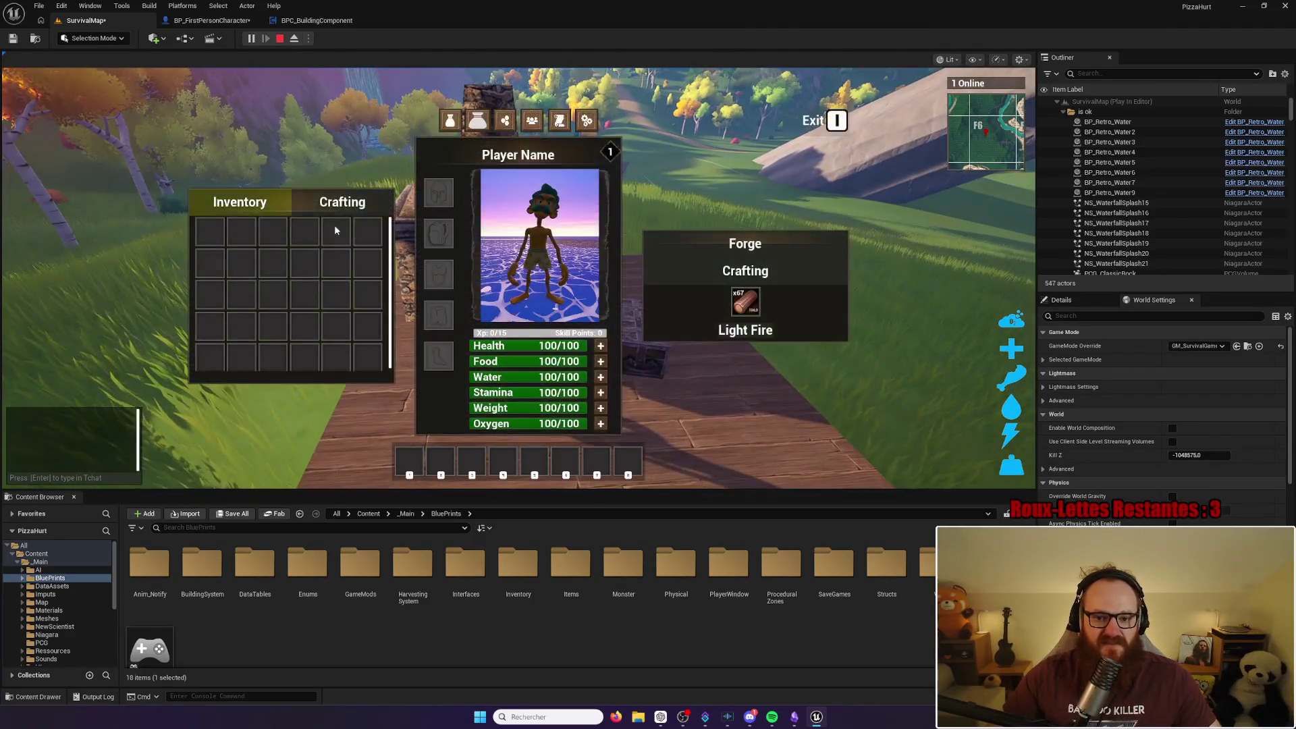
{"action": "left_click", "coordinate": [797, 278]}
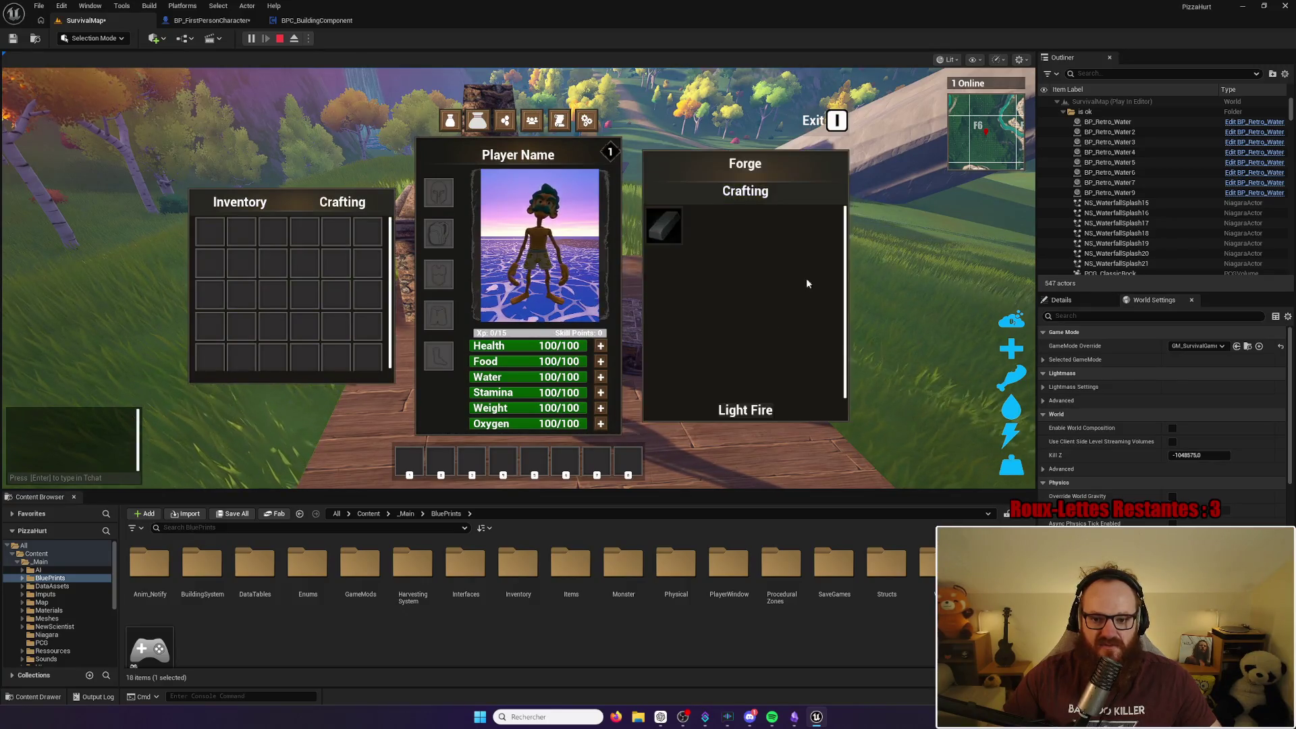
{"action": "mouse_move", "coordinate": [664, 224]}
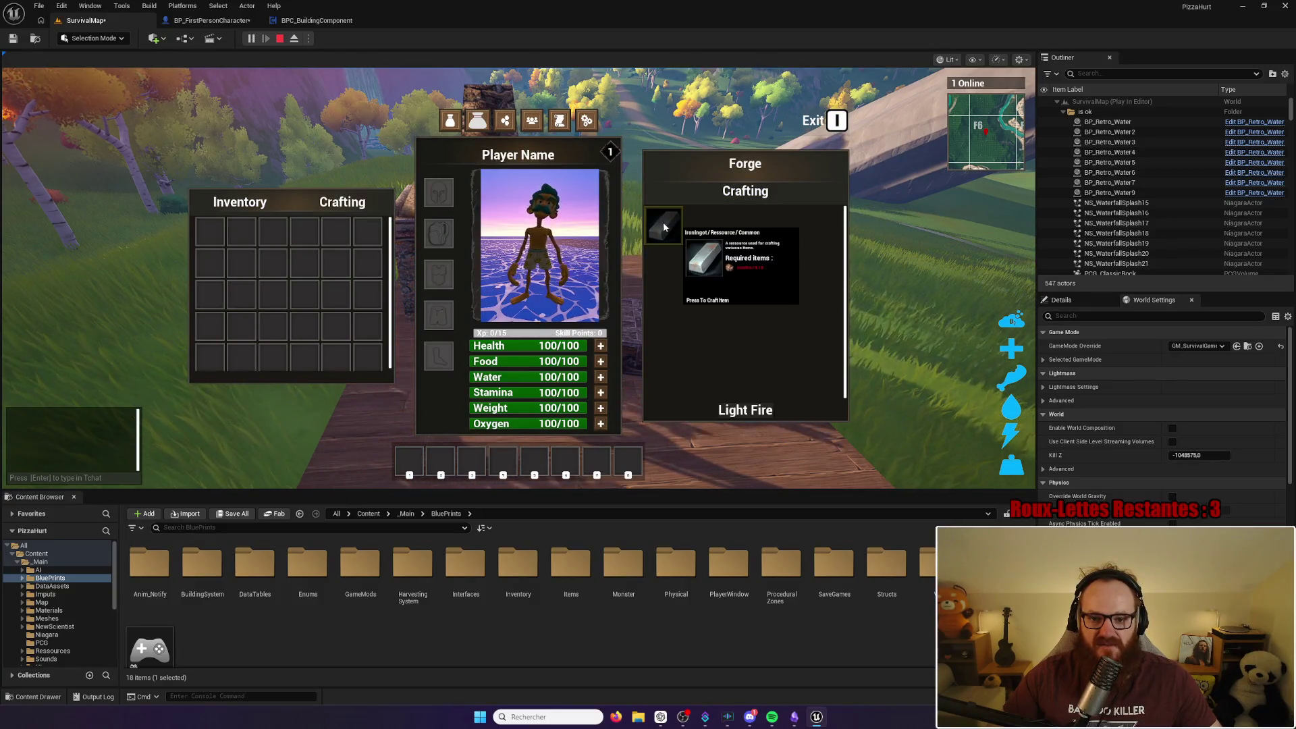
{"action": "key", "text": "i"}
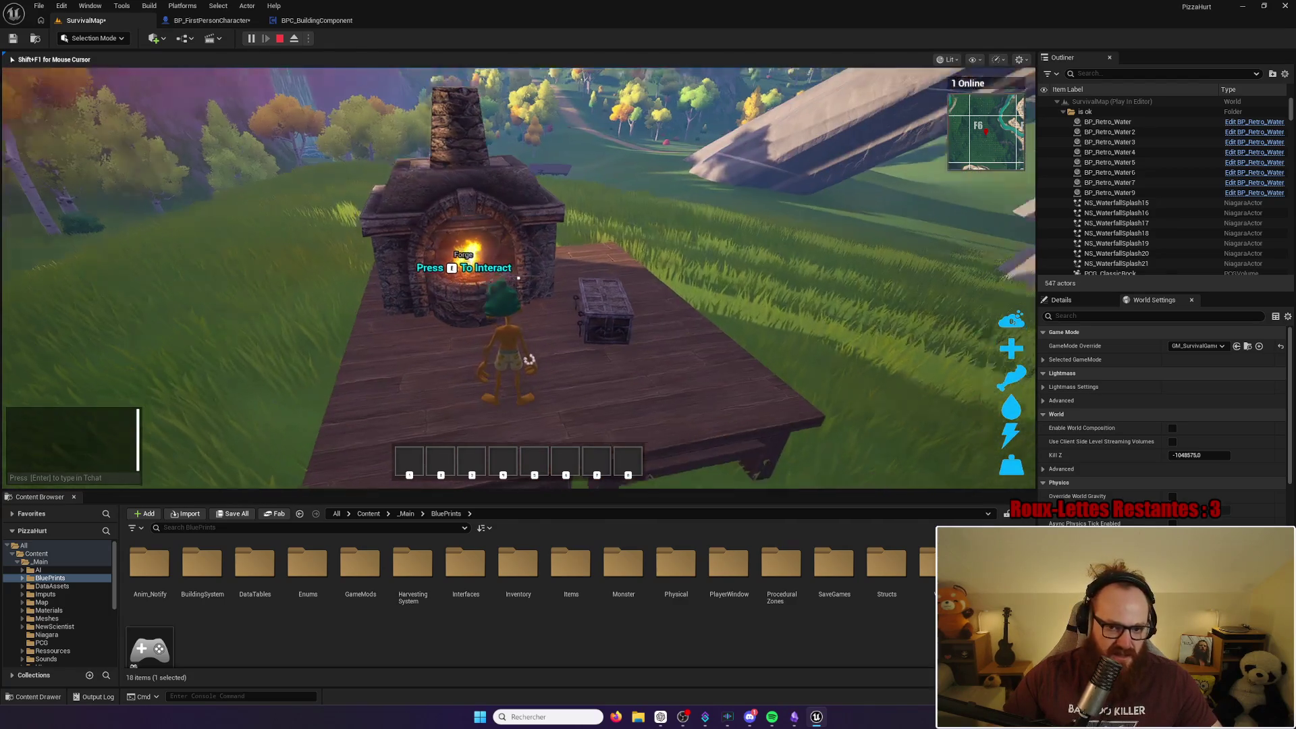
Step: Reopen the forge's crafting list and craft two iron ingots from ore
{"action": "key", "text": "i"}
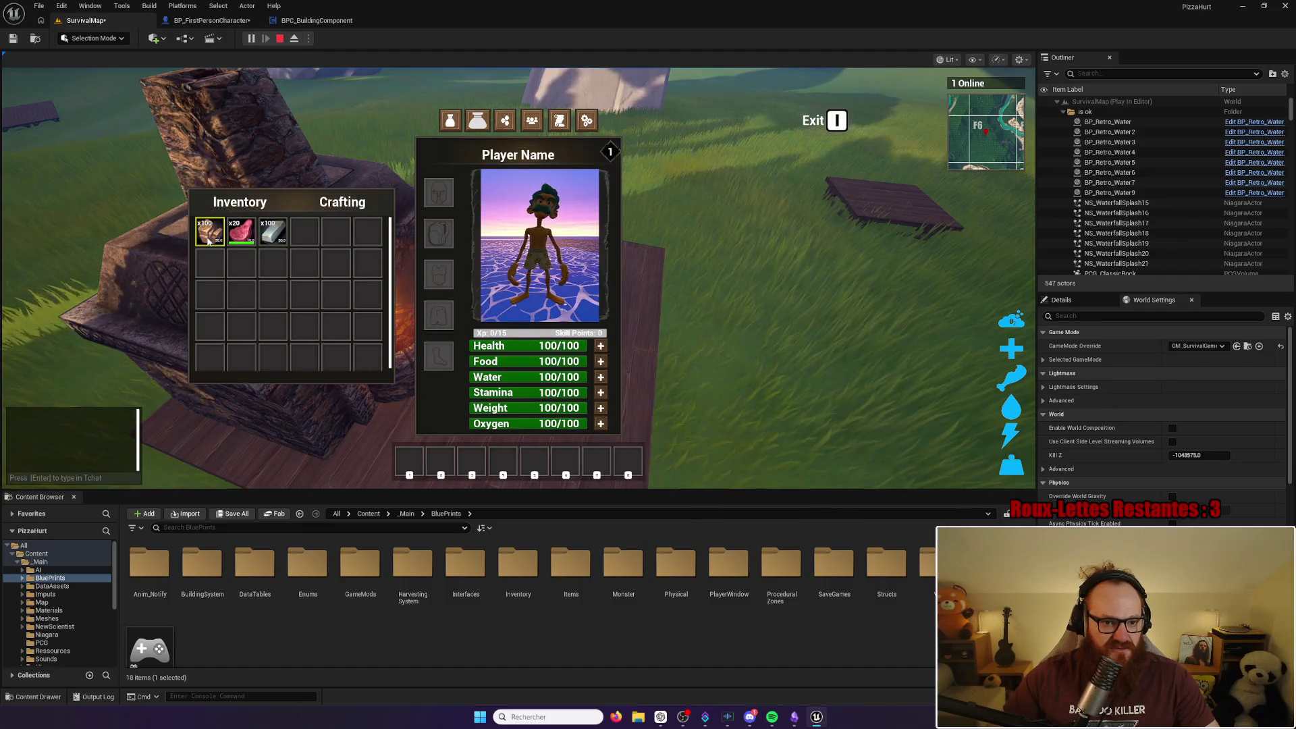
{"action": "key", "text": "i"}
{"action": "key", "text": "e"}
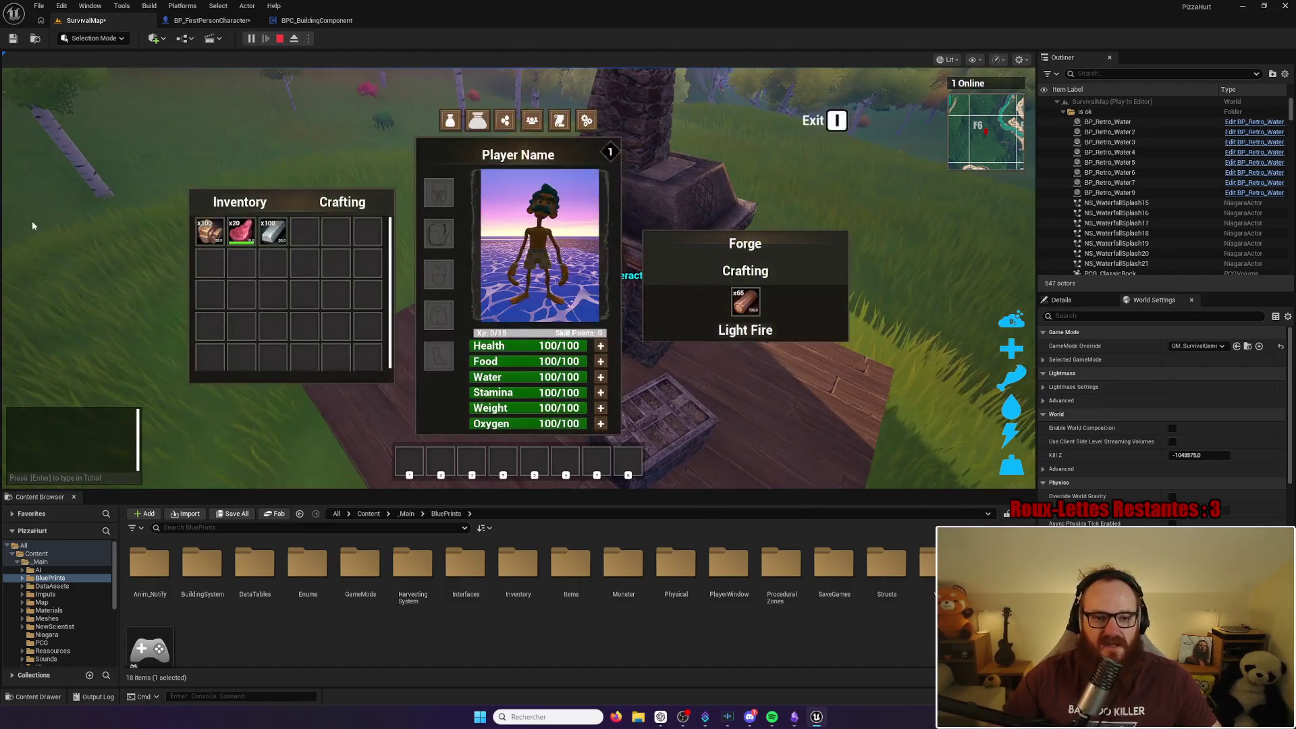
{"action": "left_click", "coordinate": [753, 278]}
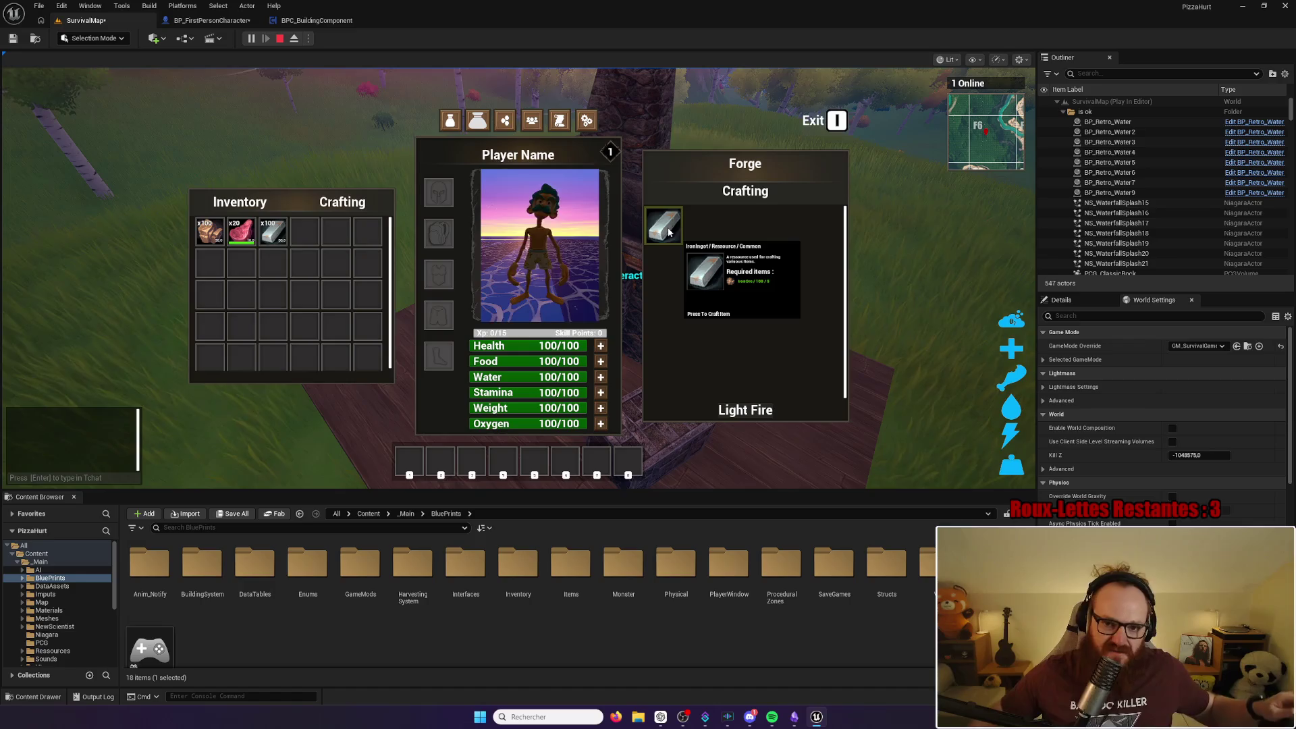
{"action": "left_click", "coordinate": [666, 229]}
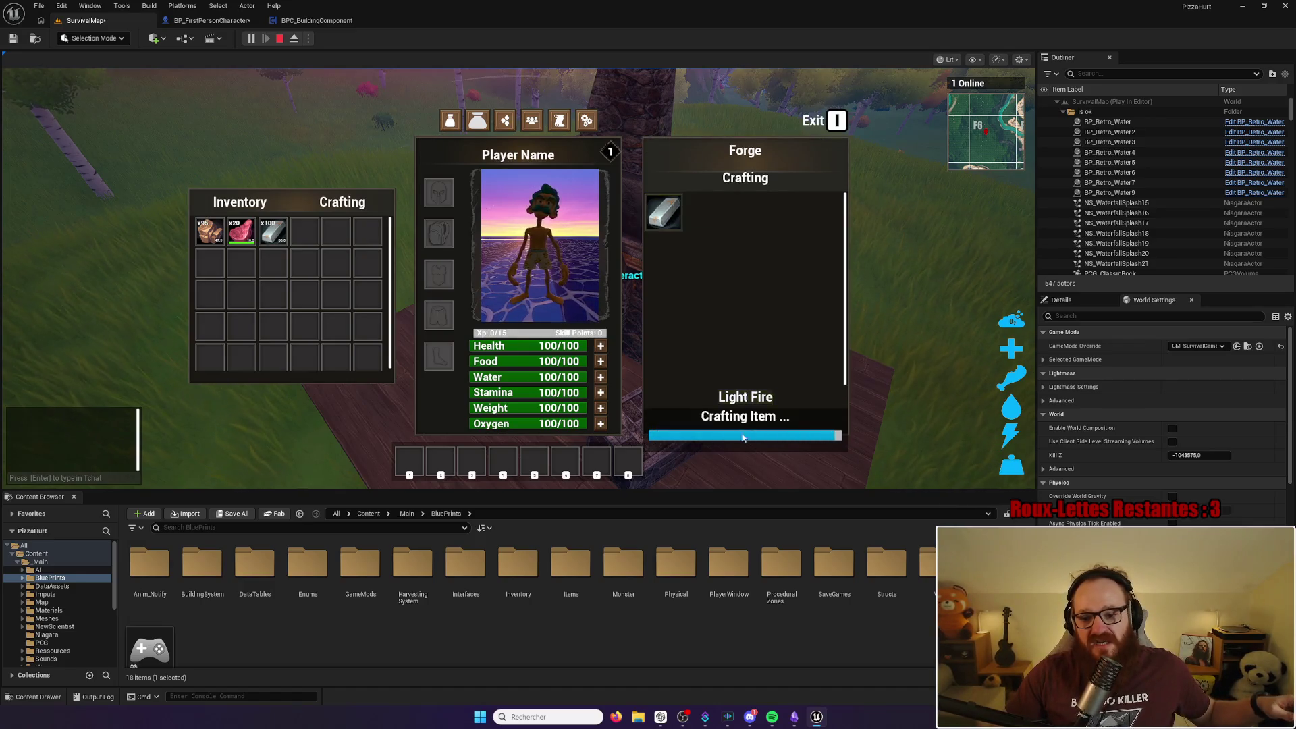
{"action": "left_click", "coordinate": [665, 226]}
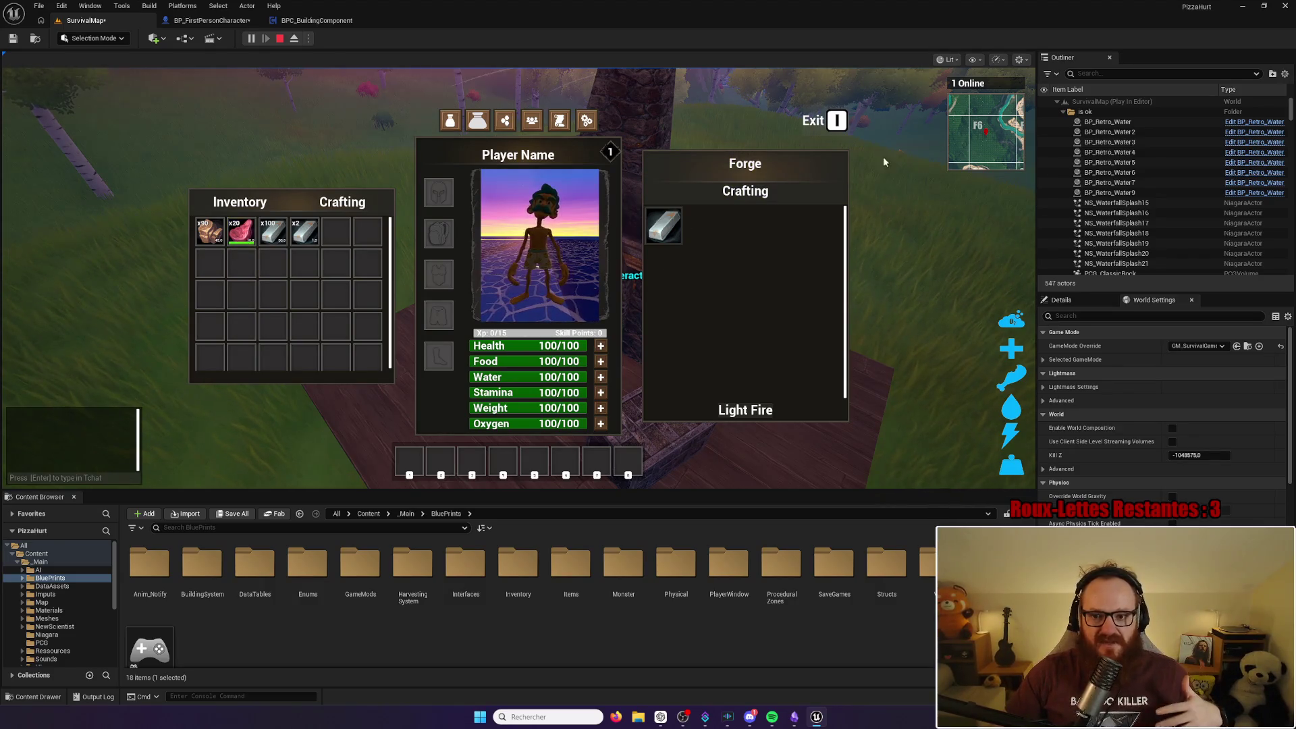
Step: Walk away from the forge, come back, and check the storage box contents
{"action": "key", "text": "i"}
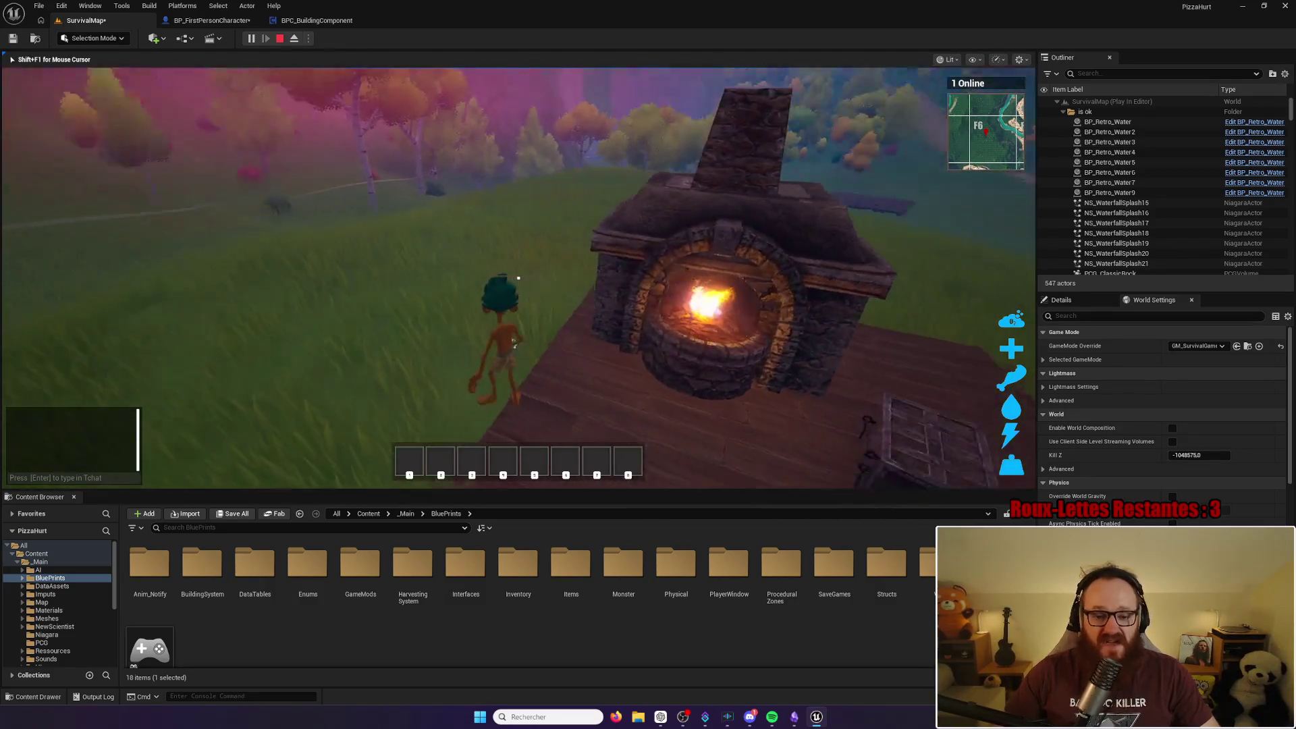
{"action": "key", "text": "w"}
{"action": "key", "text": "space"}
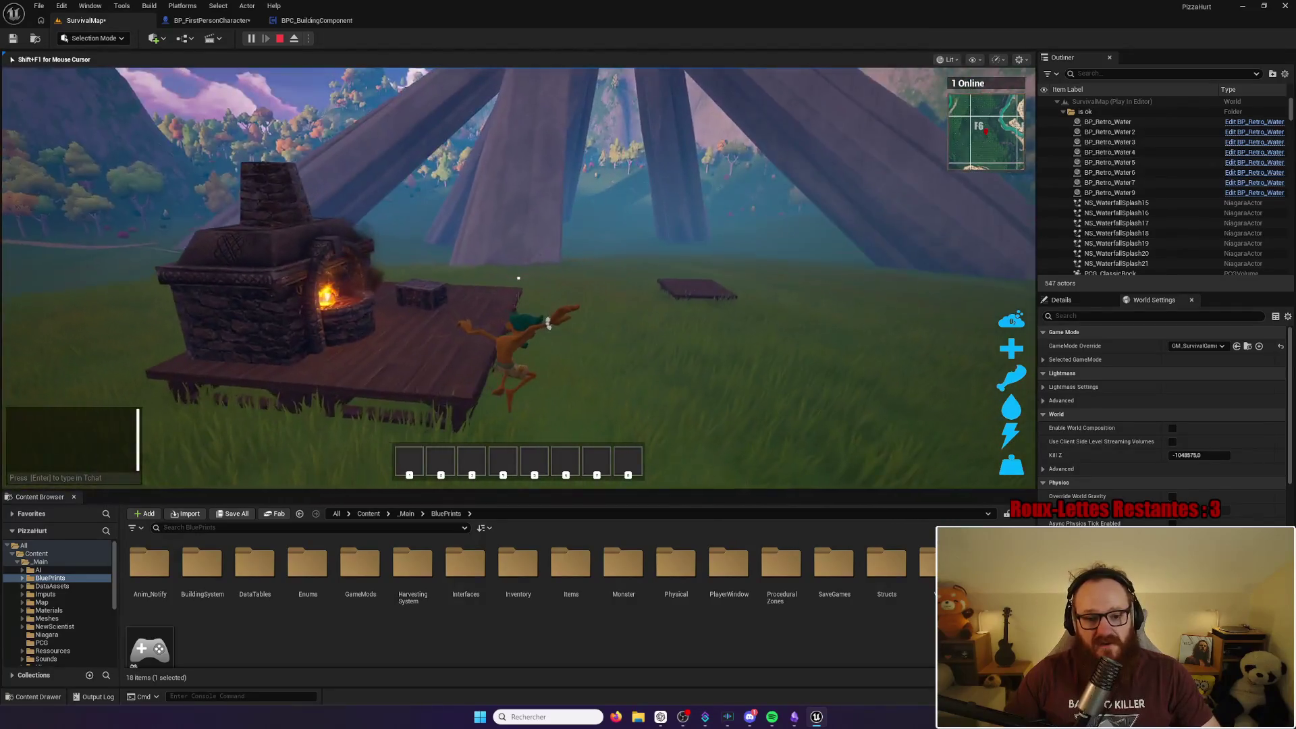
{"action": "key", "text": "w"}
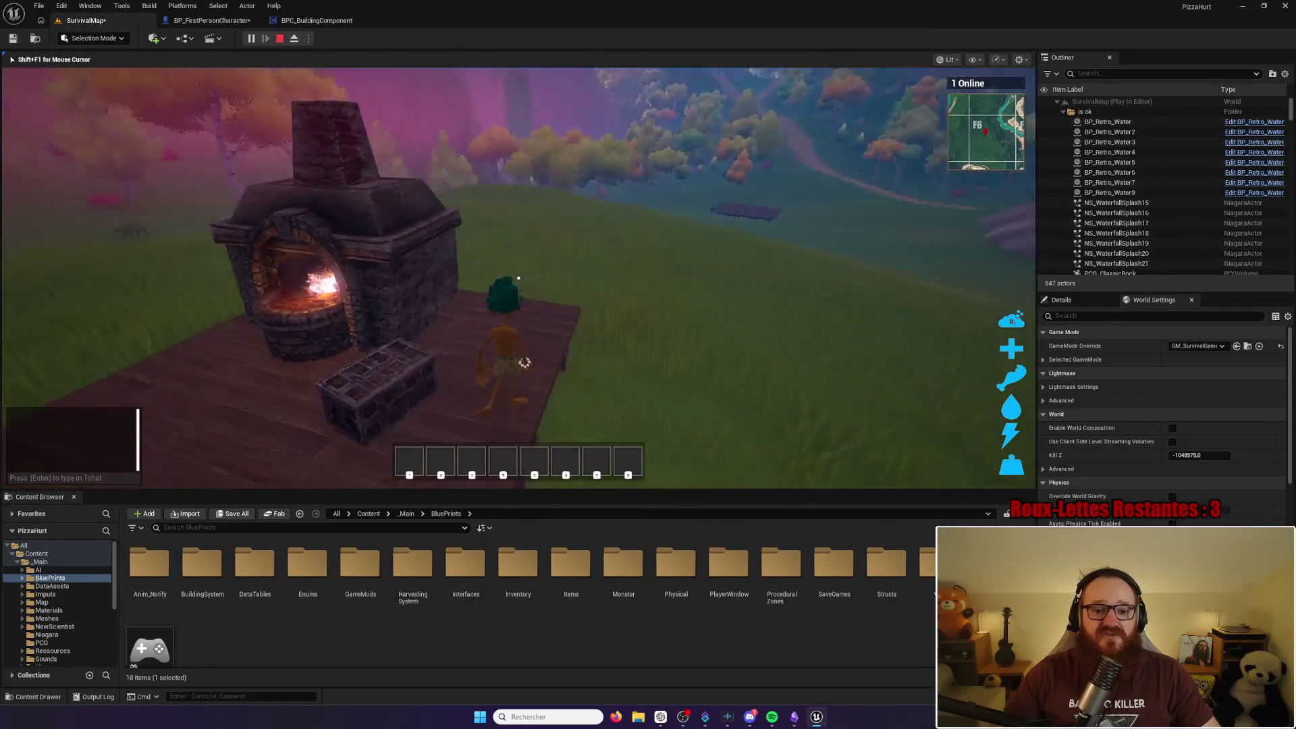
{"action": "key", "text": "w"}
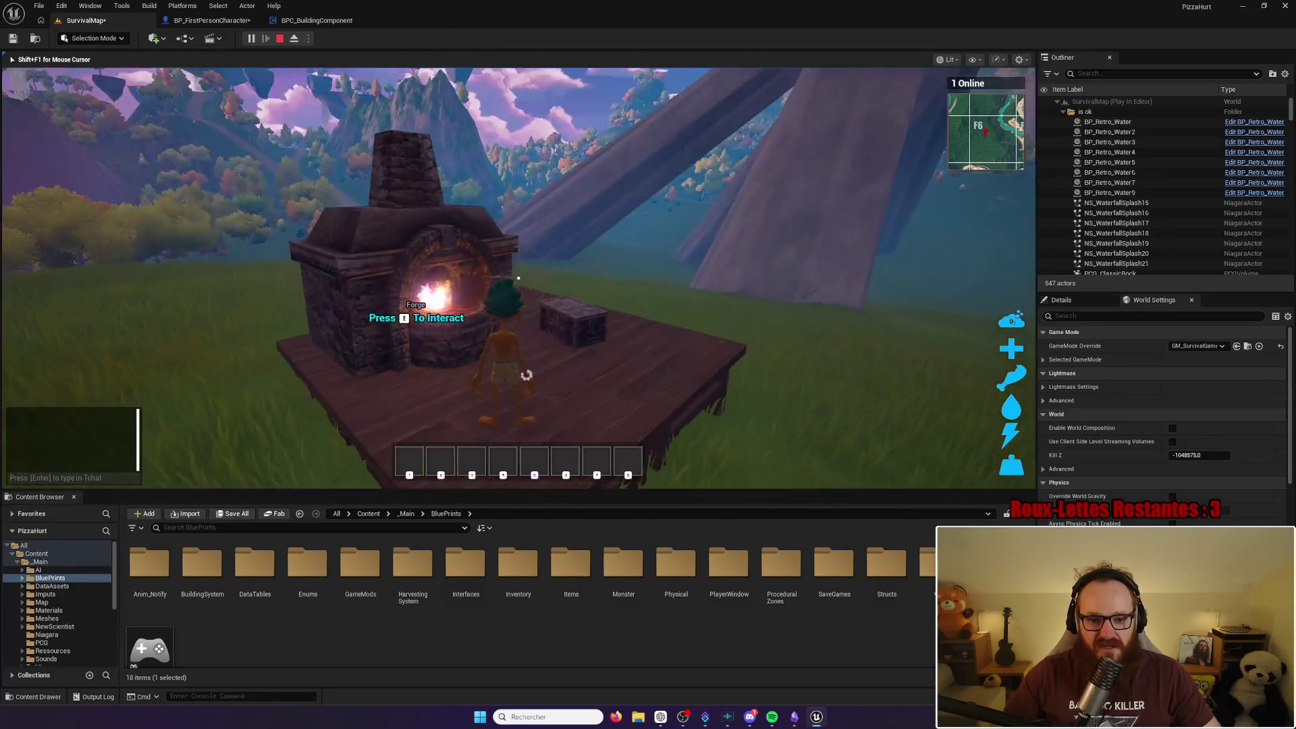
{"action": "key", "text": "w"}
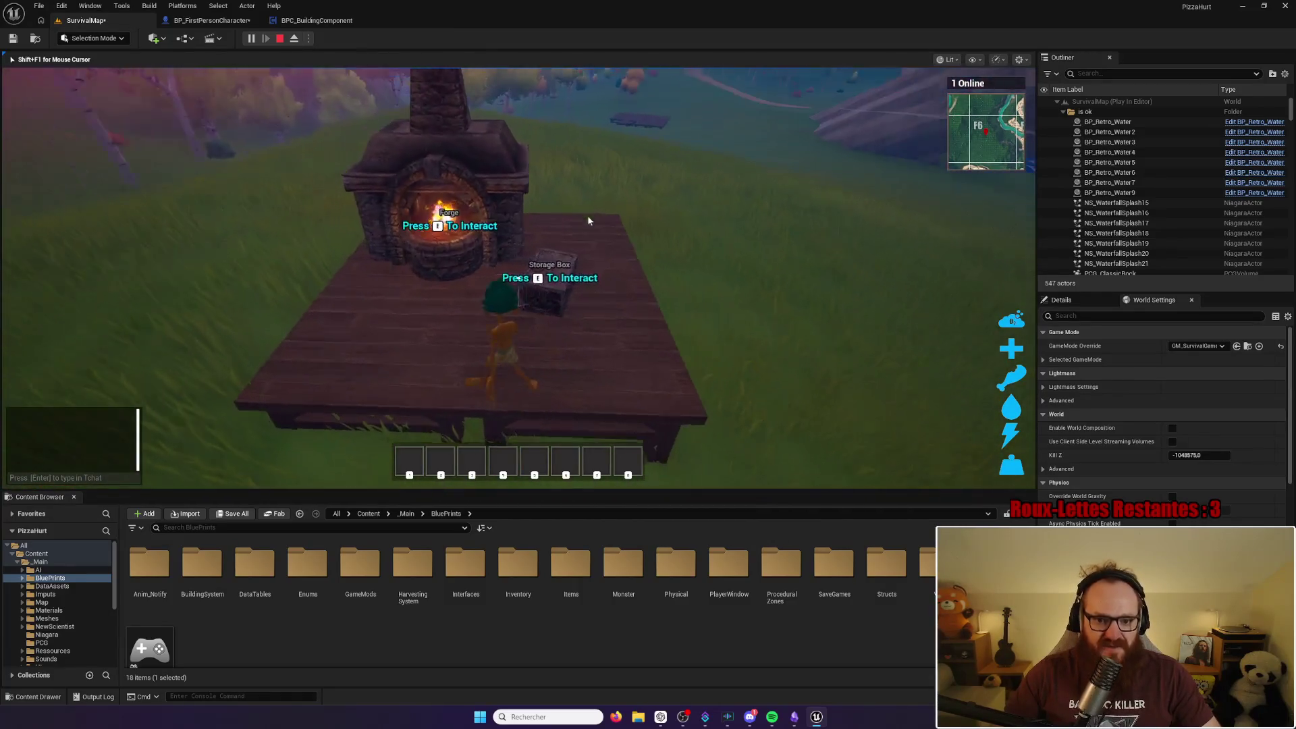
{"action": "key", "text": "e"}
{"action": "key", "text": "e"}
Step: Jump onto the separate wooden platform and return control to the running game
{"action": "key", "text": "w"}
{"action": "key", "text": "w"}
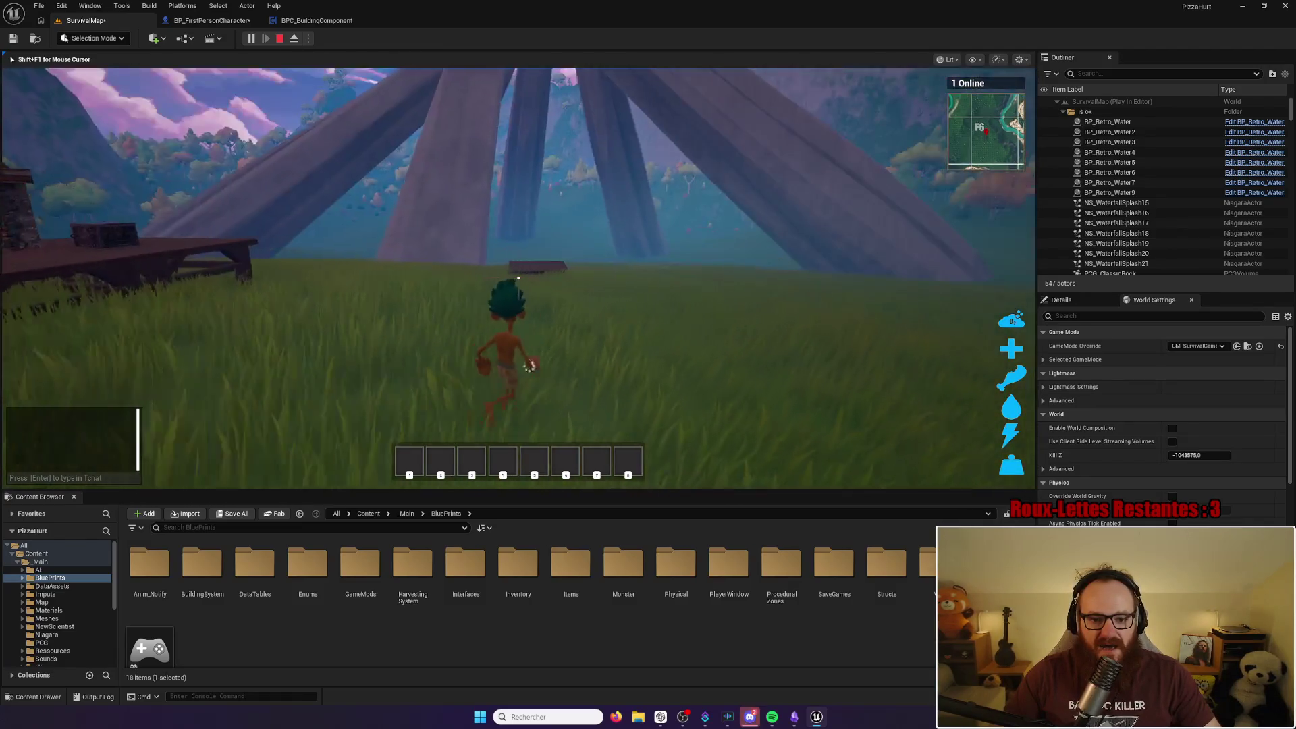
{"action": "key", "text": "w"}
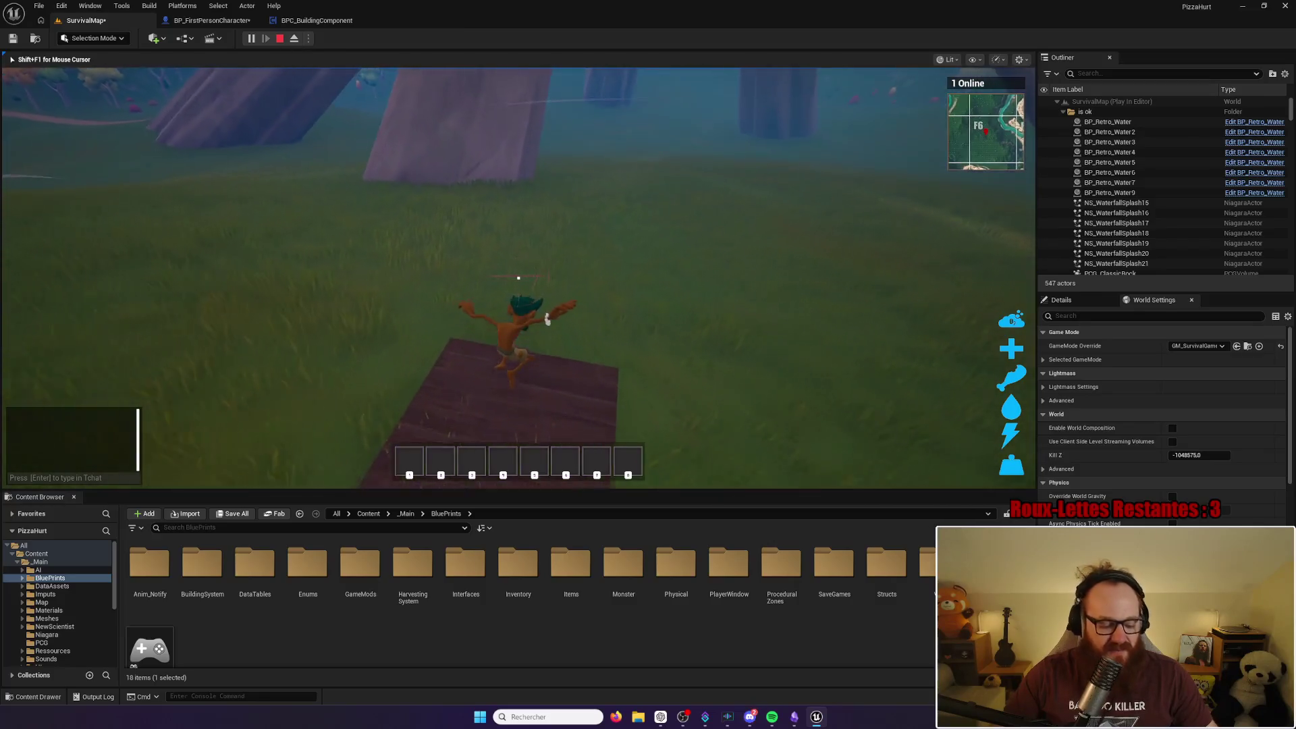
{"action": "key", "text": "super"}
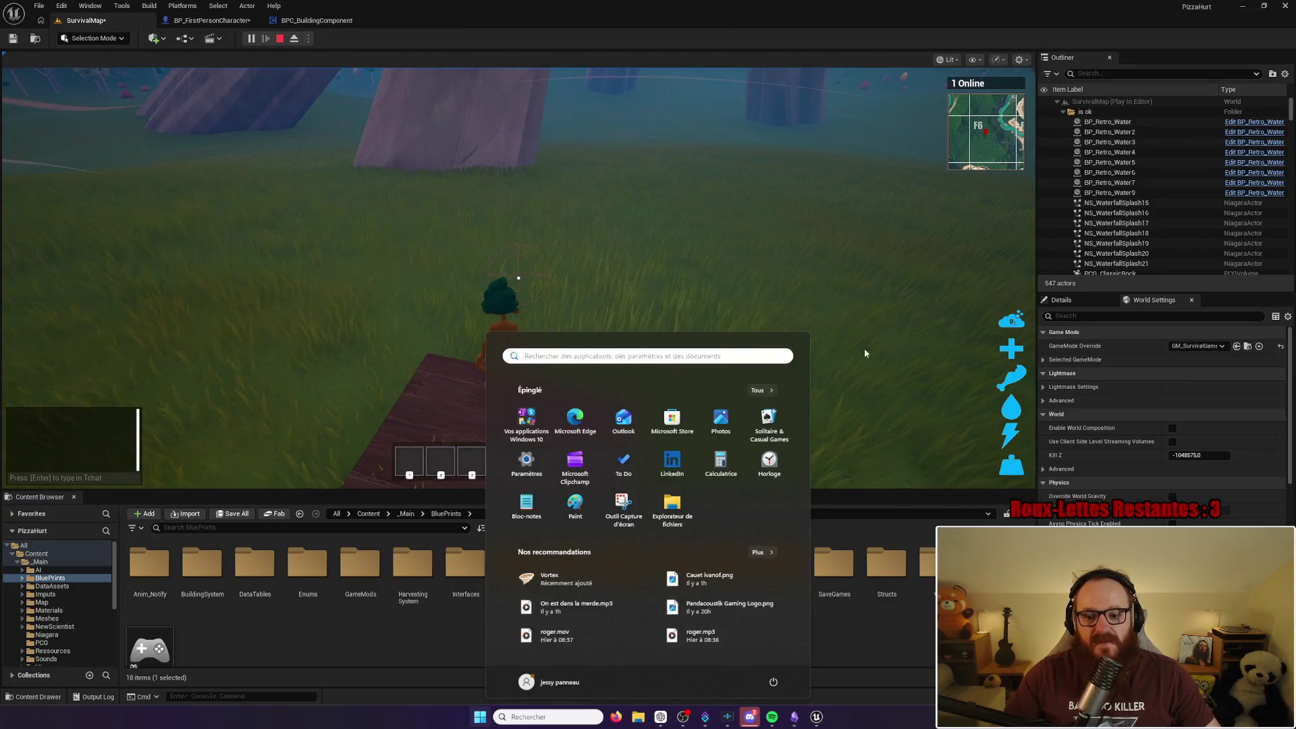
{"action": "left_click", "coordinate": [863, 288]}
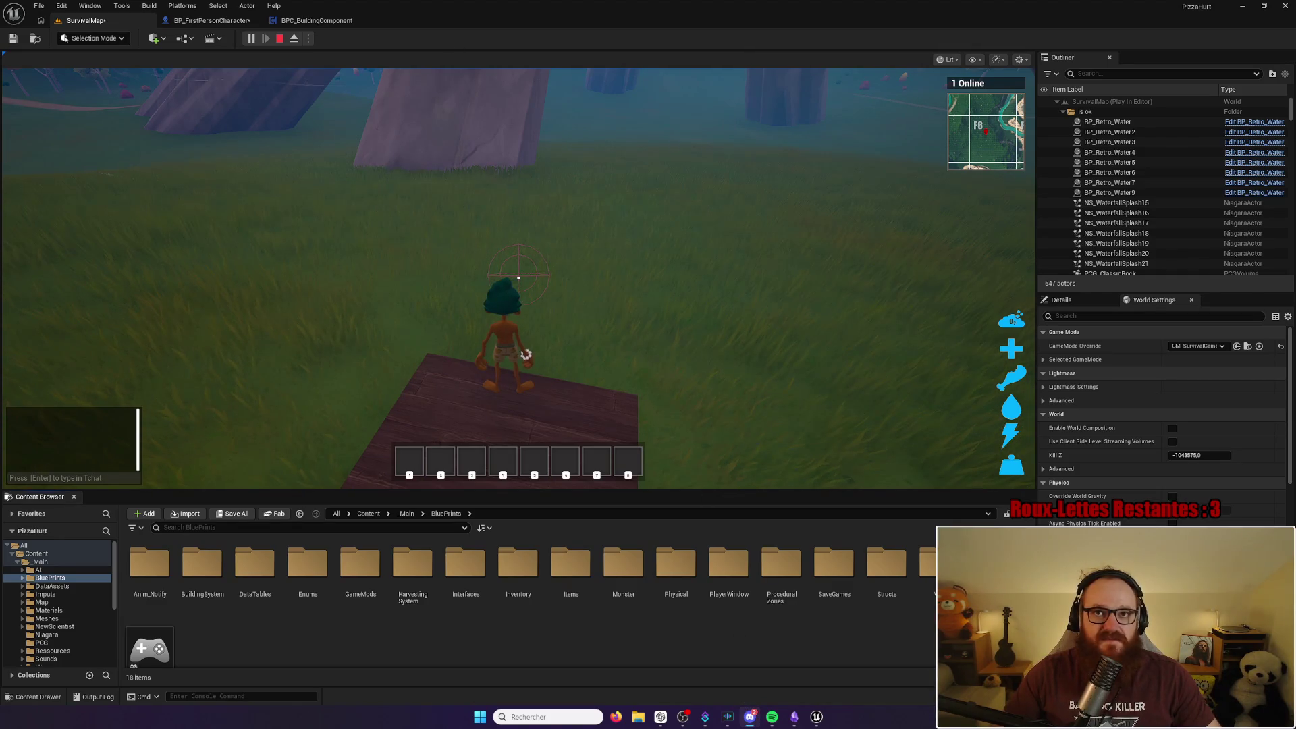
{"action": "left_click", "coordinate": [716, 329]}
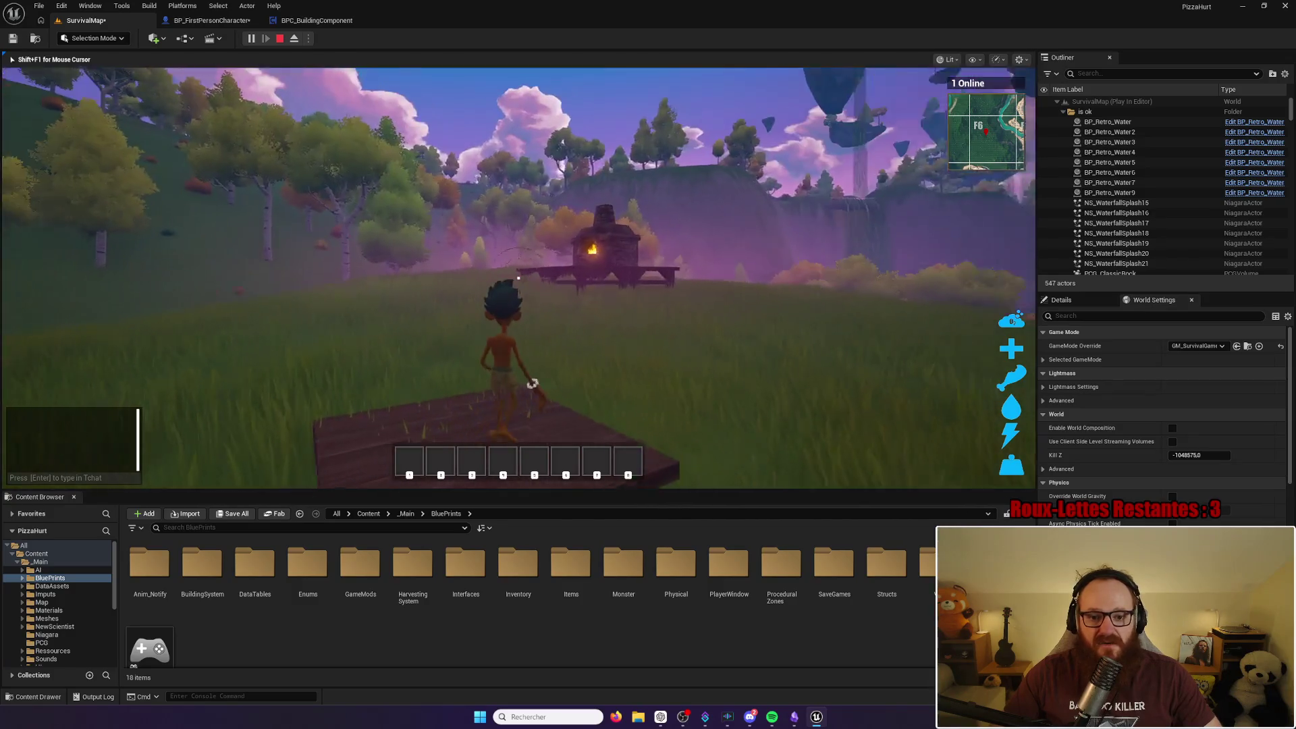
Step: Walk back to the forge's platform, stop the playtest, and launch a fresh one
{"action": "key", "text": "w"}
{"action": "key", "text": "space"}
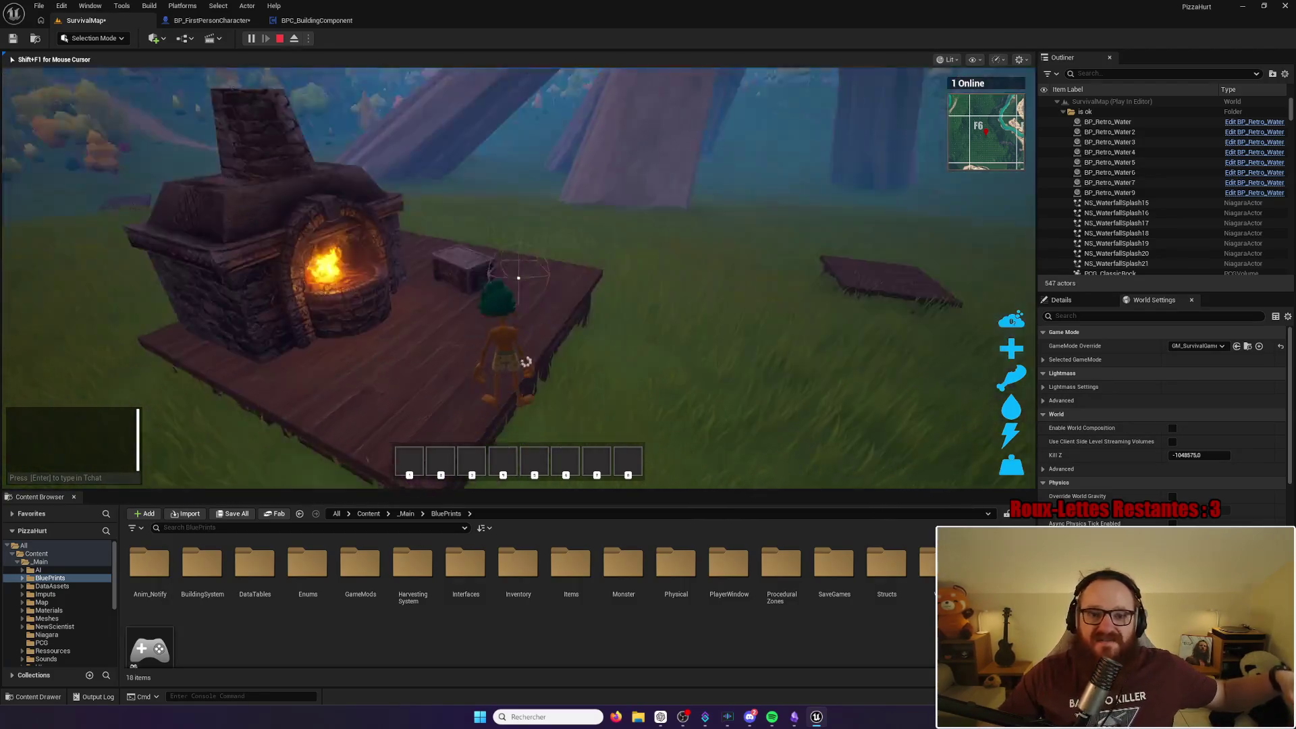
{"action": "key", "text": "Escape"}
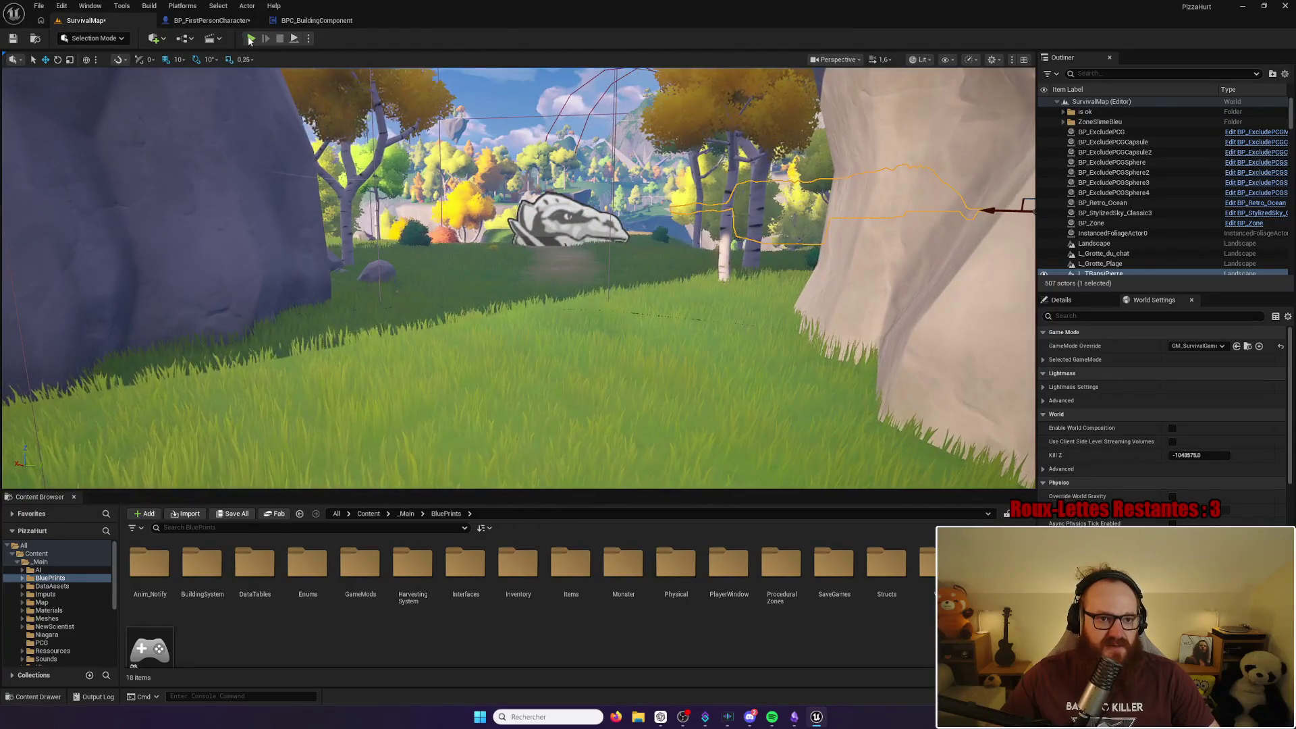
{"action": "left_click", "coordinate": [249, 39]}
Step: Check that the new playtest's inventory is empty, then stop the playtest
{"action": "key", "text": "i"}
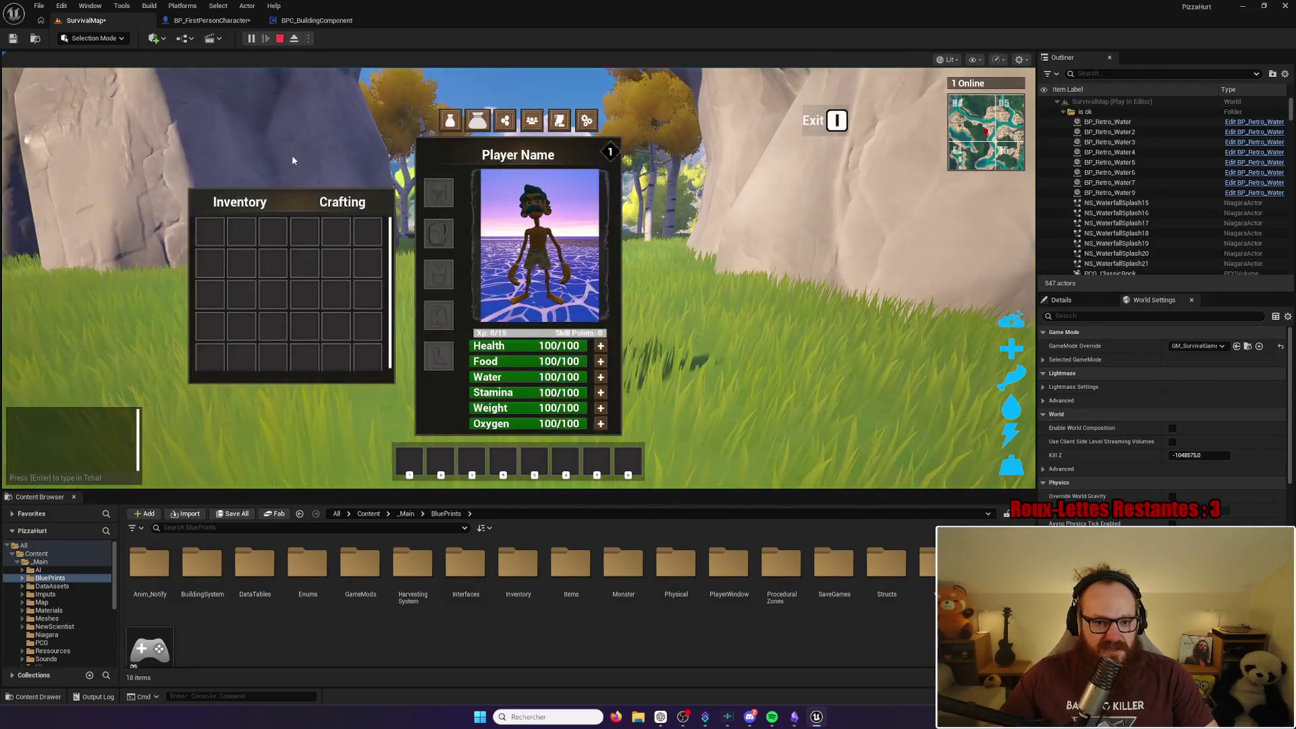
{"action": "key", "text": "i"}
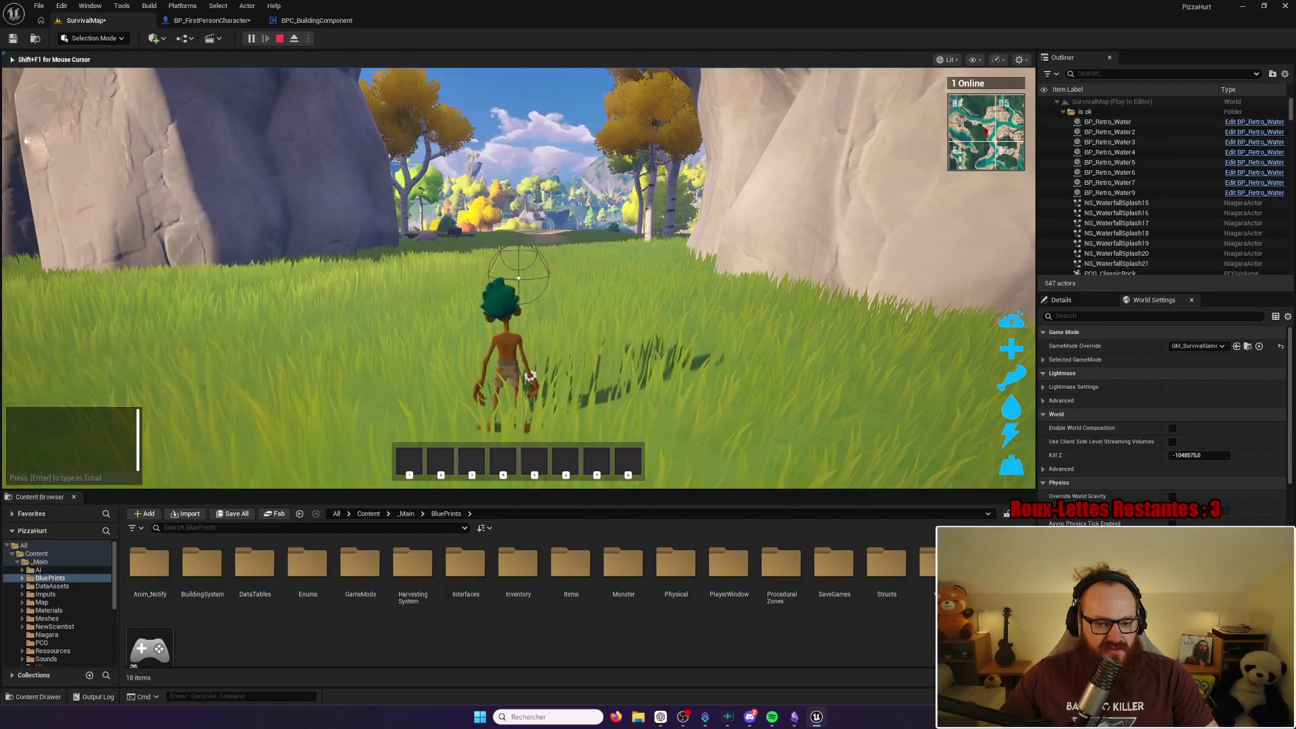
{"action": "key", "text": "Escape"}
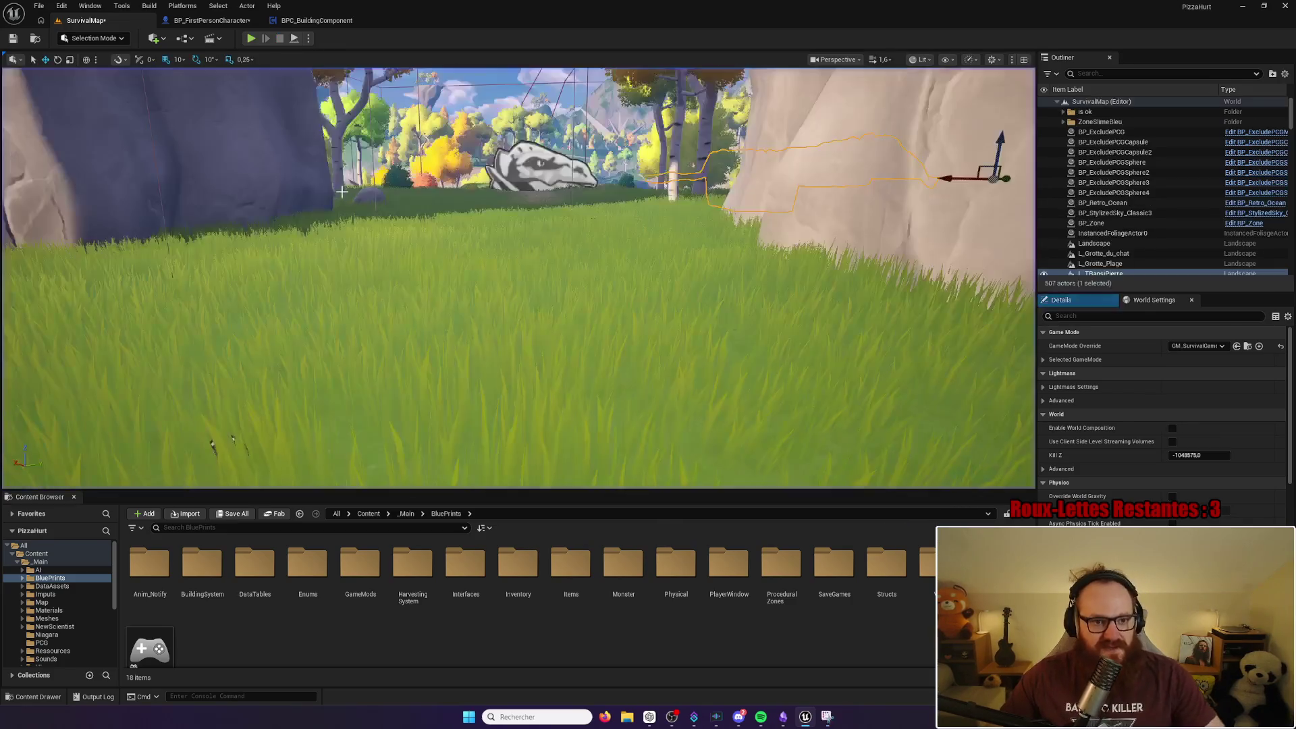
{"action": "key", "text": "super+shift+s"}
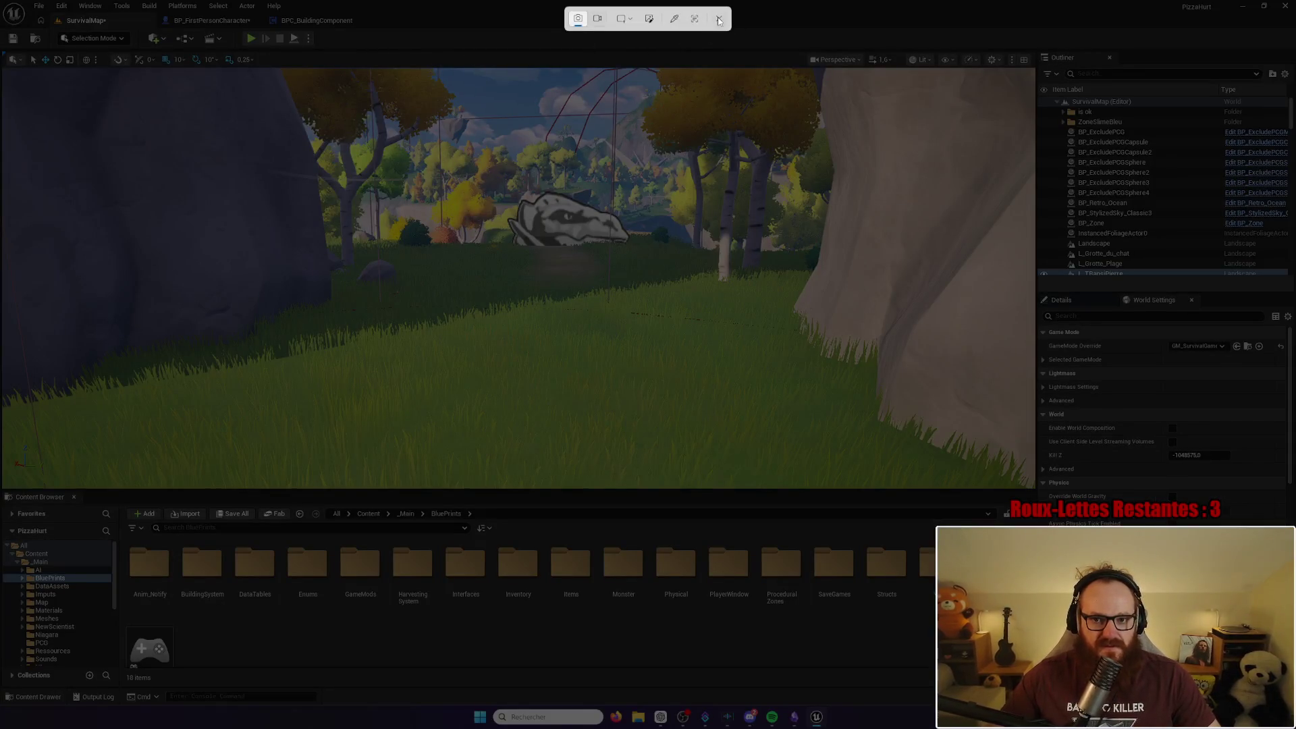
{"action": "left_click", "coordinate": [719, 21]}
Step: Tick Admin Mode? as default in BP_FirstPersonCharacter, then replay SurvivalMap
{"action": "left_click", "coordinate": [203, 20]}
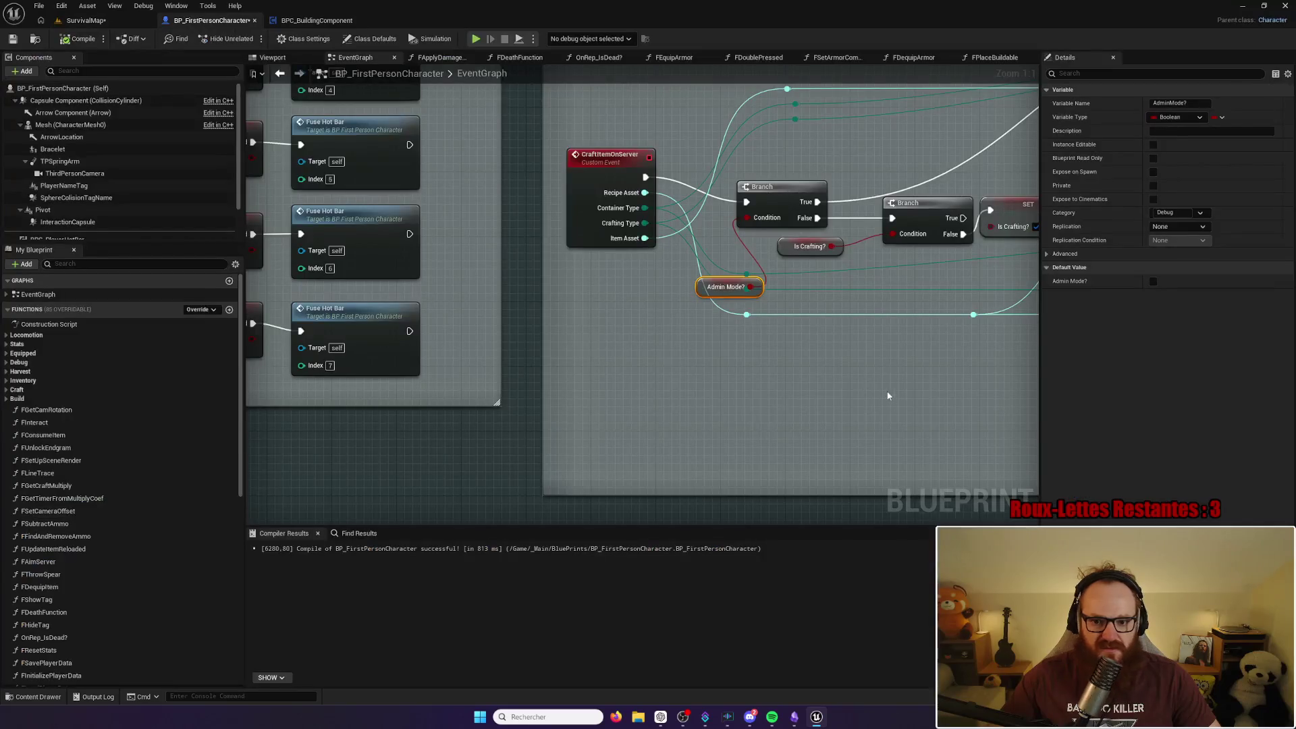
{"action": "left_click", "coordinate": [1153, 281]}
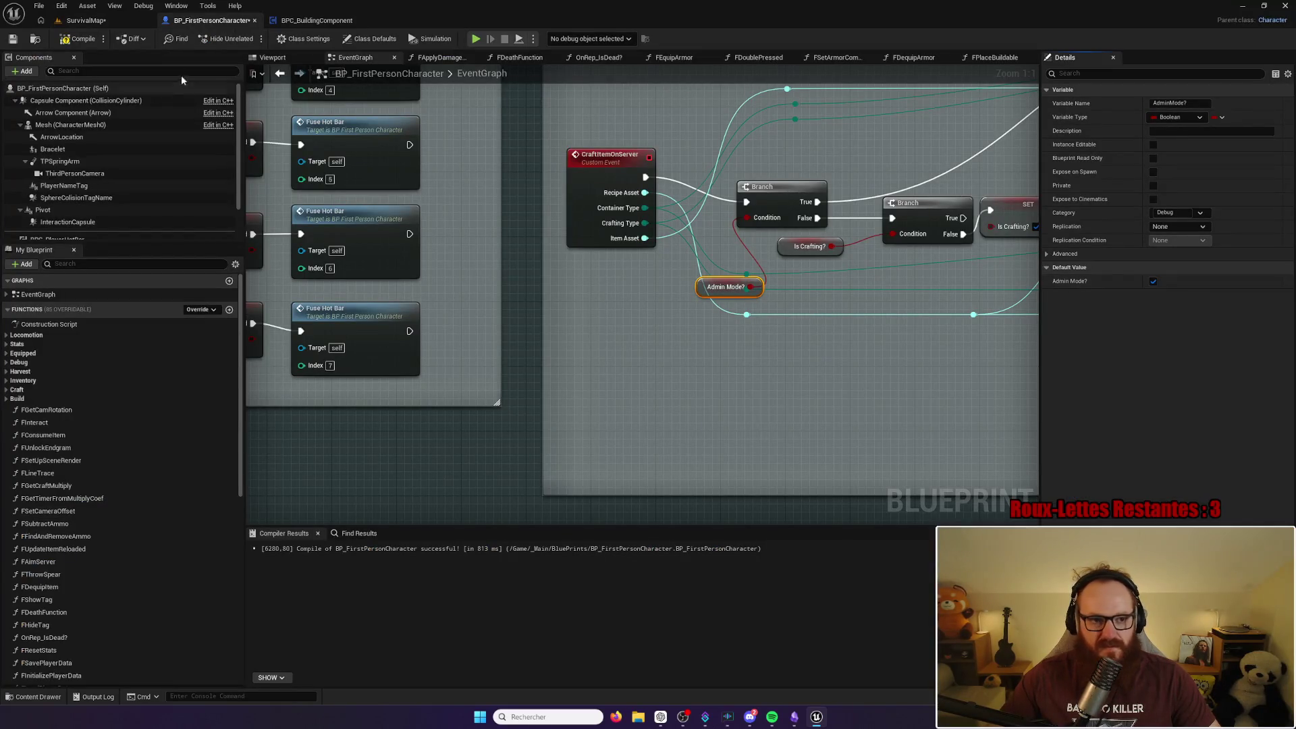
{"action": "left_click", "coordinate": [88, 21]}
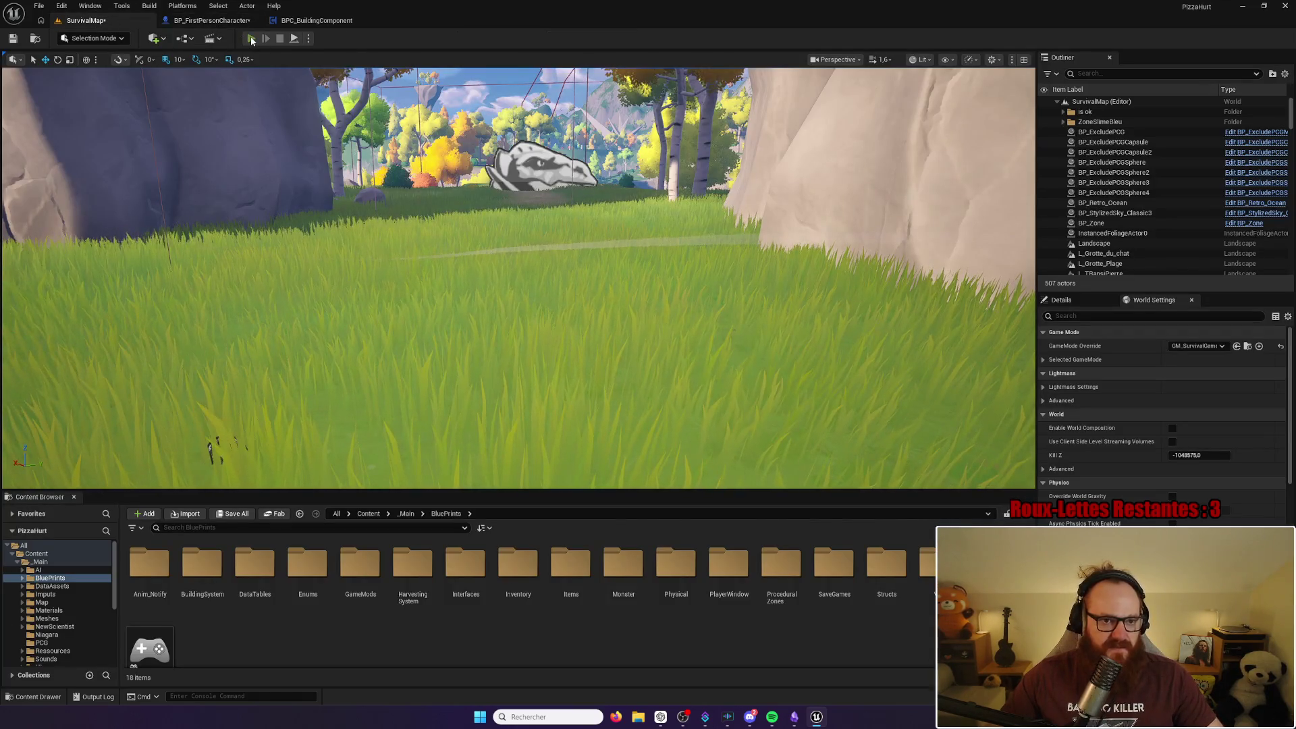
{"action": "left_click", "coordinate": [252, 39]}
Step: Review the admin inventory, close it, and equip the gun from hotbar slot 1
{"action": "key", "text": "i"}
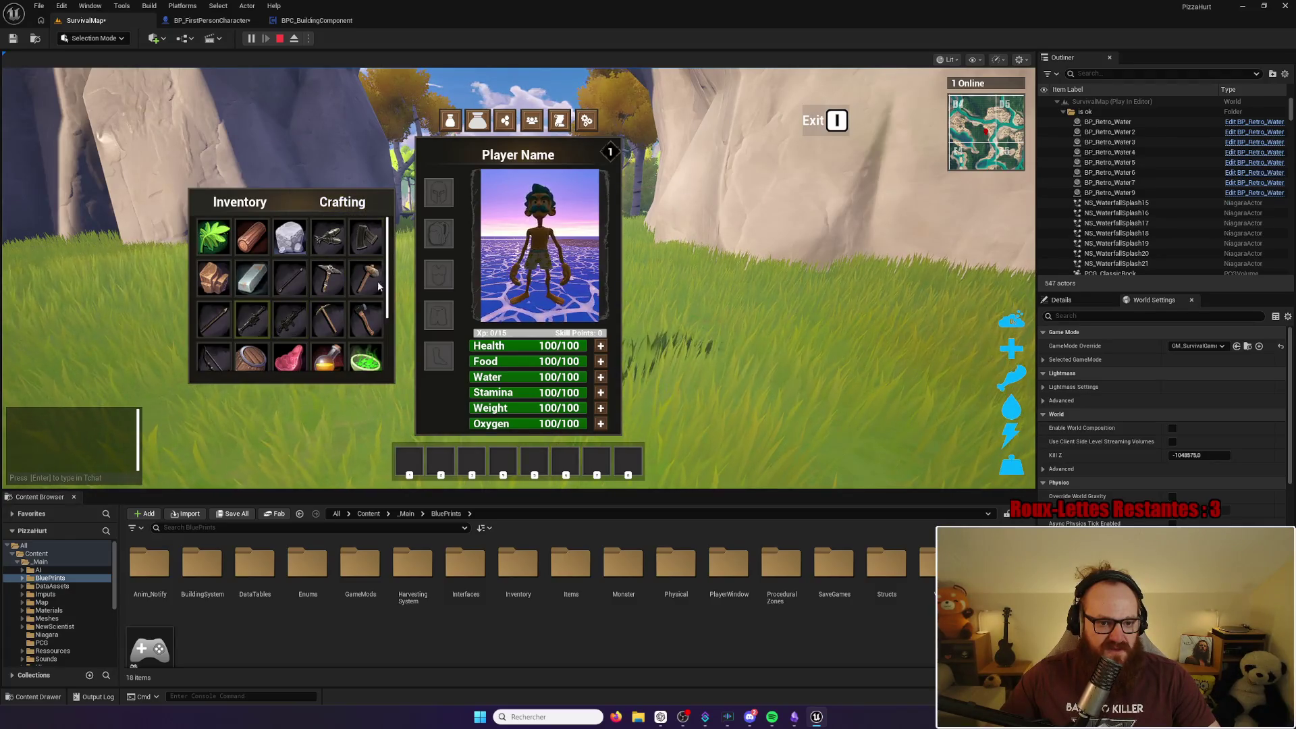
{"action": "key", "text": "i"}
{"action": "key", "text": "i"}
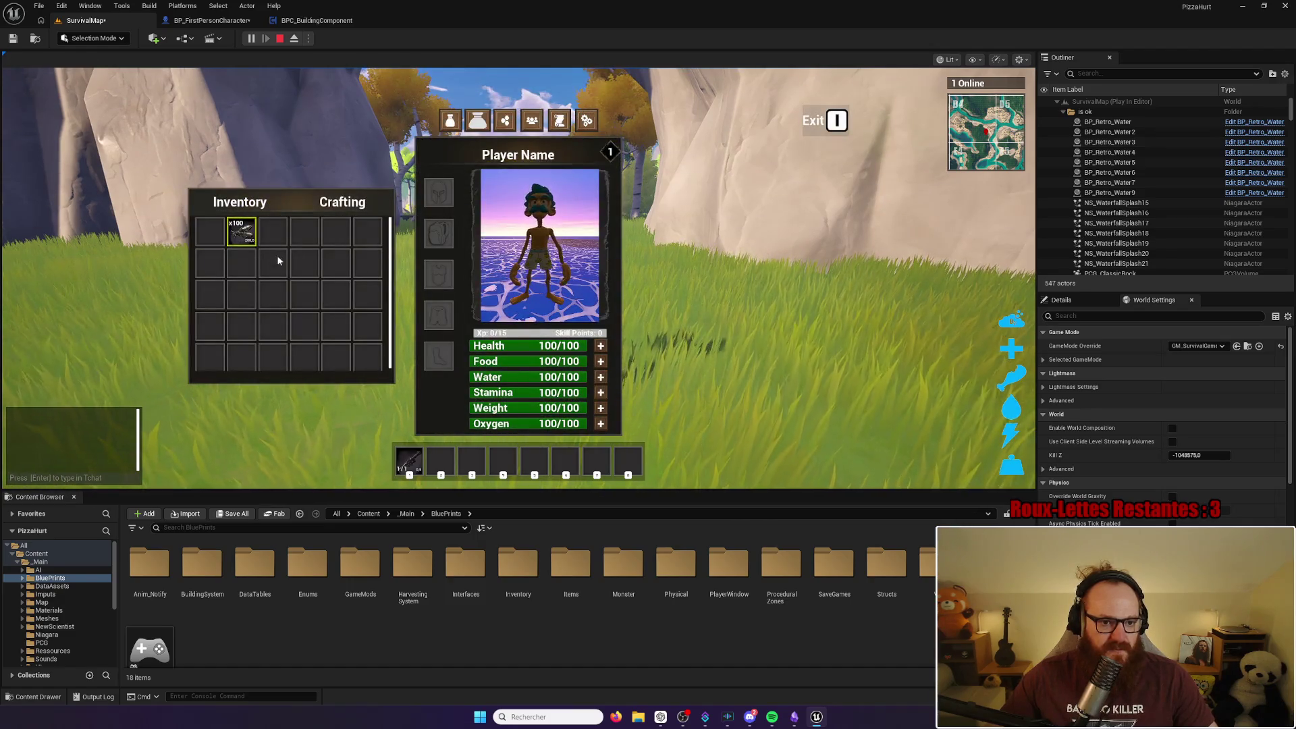
{"action": "key", "text": "i"}
{"action": "key", "text": "1"}
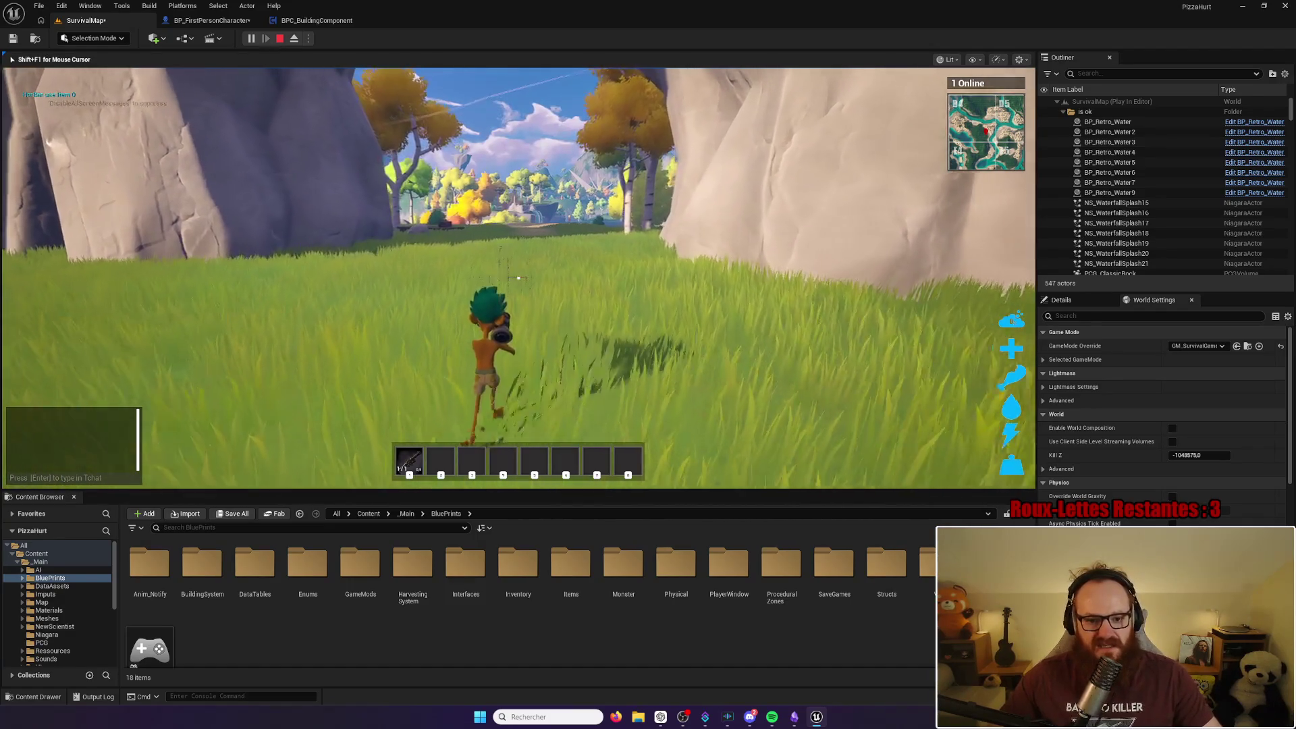
Step: Run across the meadow toward the rock arch and fire the gun across the path
{"action": "key", "text": "w"}
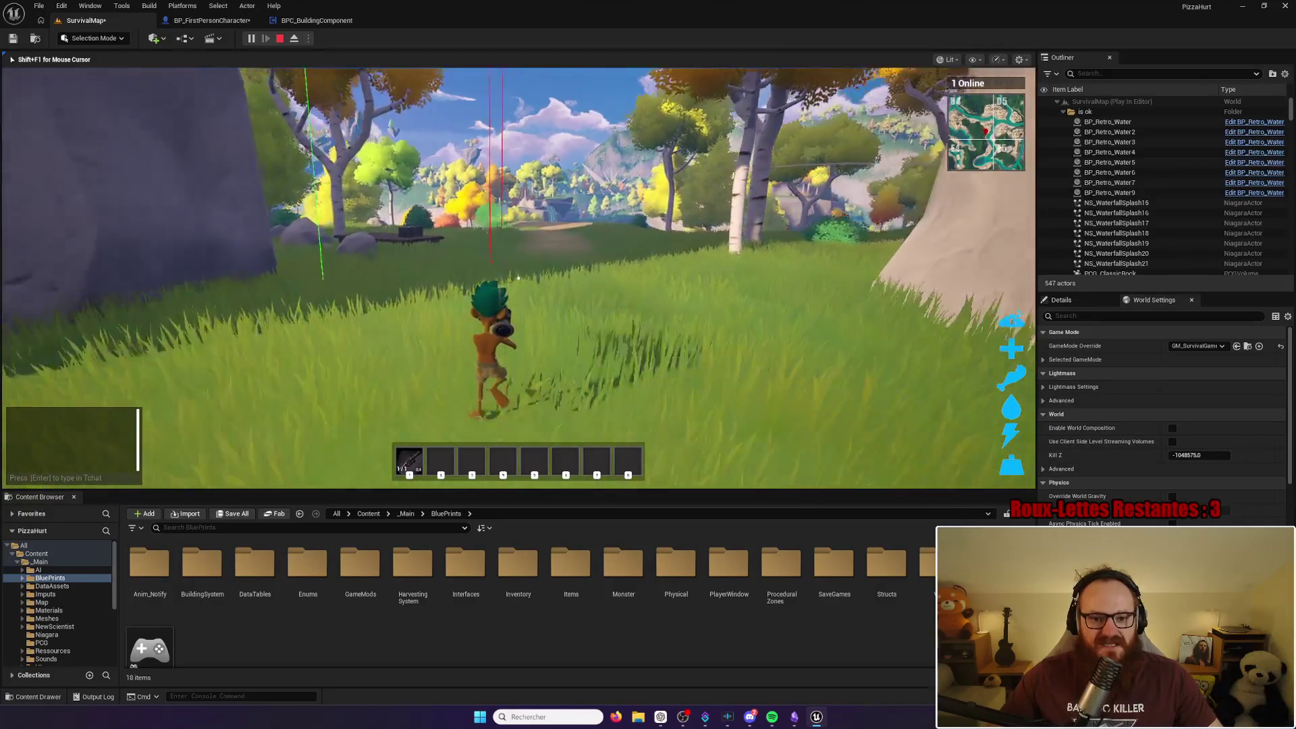
{"action": "key", "text": "w"}
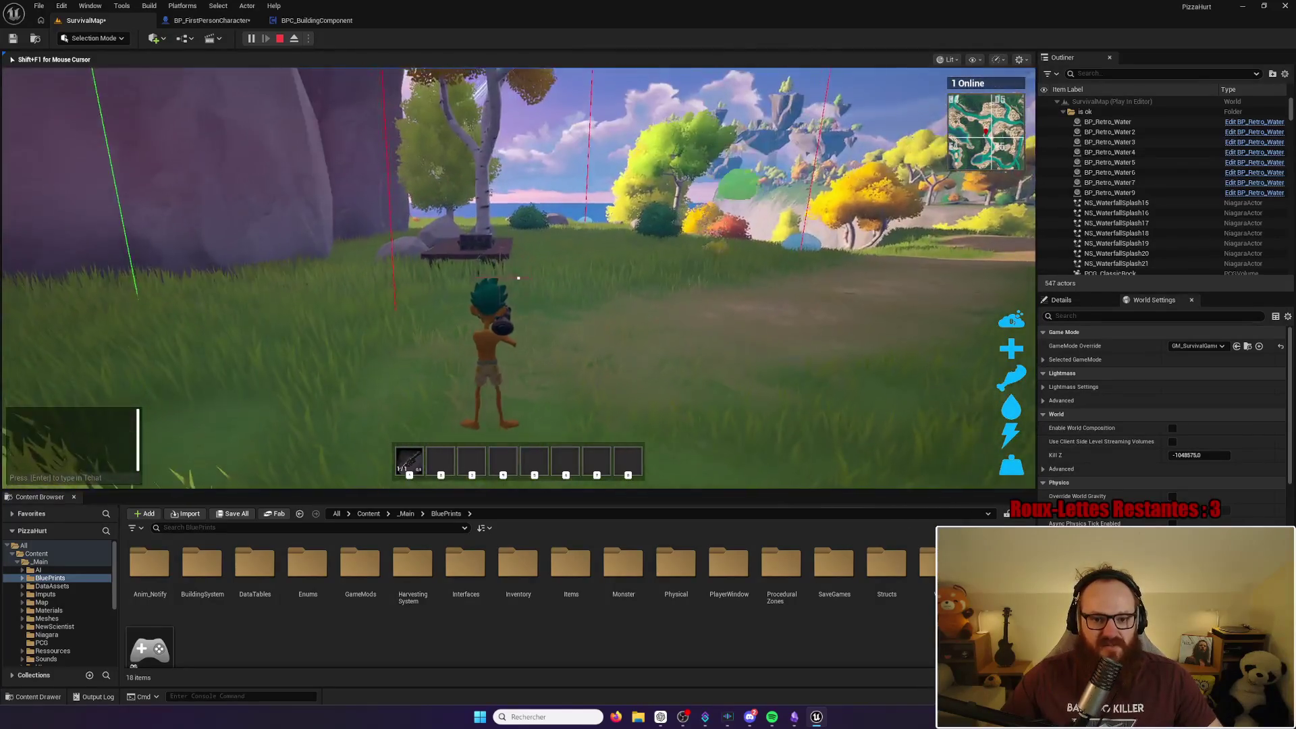
{"action": "key", "text": "w"}
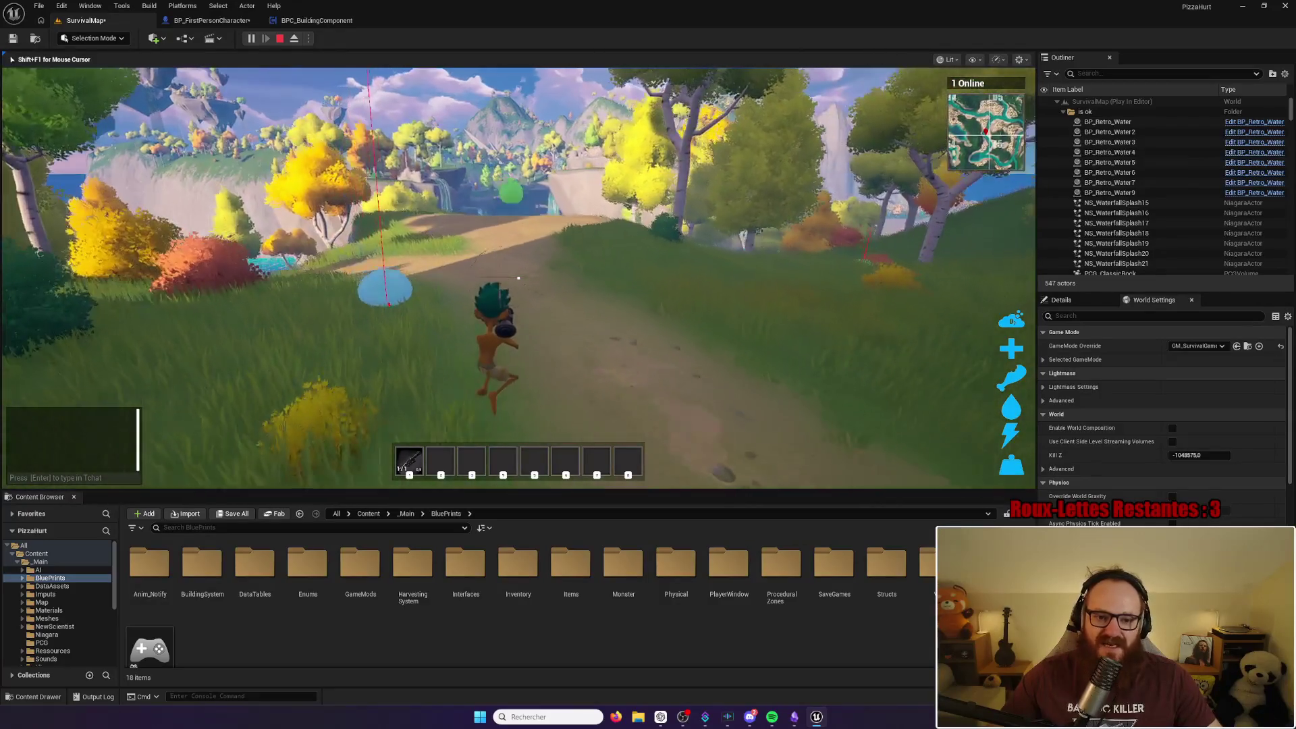
{"action": "key", "text": "w"}
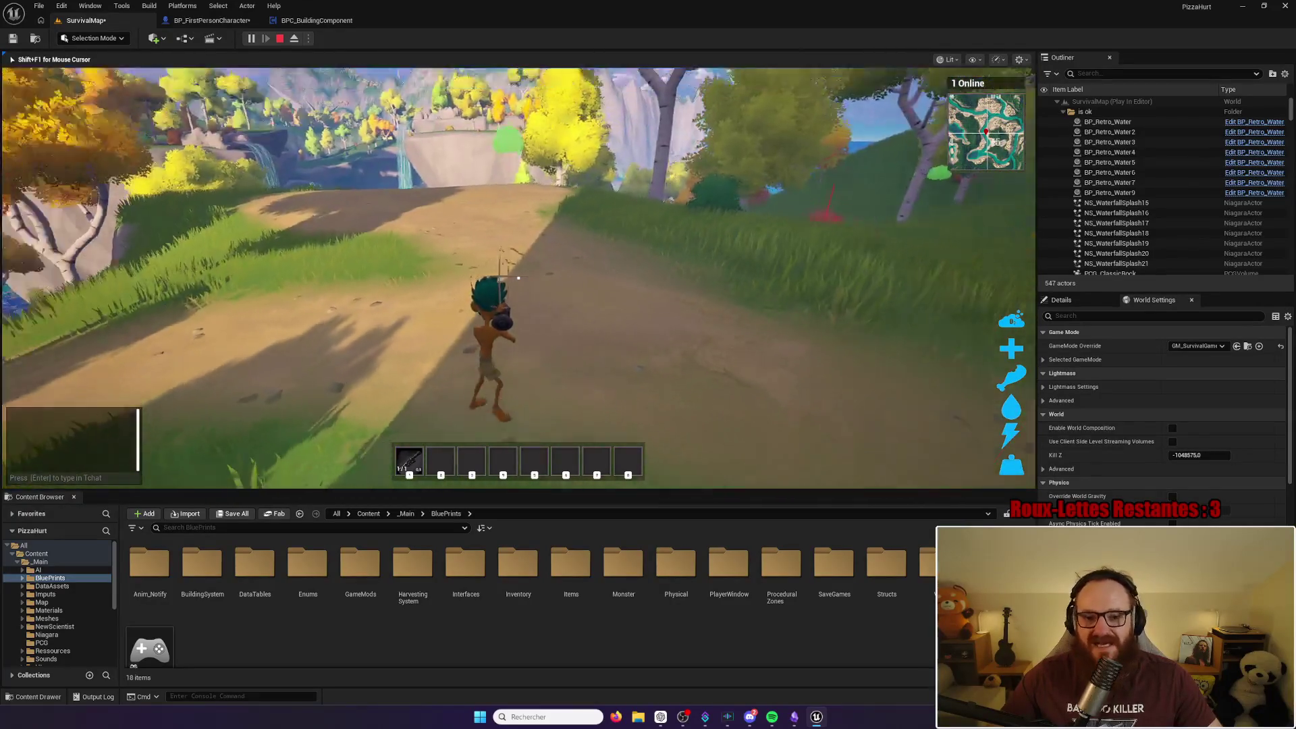
{"action": "key", "text": "w"}
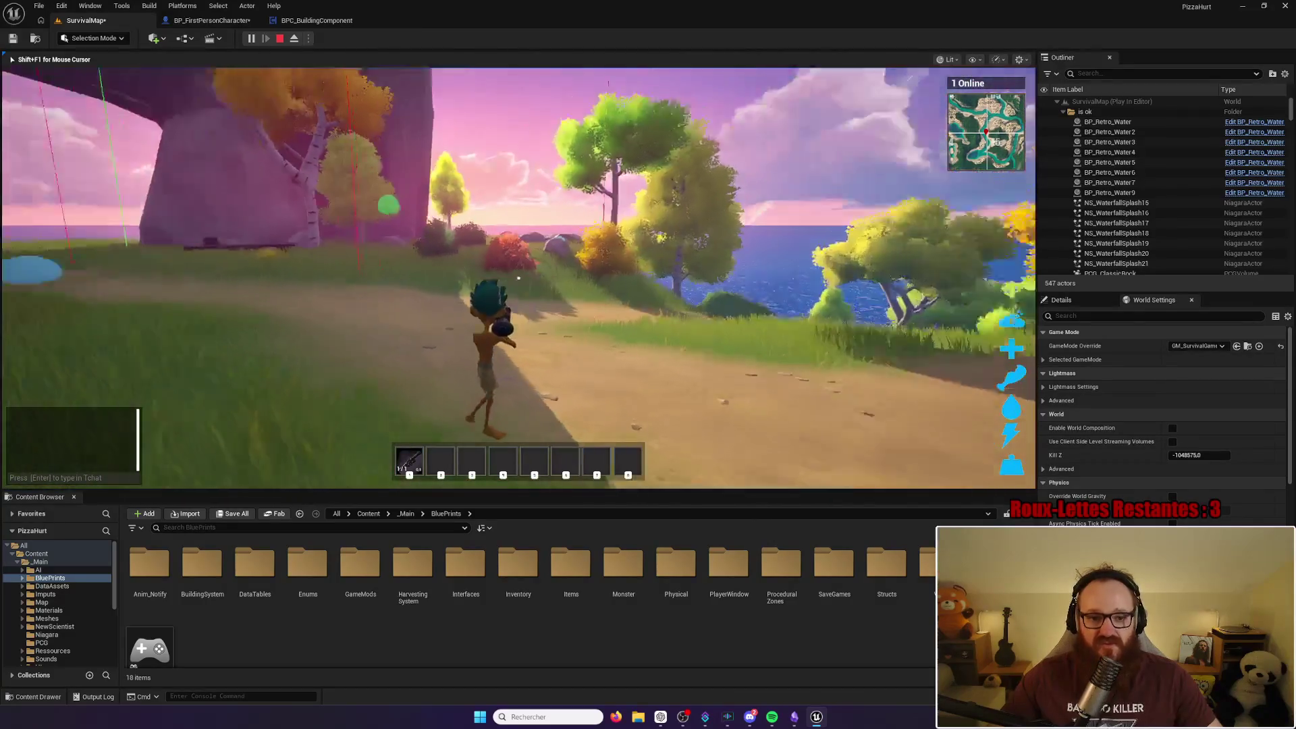
{"action": "key", "text": "w"}
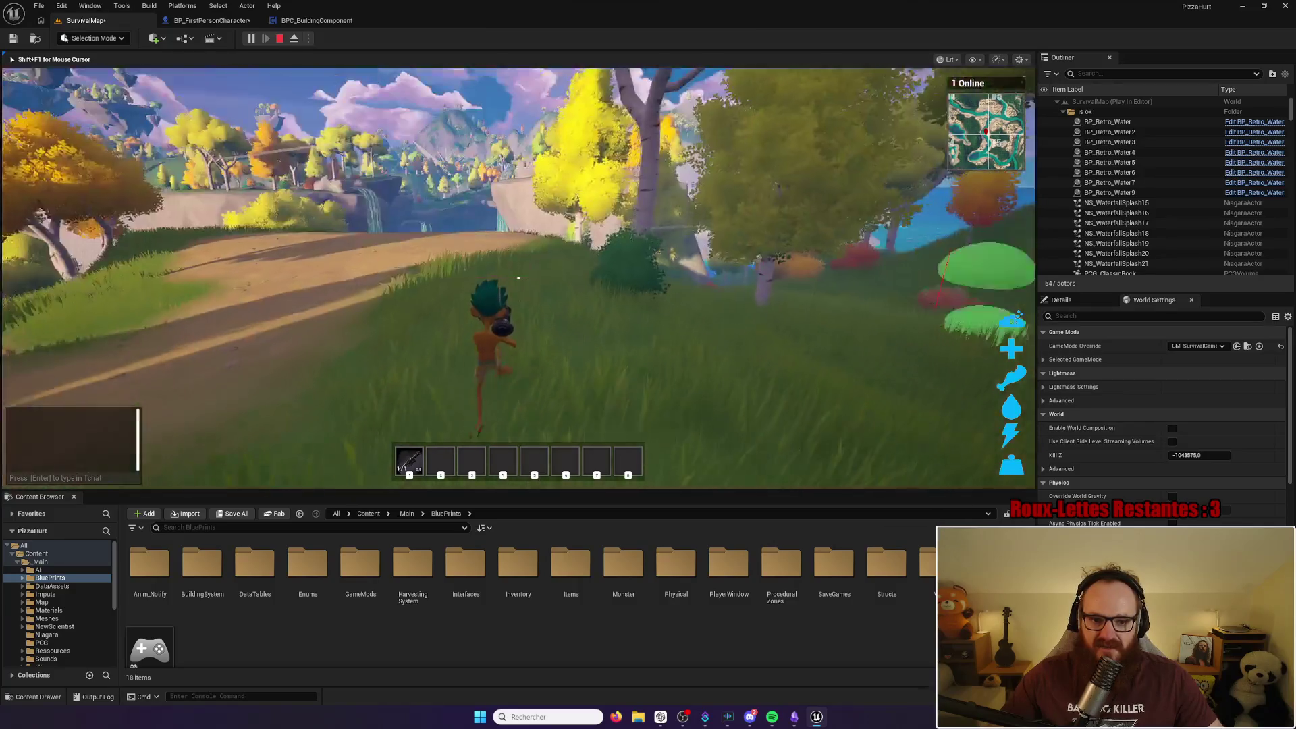
{"action": "key", "text": "w"}
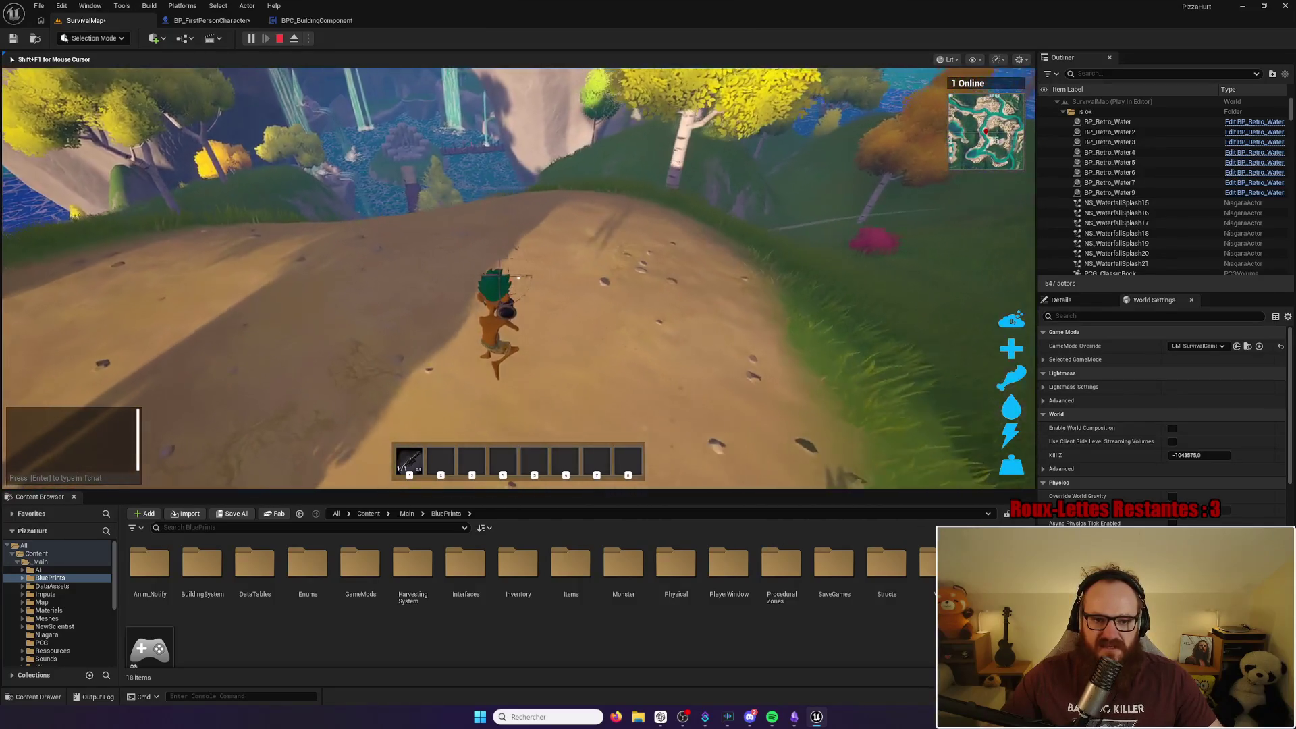
{"action": "key", "text": "w"}
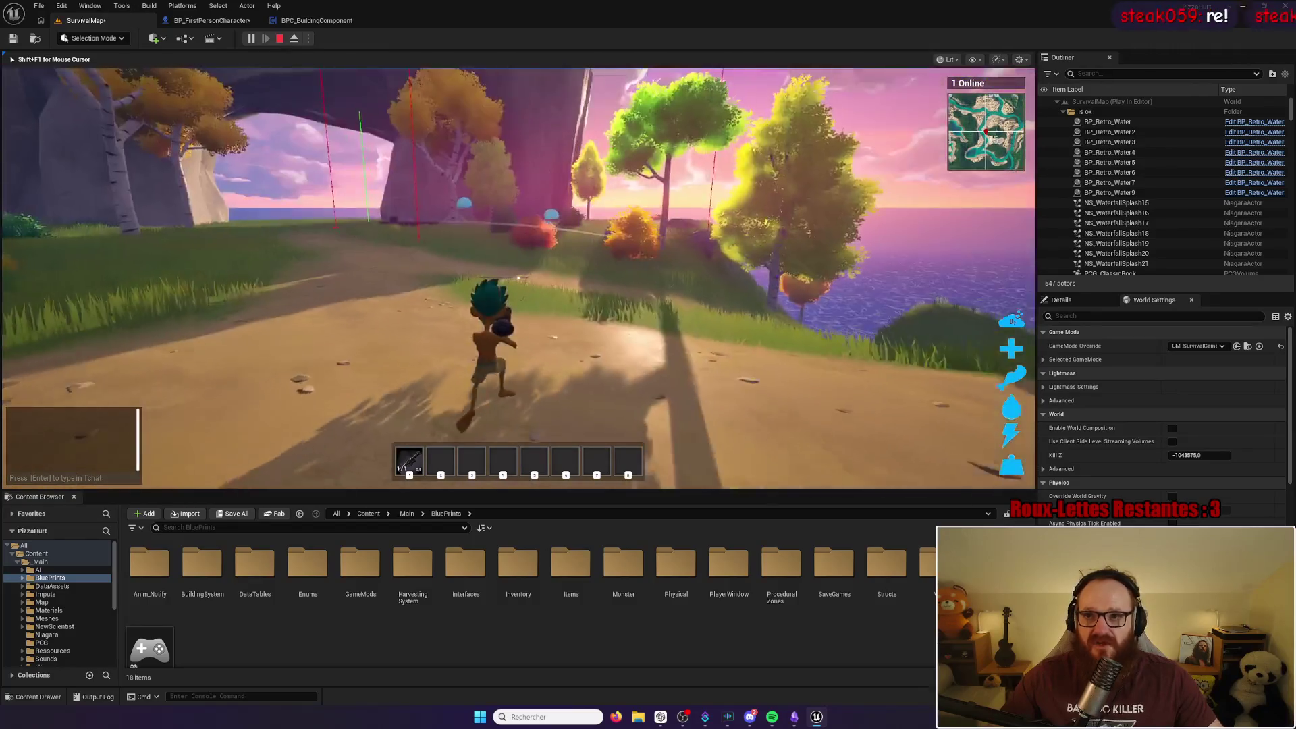
{"action": "key", "text": "w"}
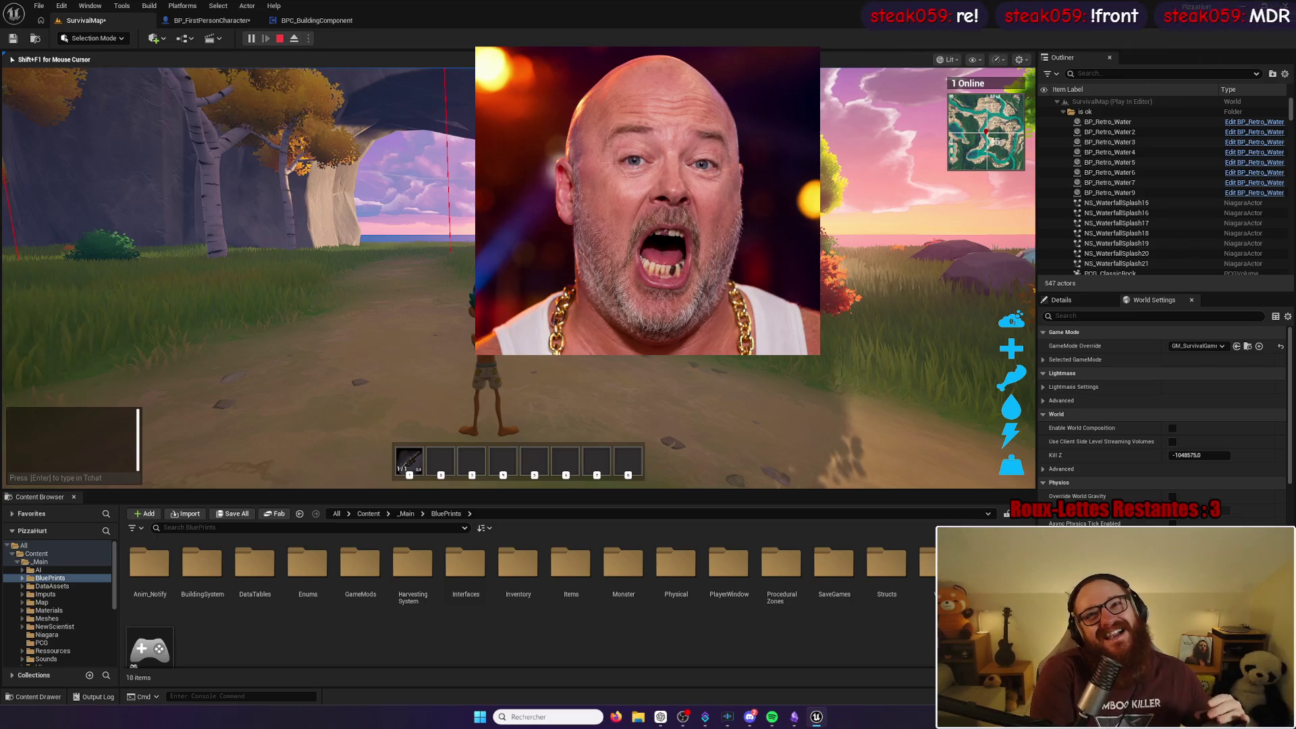
{"action": "left_click", "coordinate": [518, 277]}
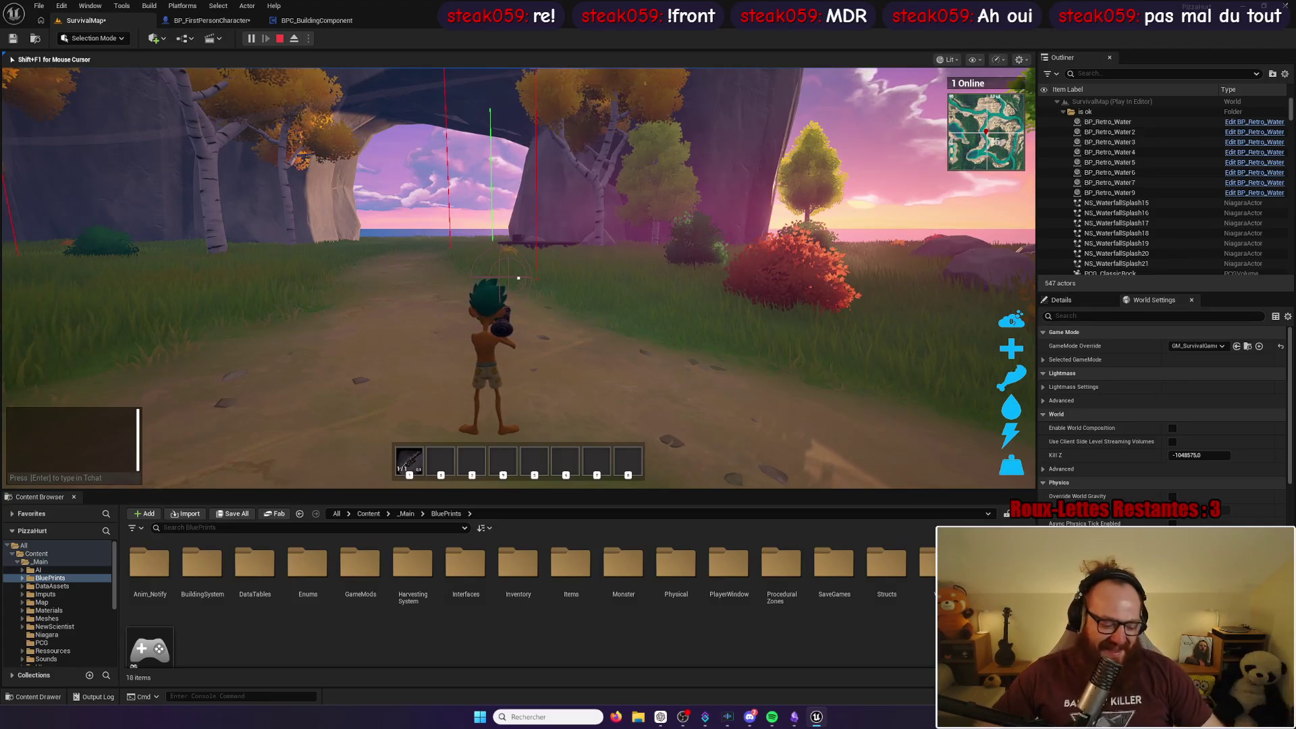
Step: Run past the rock pillar and along the dirt path toward the mountains
{"action": "key", "text": "w"}
{"action": "key", "text": "w"}
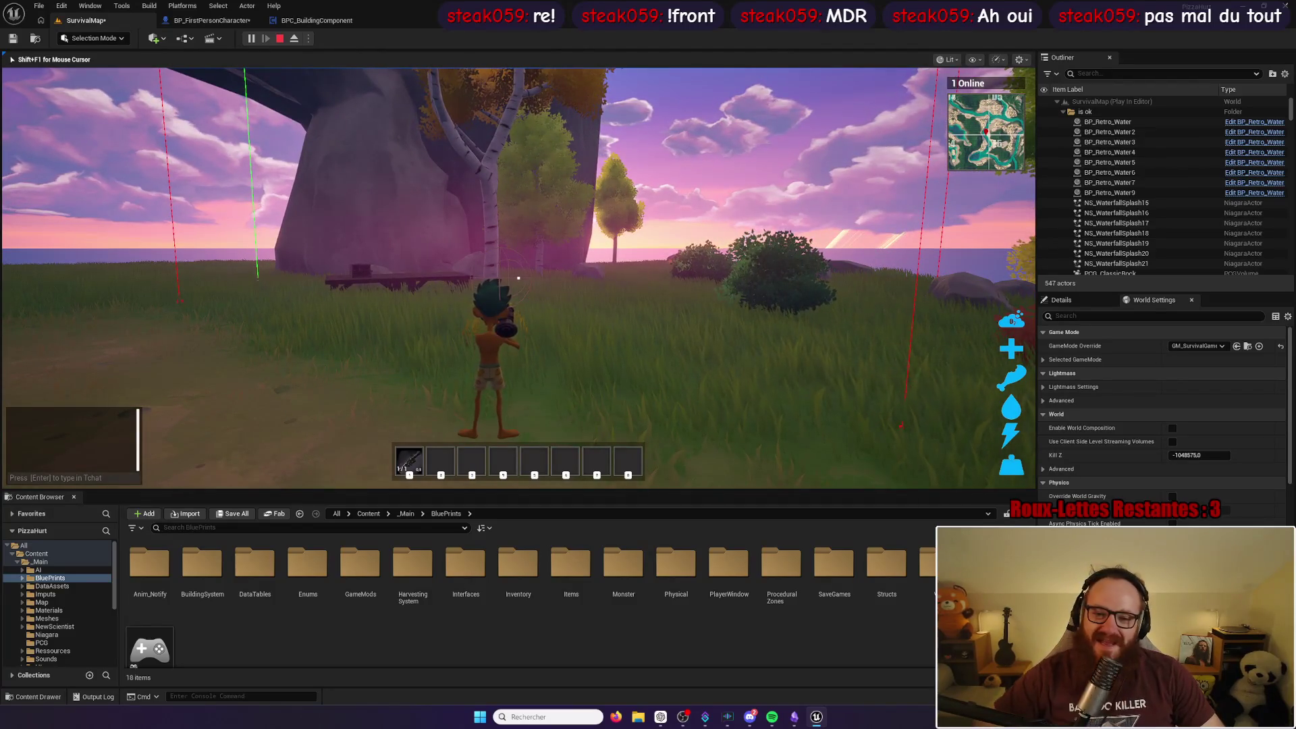
{"action": "key", "text": "w"}
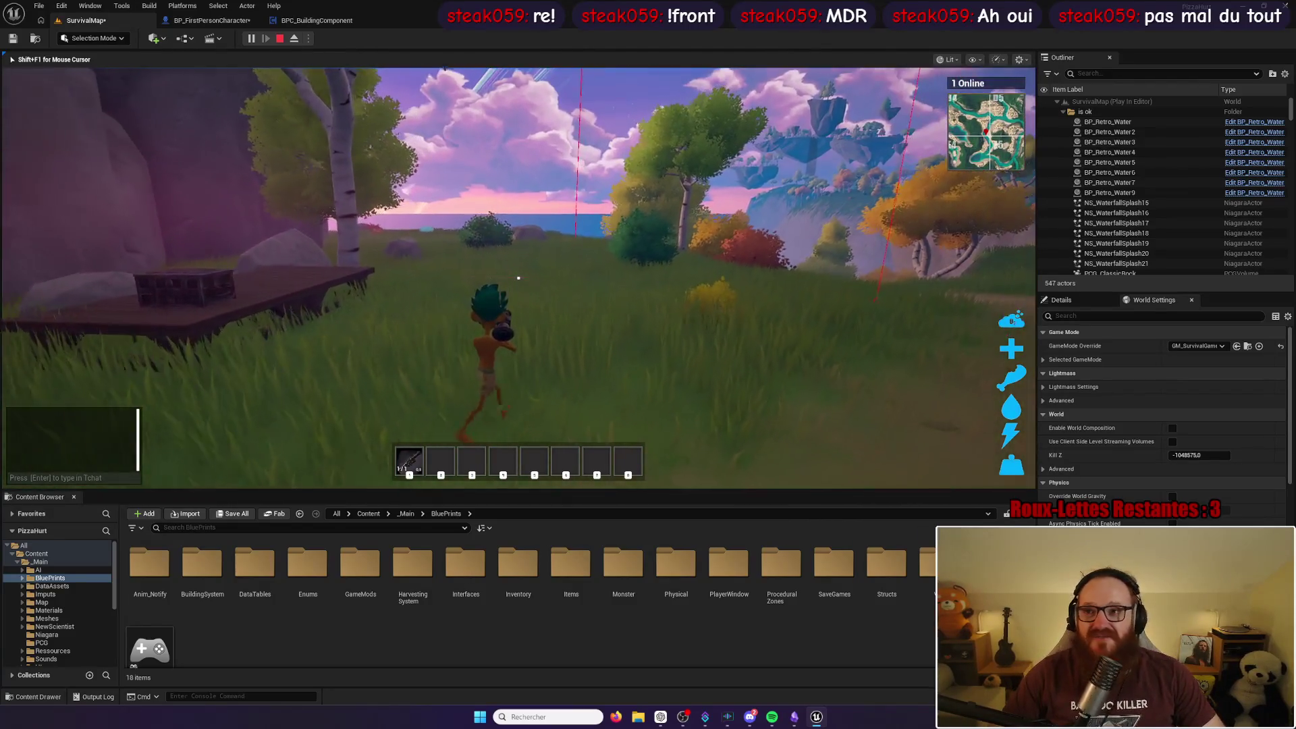
{"action": "key", "text": "w"}
{"action": "key", "text": "w"}
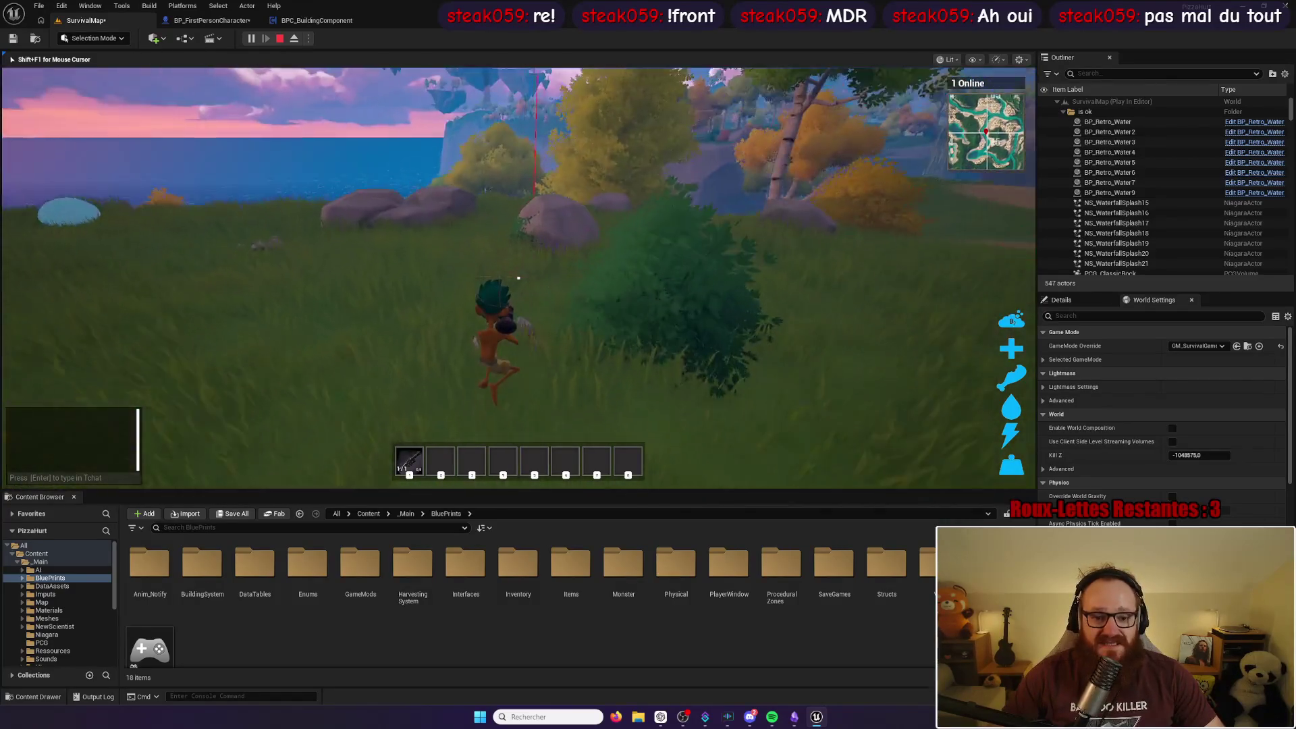
{"action": "key", "text": "w"}
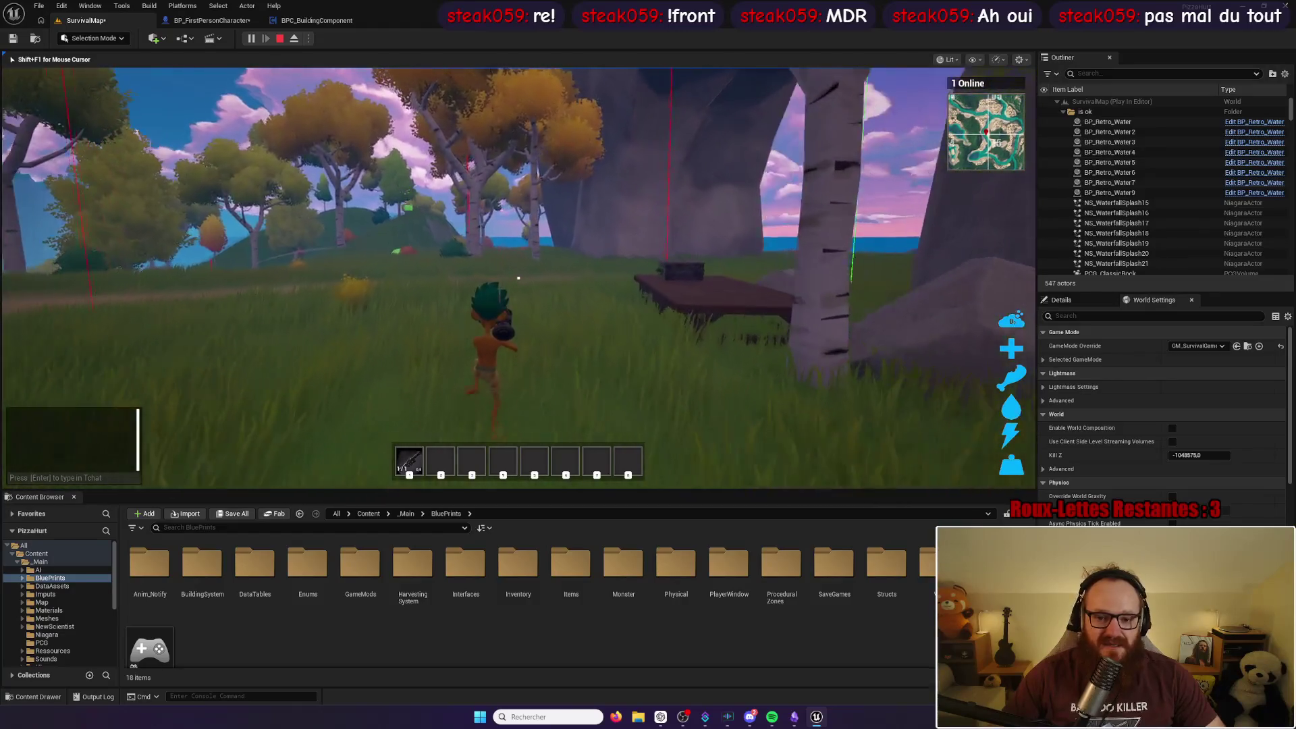
{"action": "key", "text": "w"}
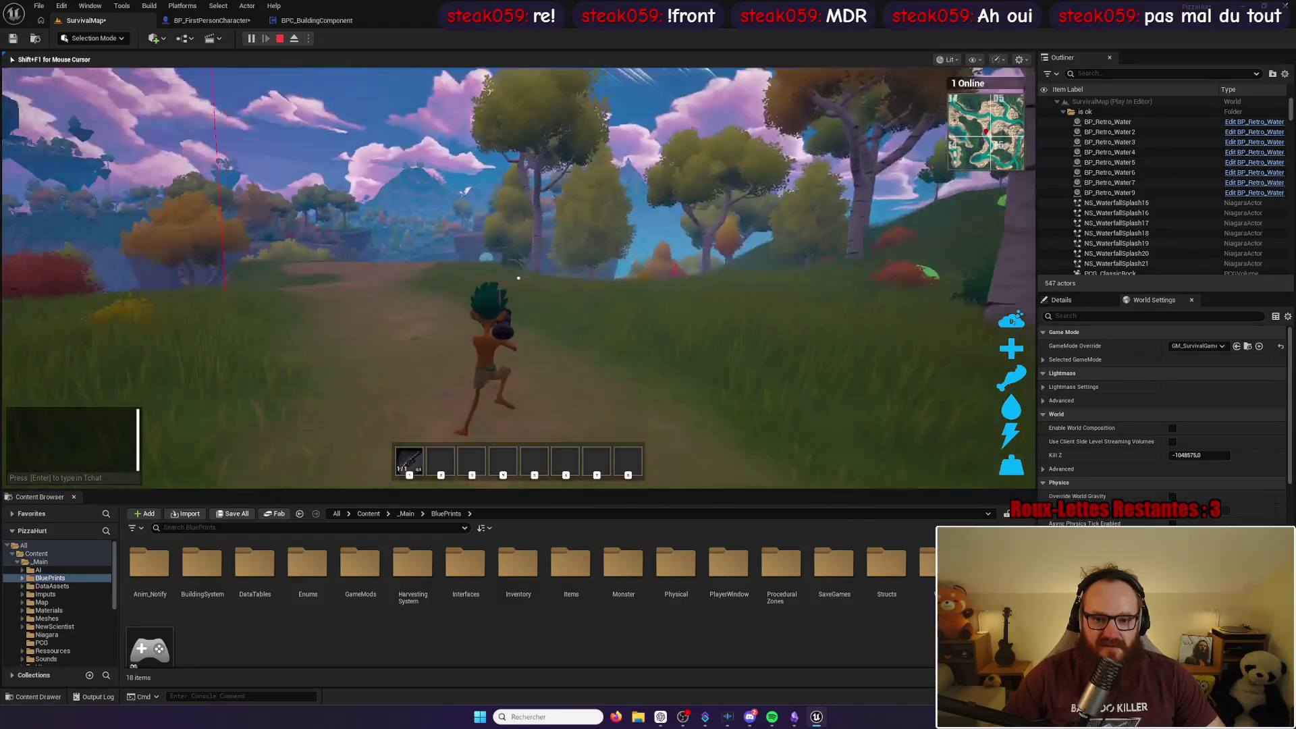
{"action": "key", "text": "w"}
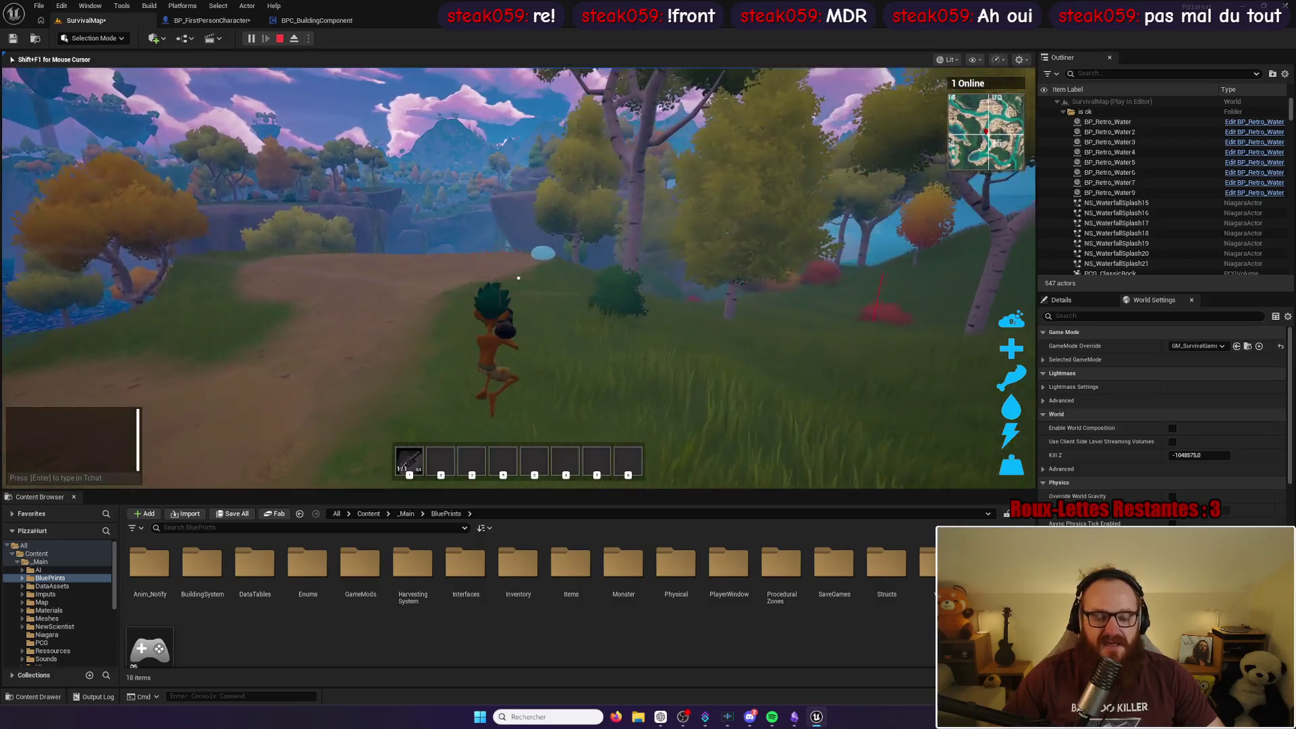
{"action": "key", "text": "w"}
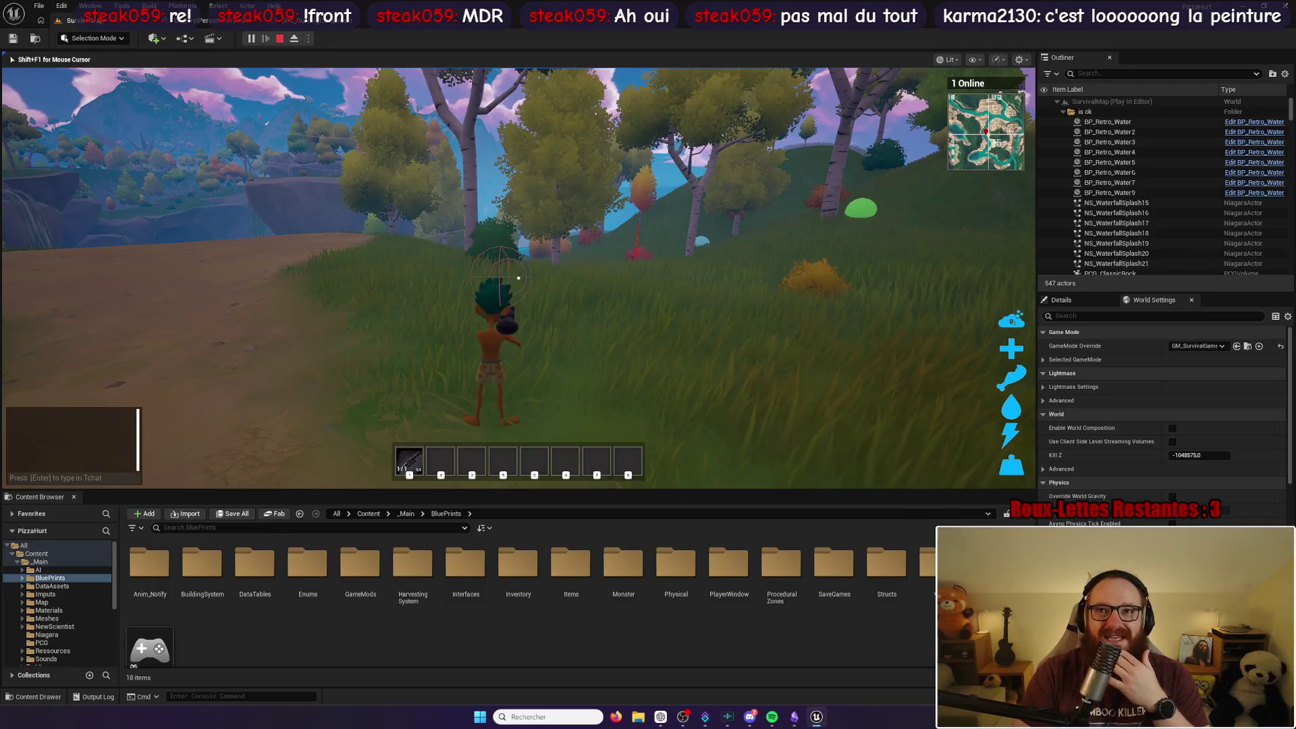
Step: Shoot two trees, reloading in between, to harvest Wood, BeechLeaf and Berries
{"action": "mouse_move", "coordinate": [518, 277]}
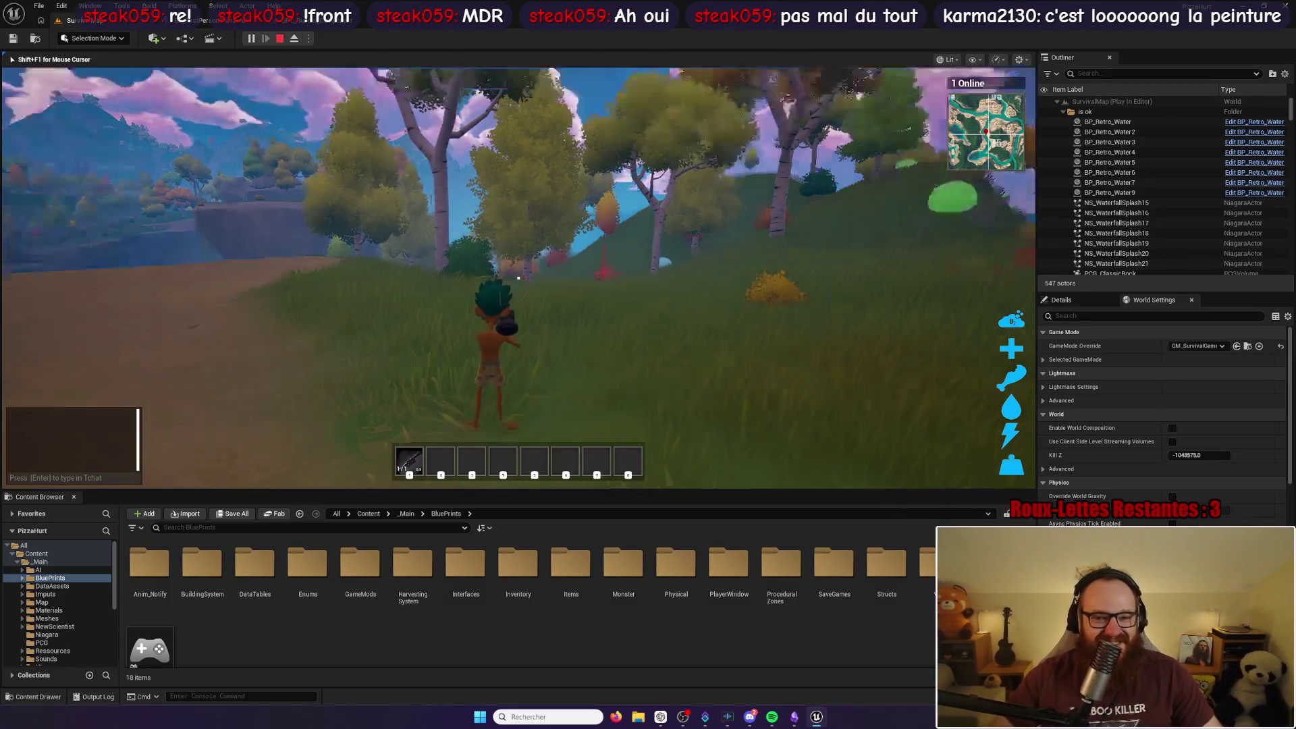
{"action": "left_click", "coordinate": [518, 277]}
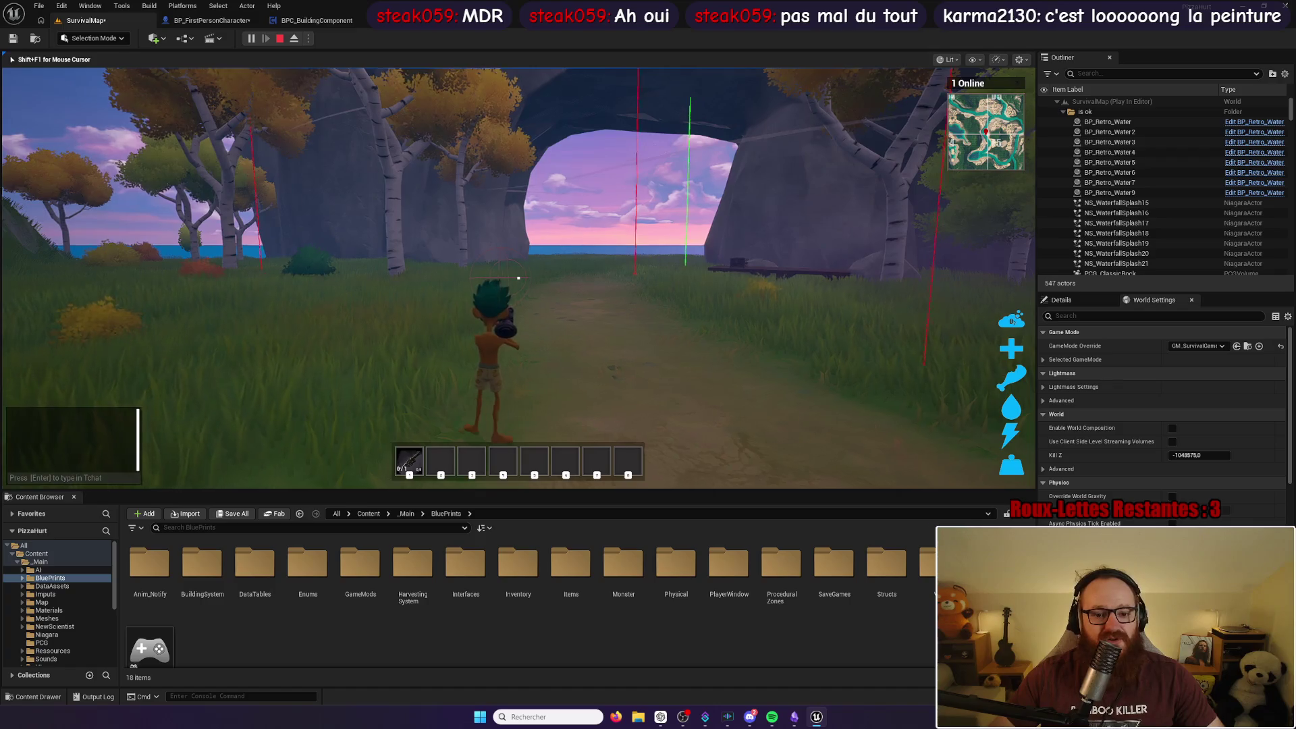
{"action": "key", "text": "r"}
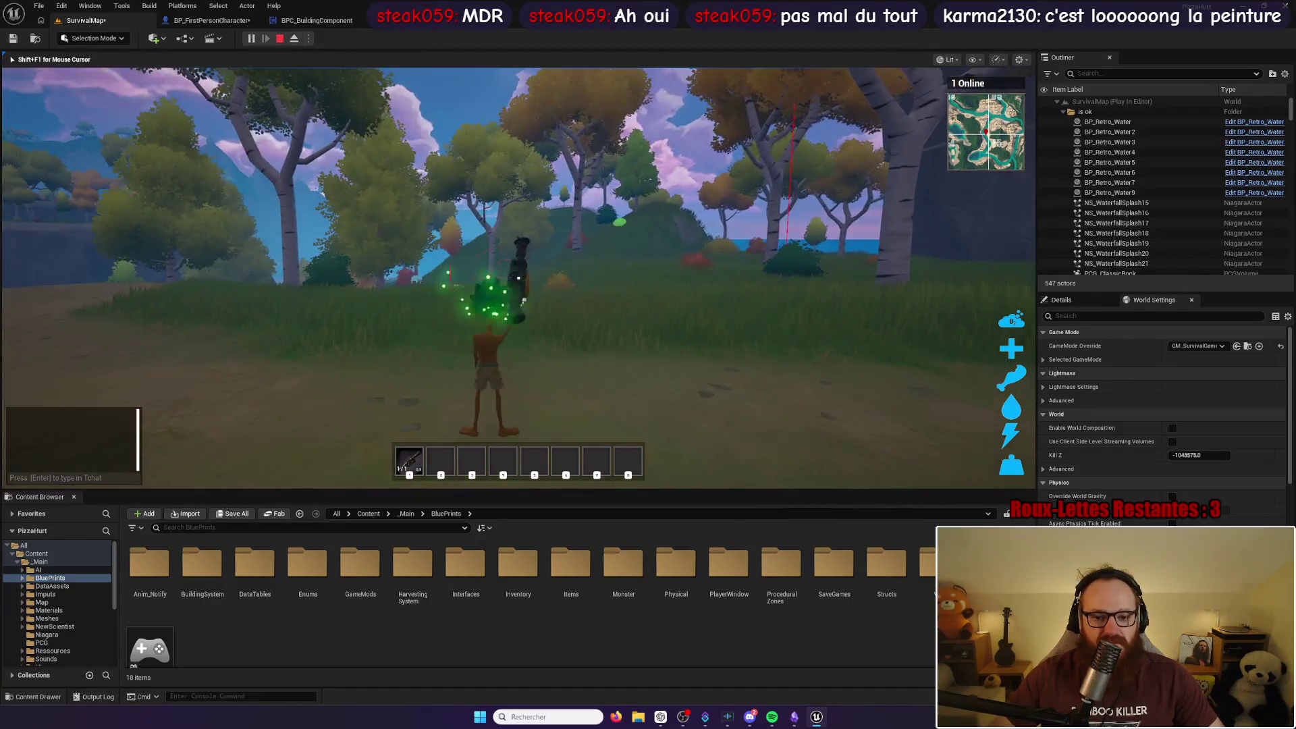
{"action": "key", "text": "w"}
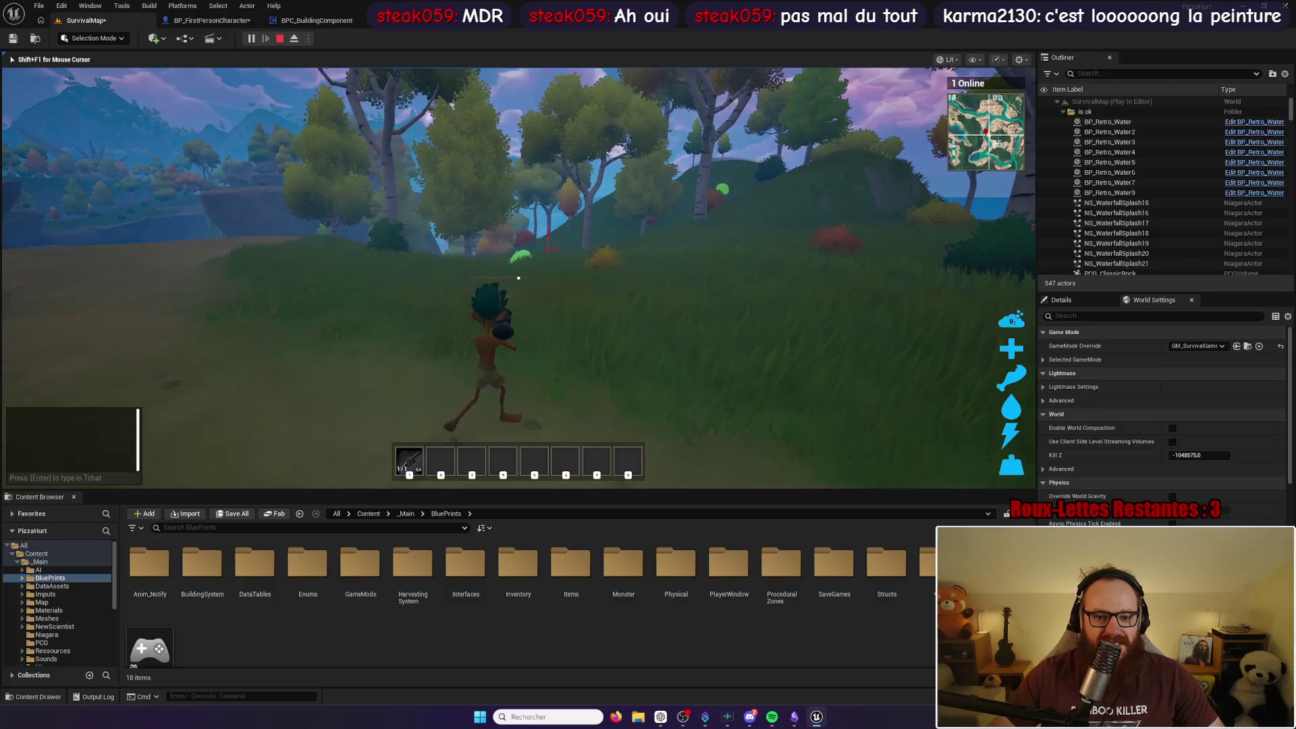
{"action": "left_click", "coordinate": [518, 277]}
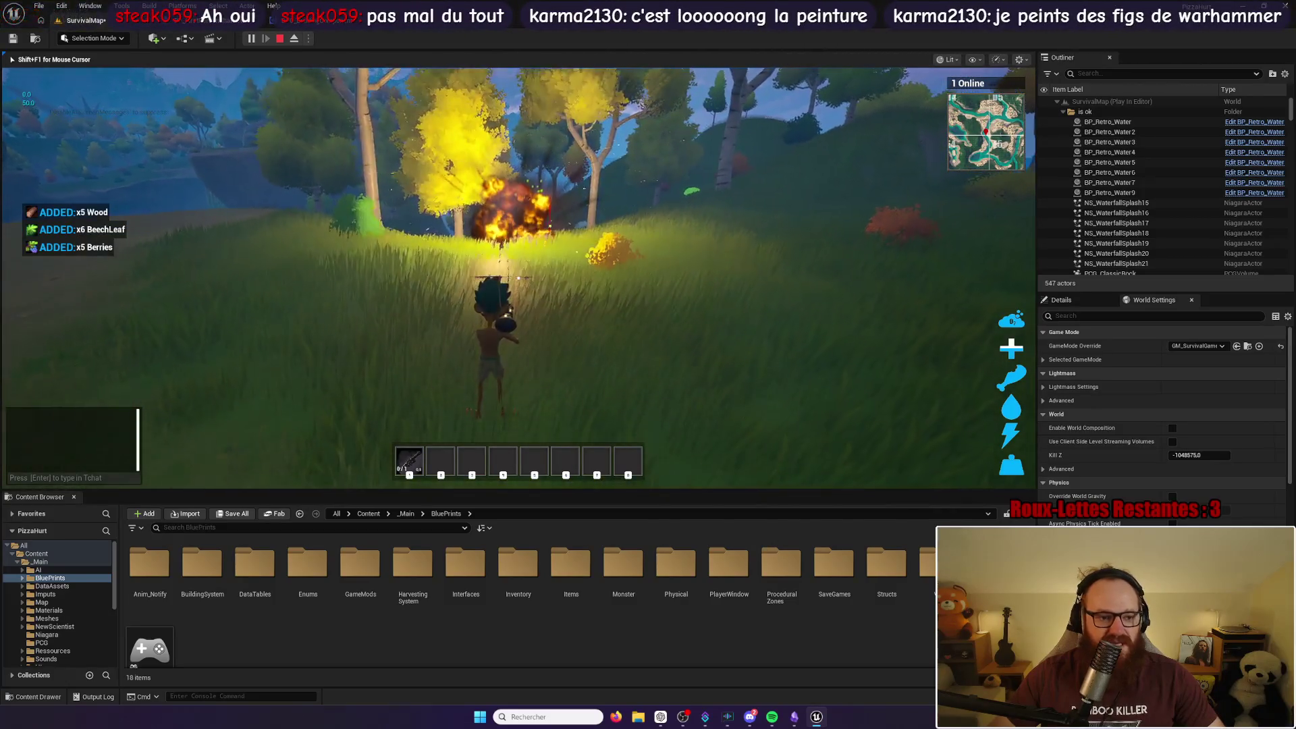
Step: Run past the birch, strike a rock for Eau and Gelé Bleu, then stop the playtest
{"action": "key", "text": "w"}
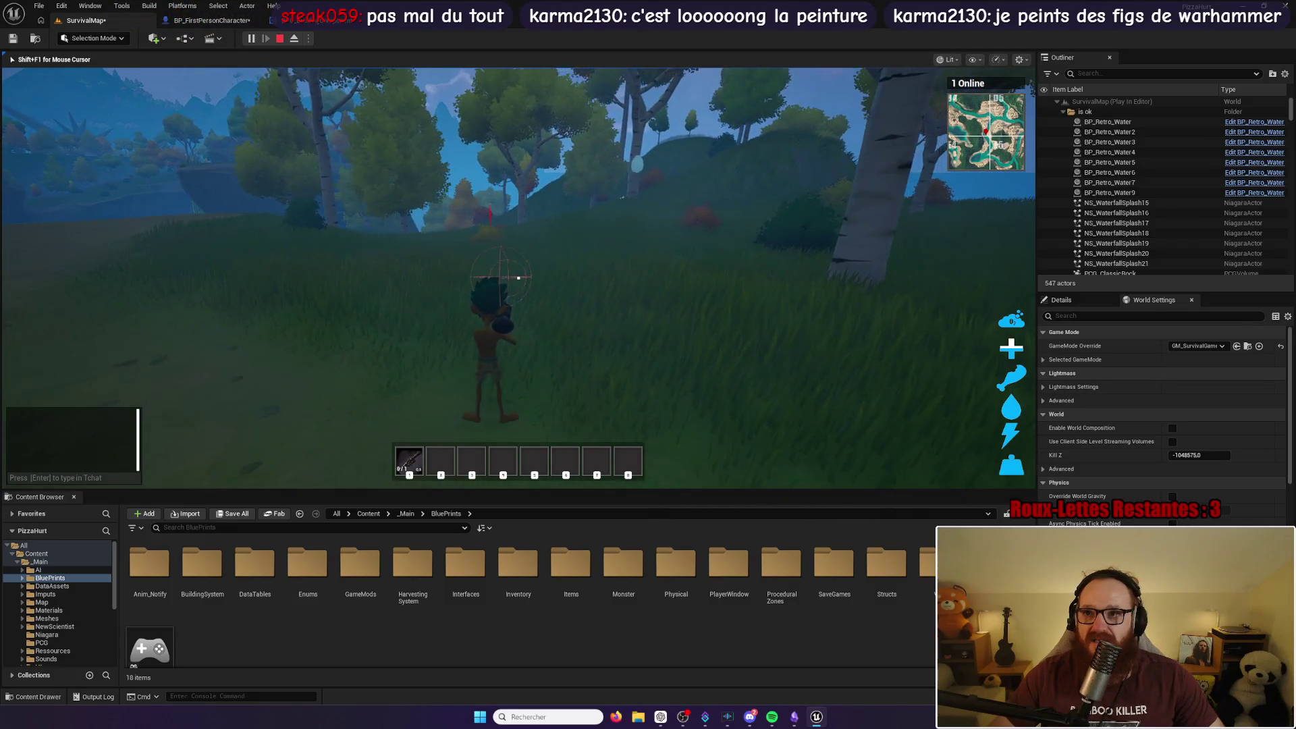
{"action": "key", "text": "w"}
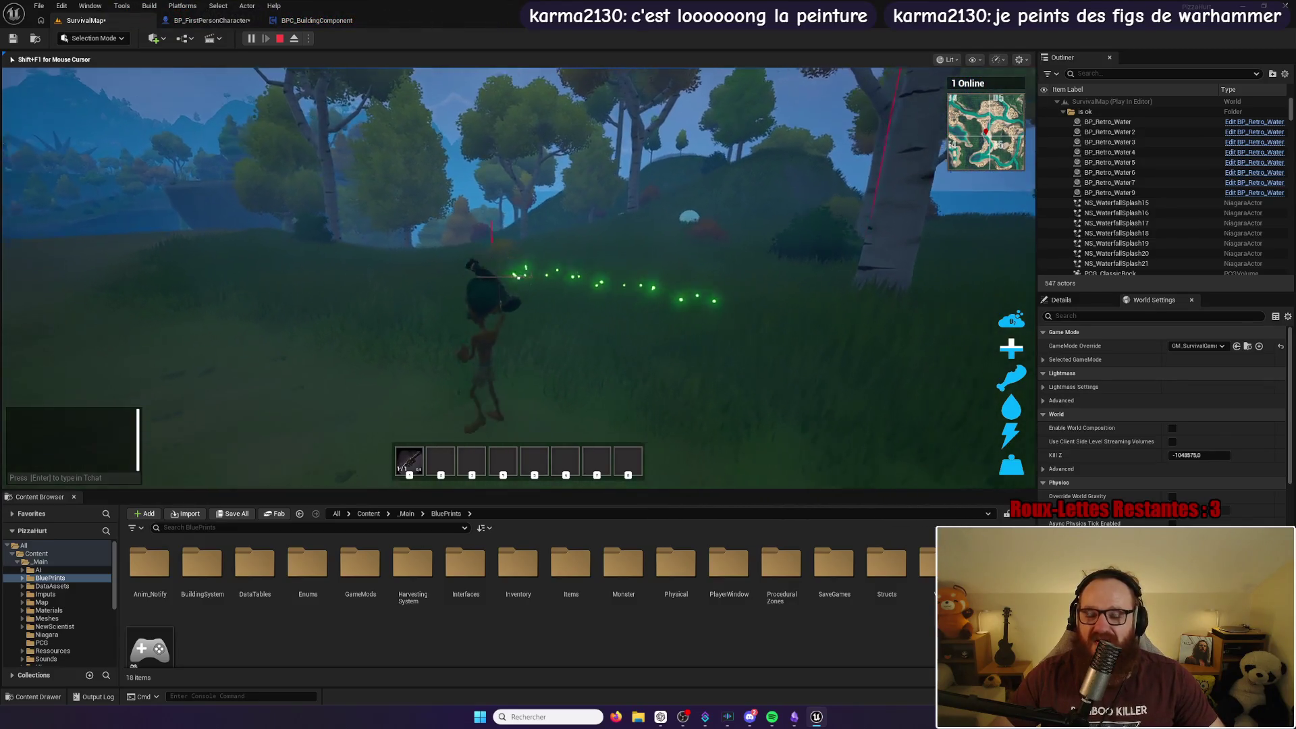
{"action": "key", "text": "w"}
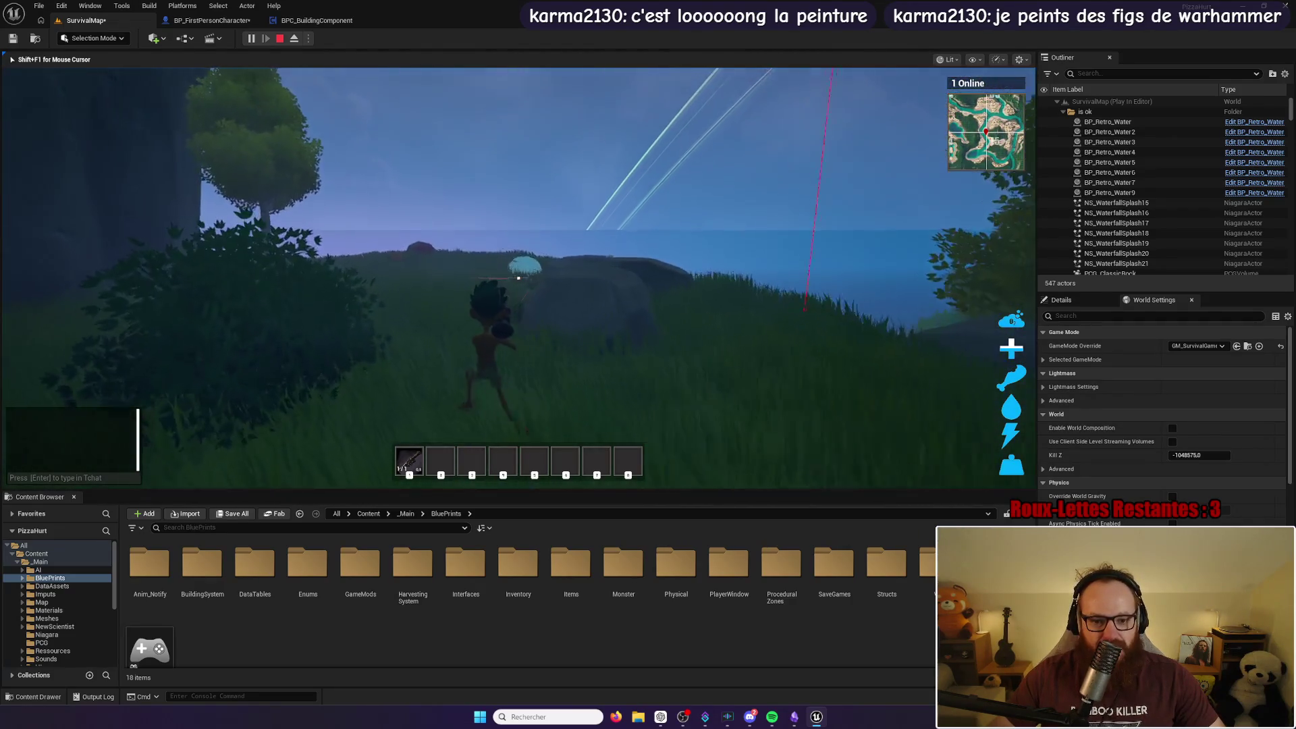
{"action": "left_click", "coordinate": [518, 278]}
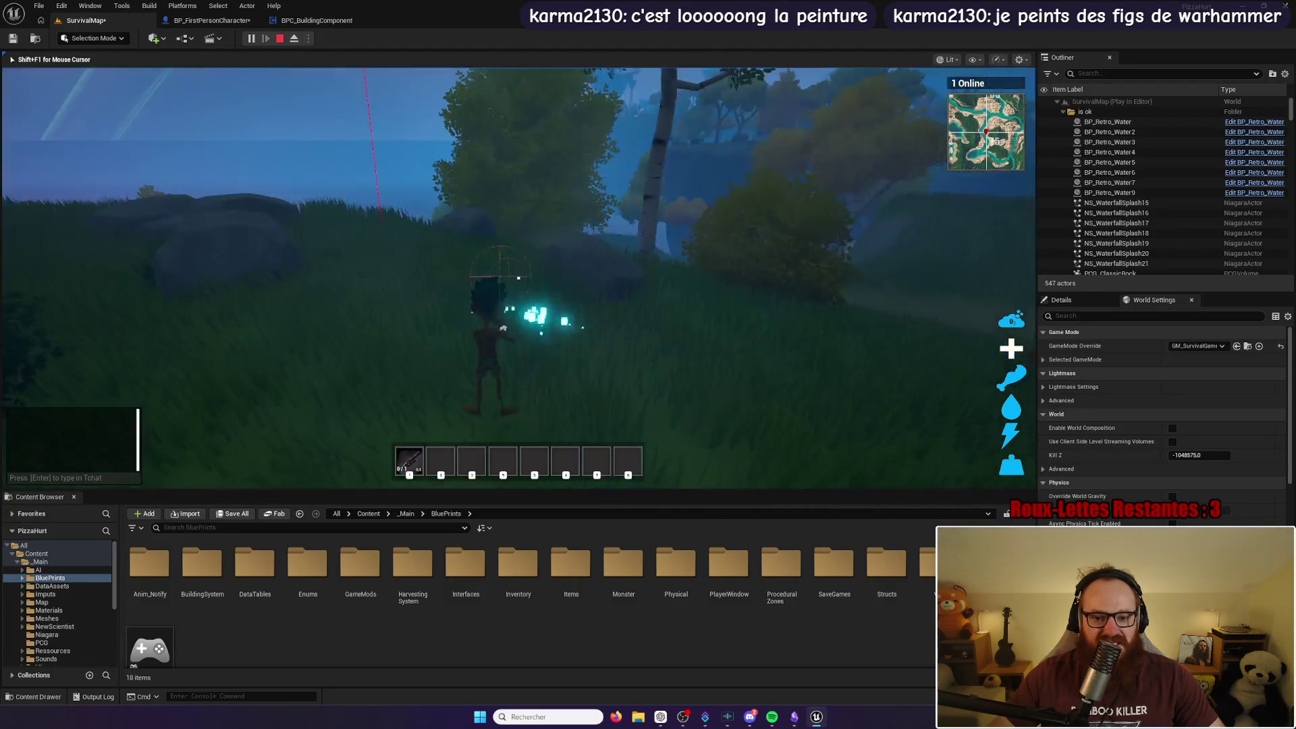
{"action": "key", "text": "w"}
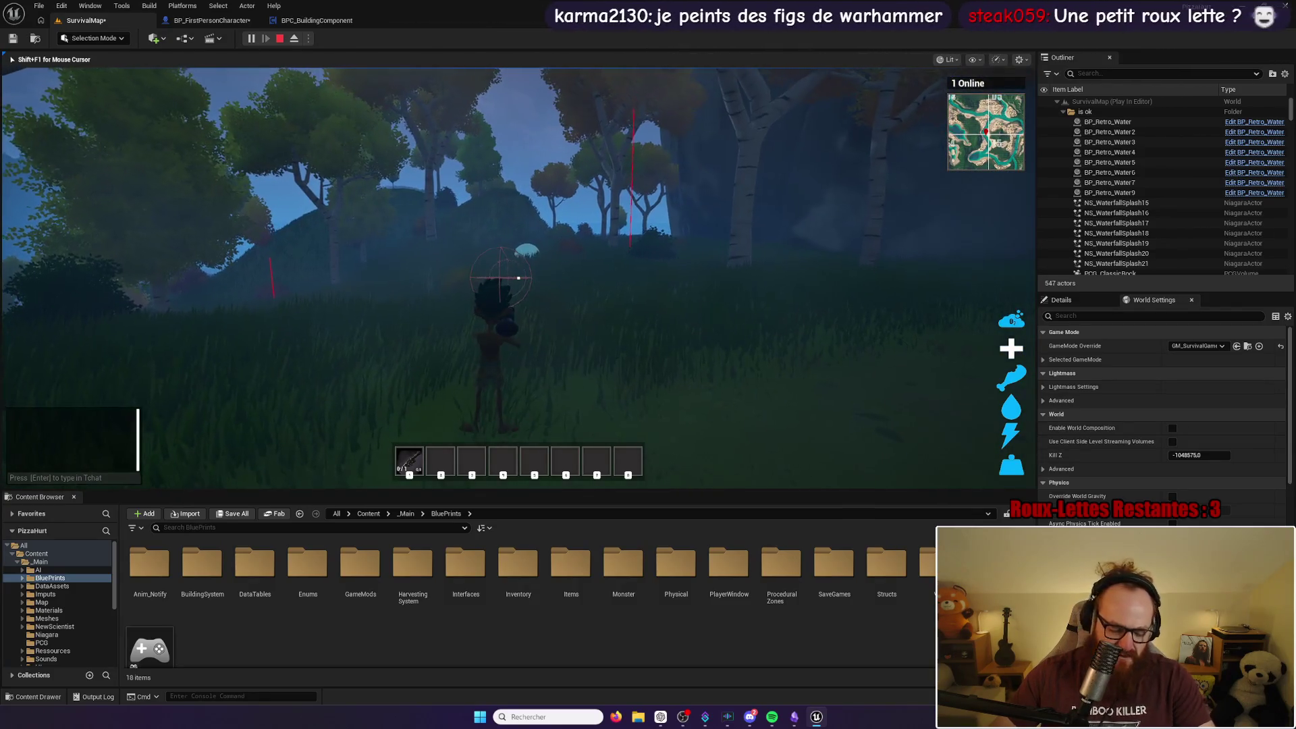
{"action": "key", "text": "Escape"}
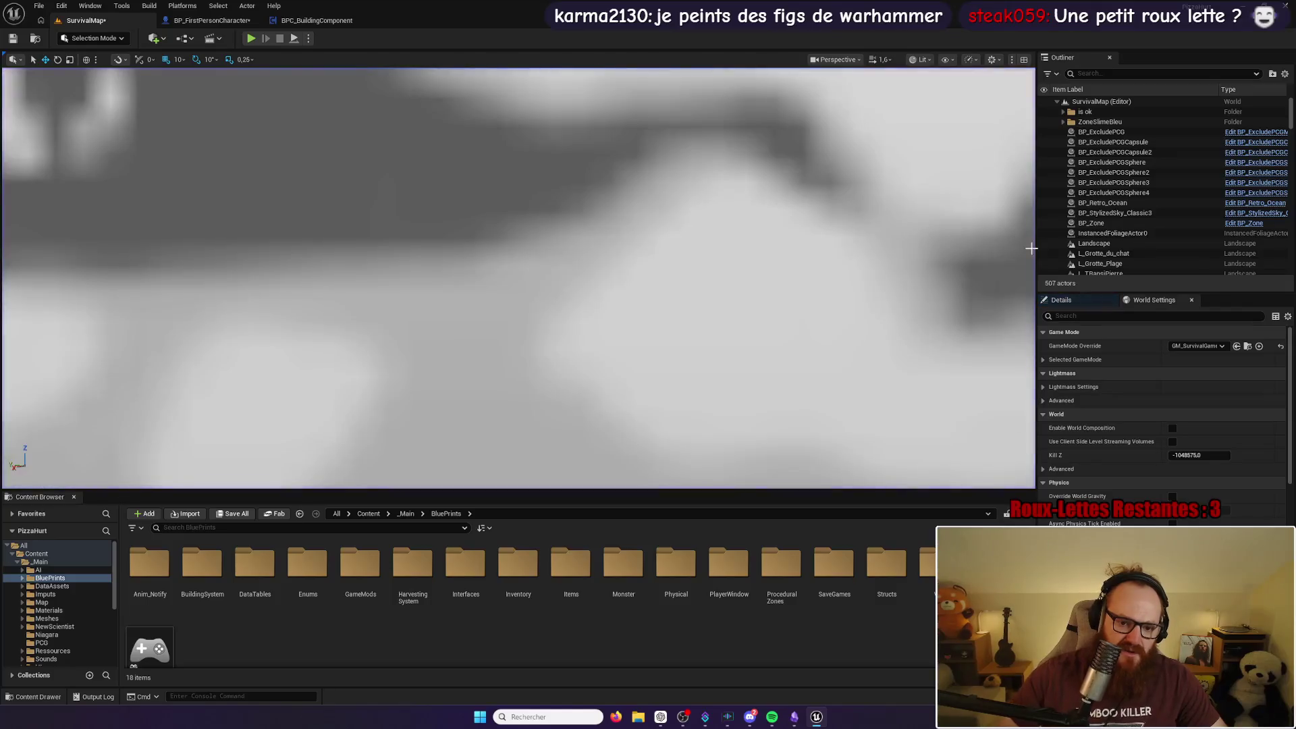
Step: Fly the editor camera into the gap between the rocks and start a playtest there
{"action": "key", "text": "s"}
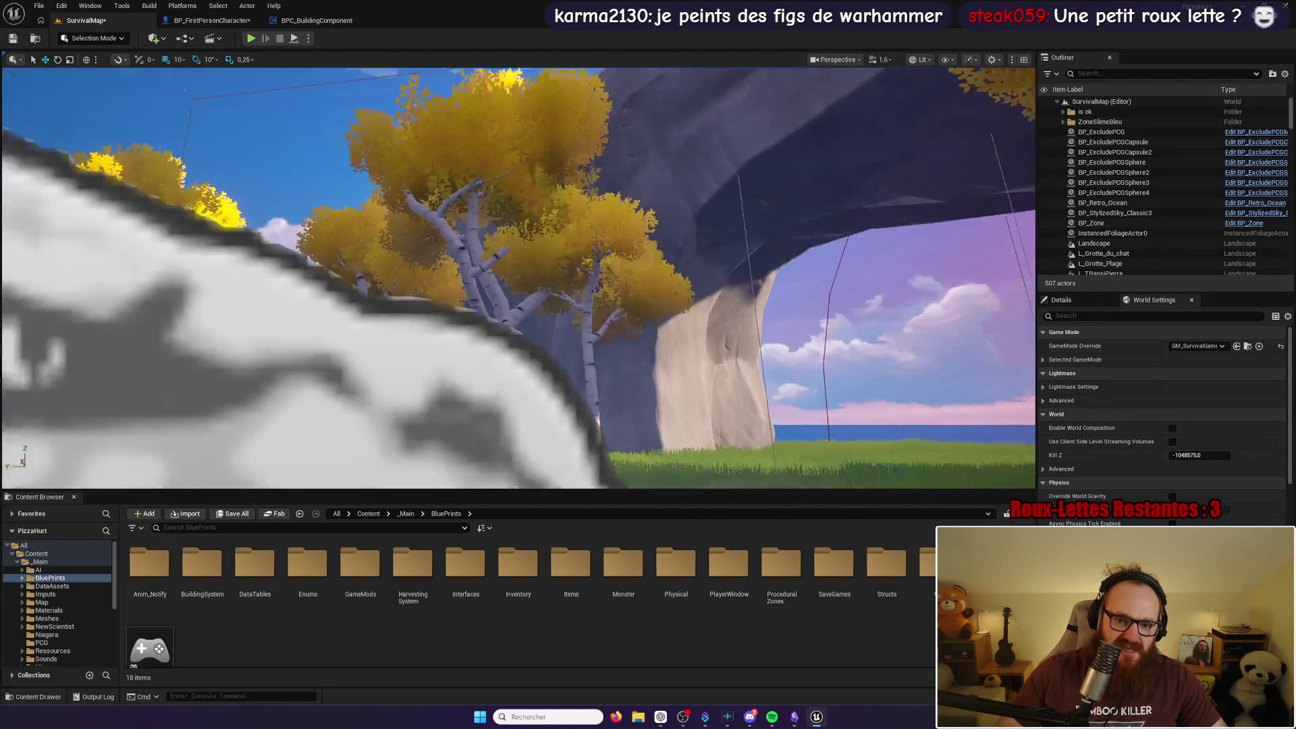
{"action": "key", "text": "w"}
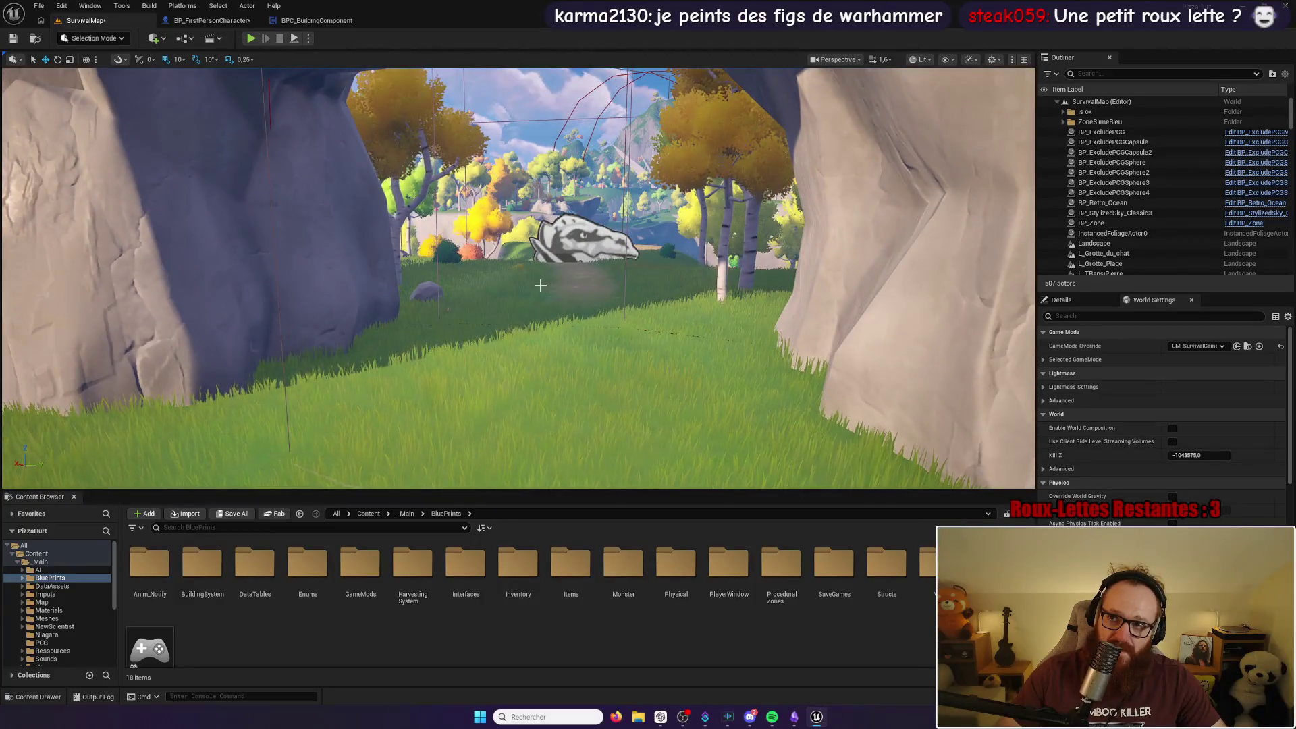
{"action": "key", "text": "w"}
{"action": "key", "text": "w"}
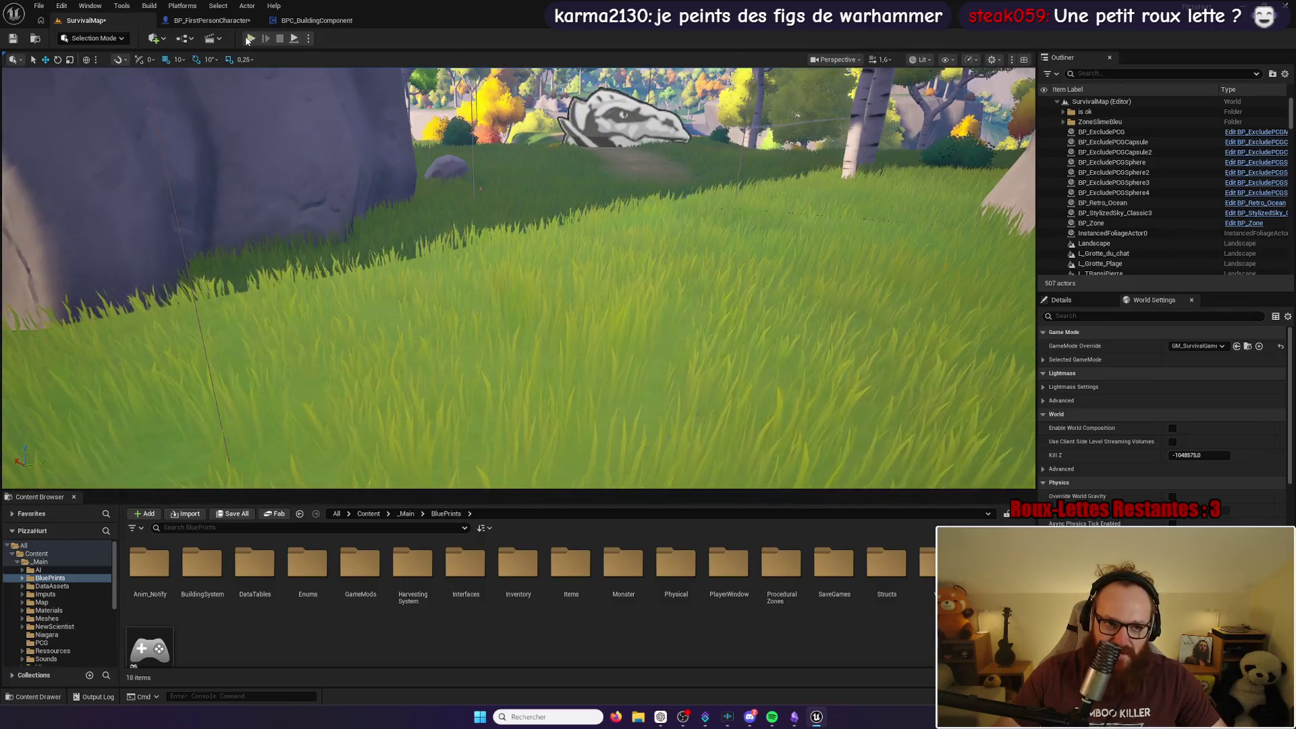
{"action": "left_click", "coordinate": [247, 37]}
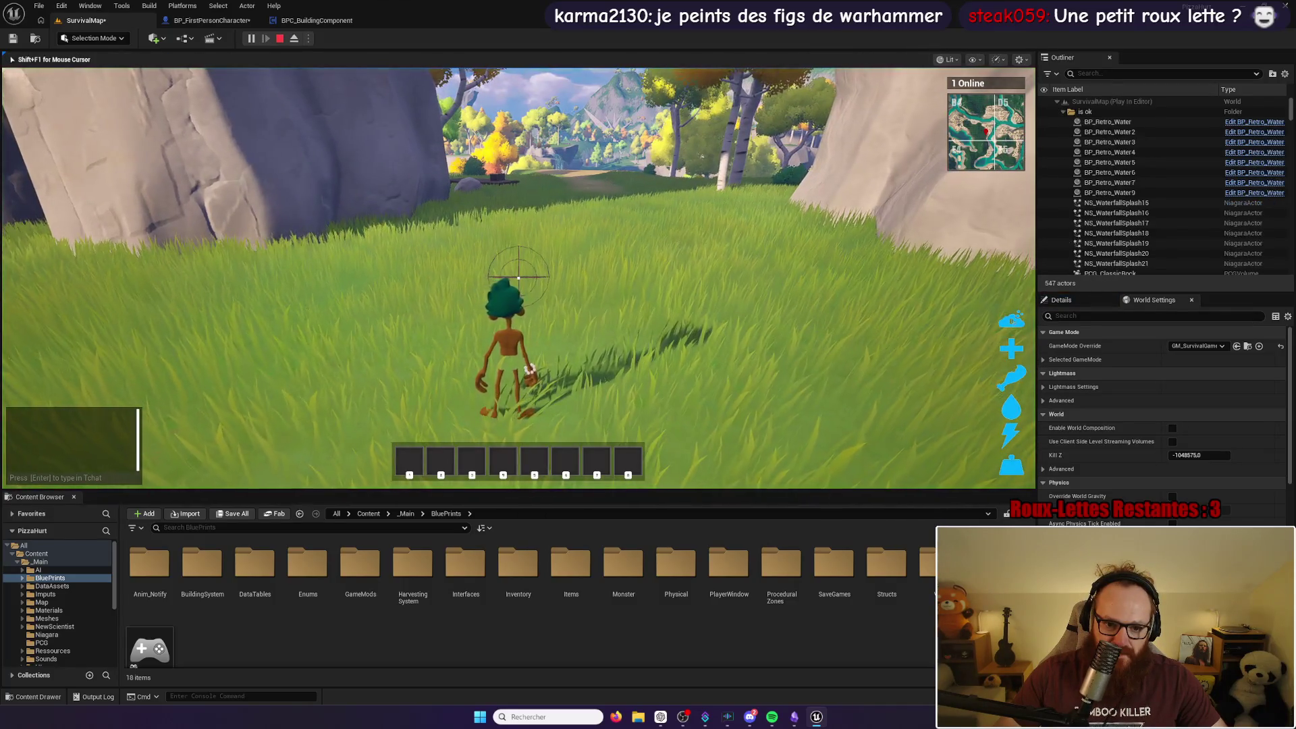
Step: Craft the rifle and its 100 rounds of ammunition from the inventory's crafting list
{"action": "key", "text": "shift+F1"}
{"action": "key", "text": "i"}
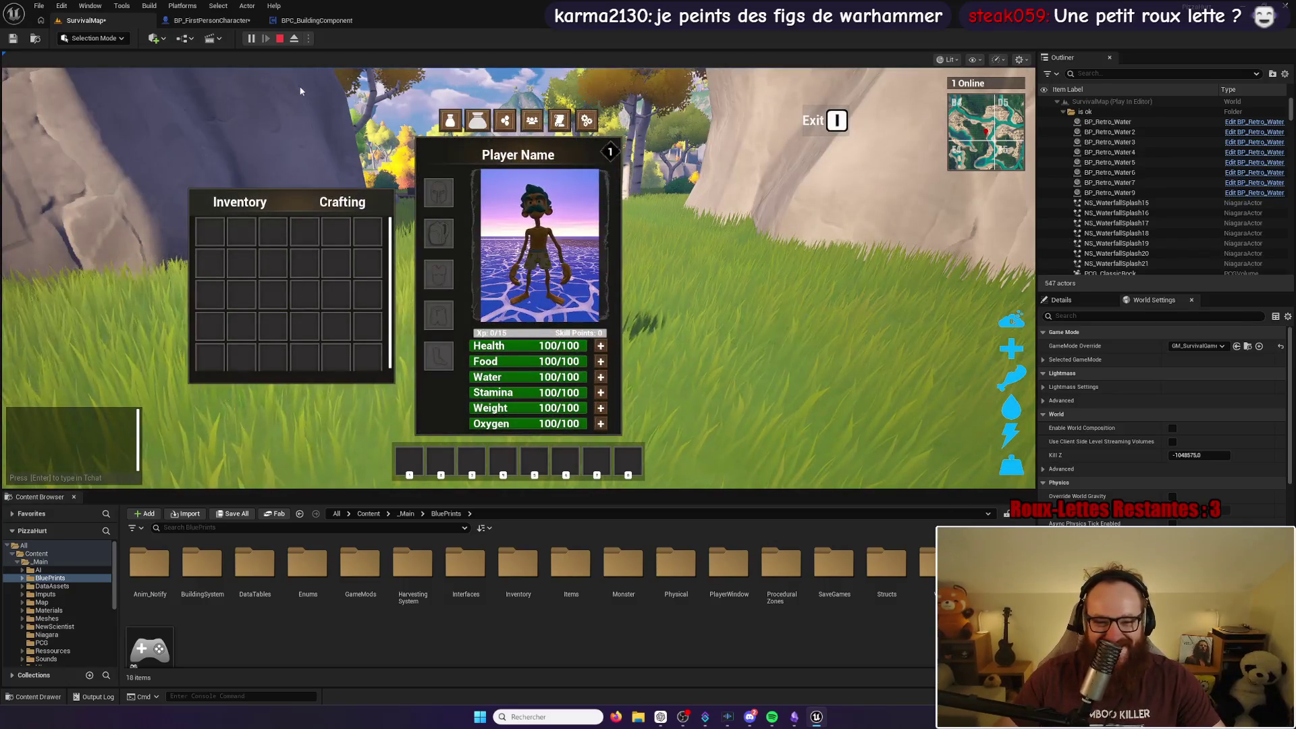
{"action": "left_click", "coordinate": [357, 207]}
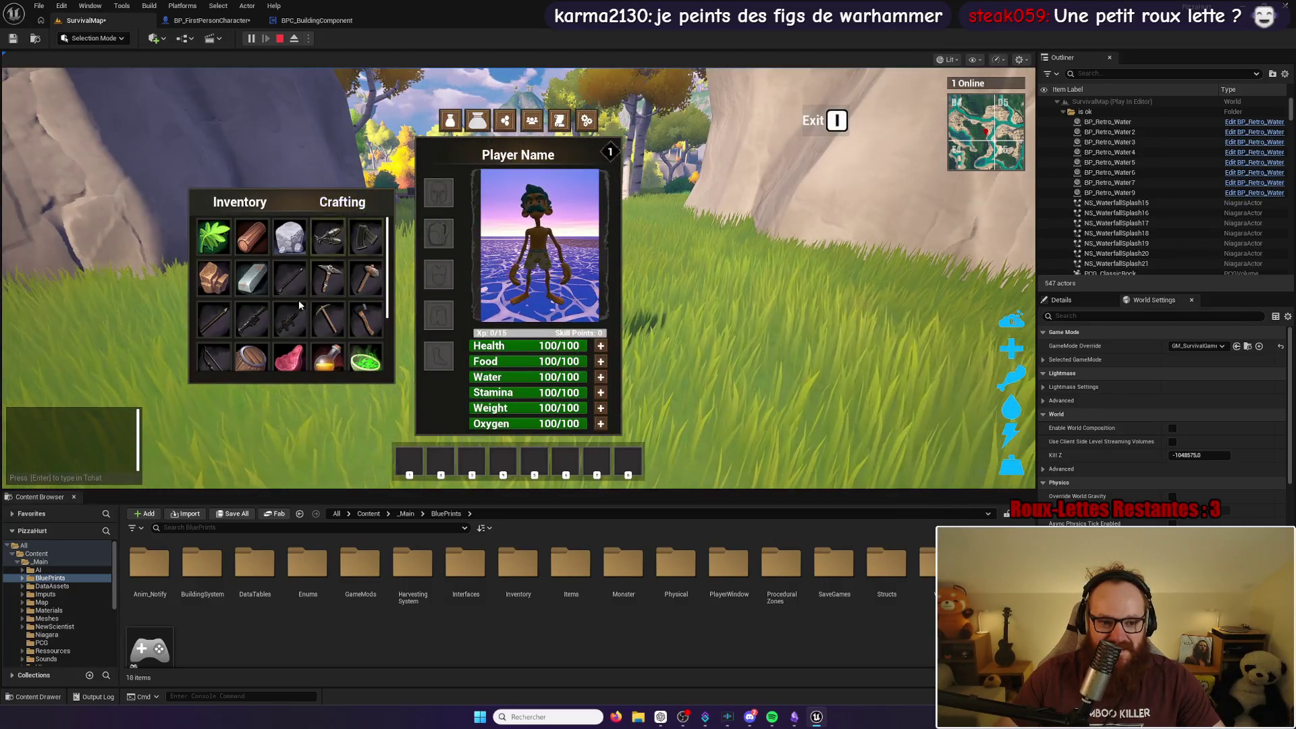
{"action": "left_click", "coordinate": [324, 240]}
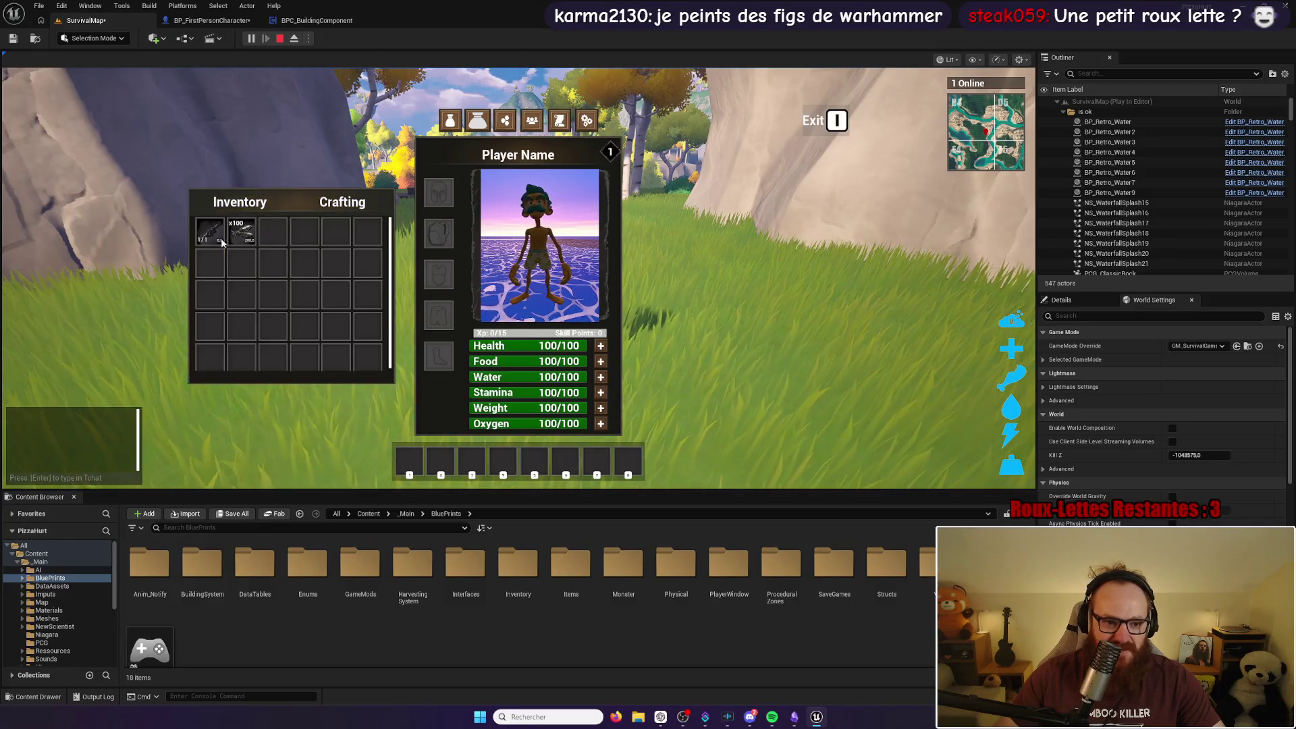
Step: Equip the rifle from hotbar slot 1 and fire several test shots, reloading once
{"action": "key", "text": "i"}
{"action": "key", "text": "1"}
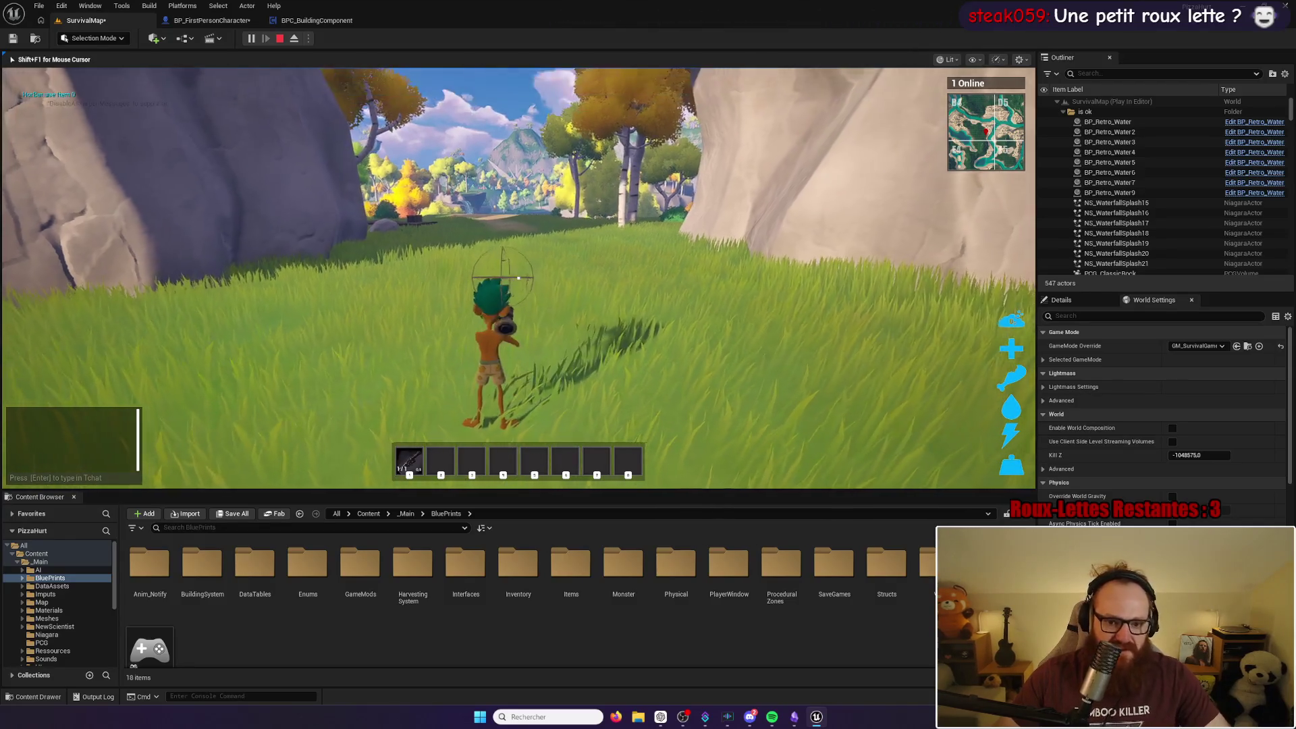
{"action": "left_click", "coordinate": [518, 277]}
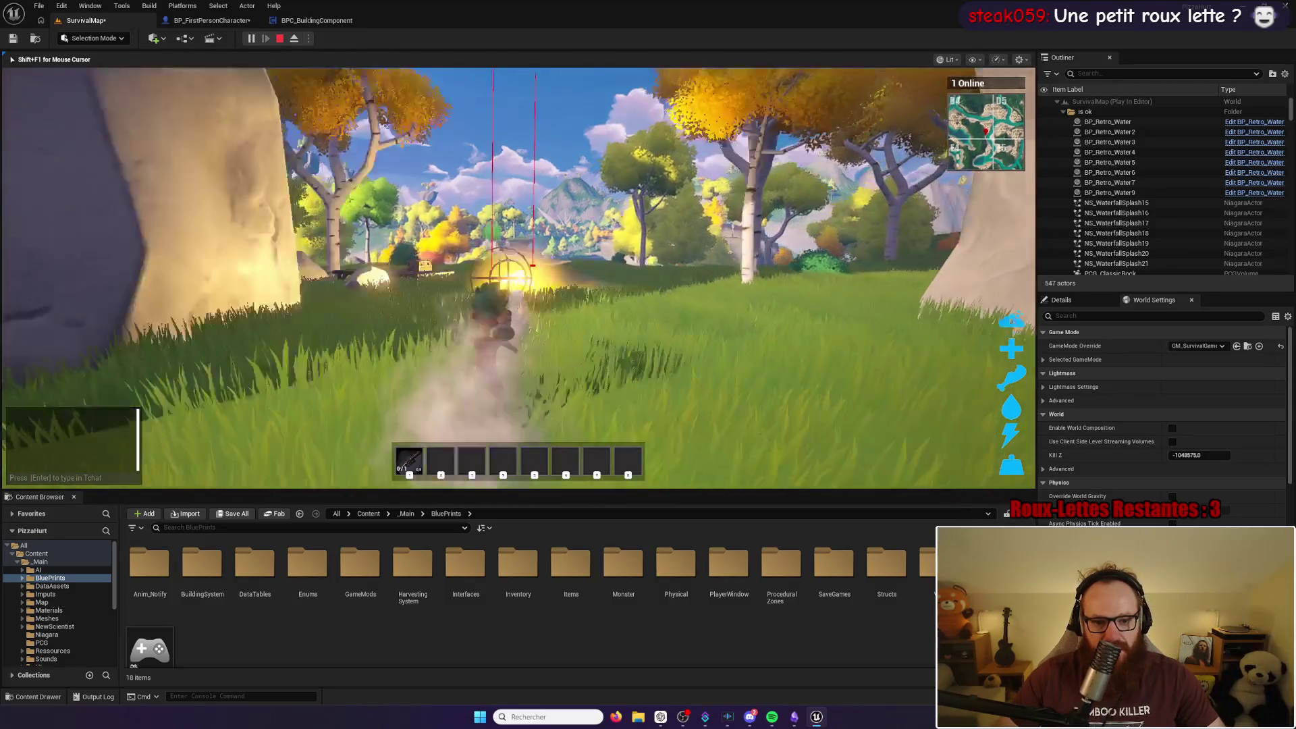
{"action": "key", "text": "w"}
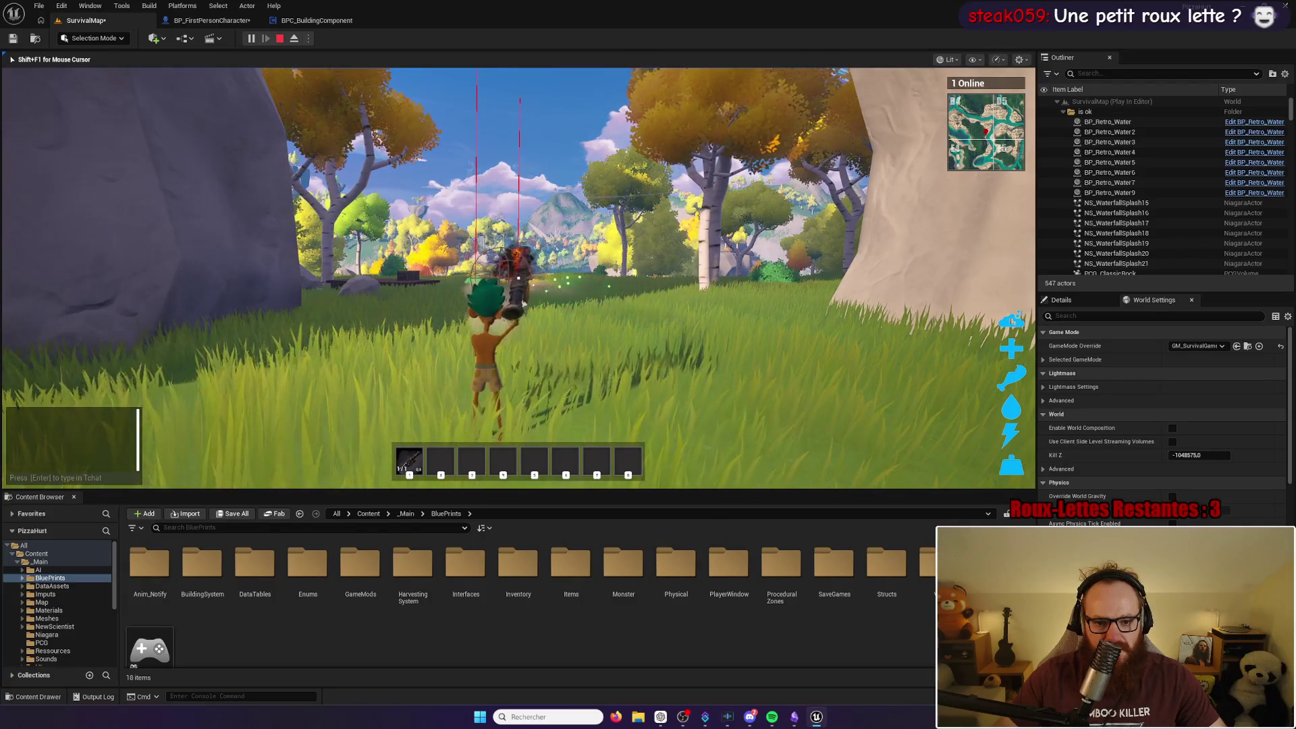
{"action": "left_click", "coordinate": [519, 277]}
{"action": "key", "text": "r"}
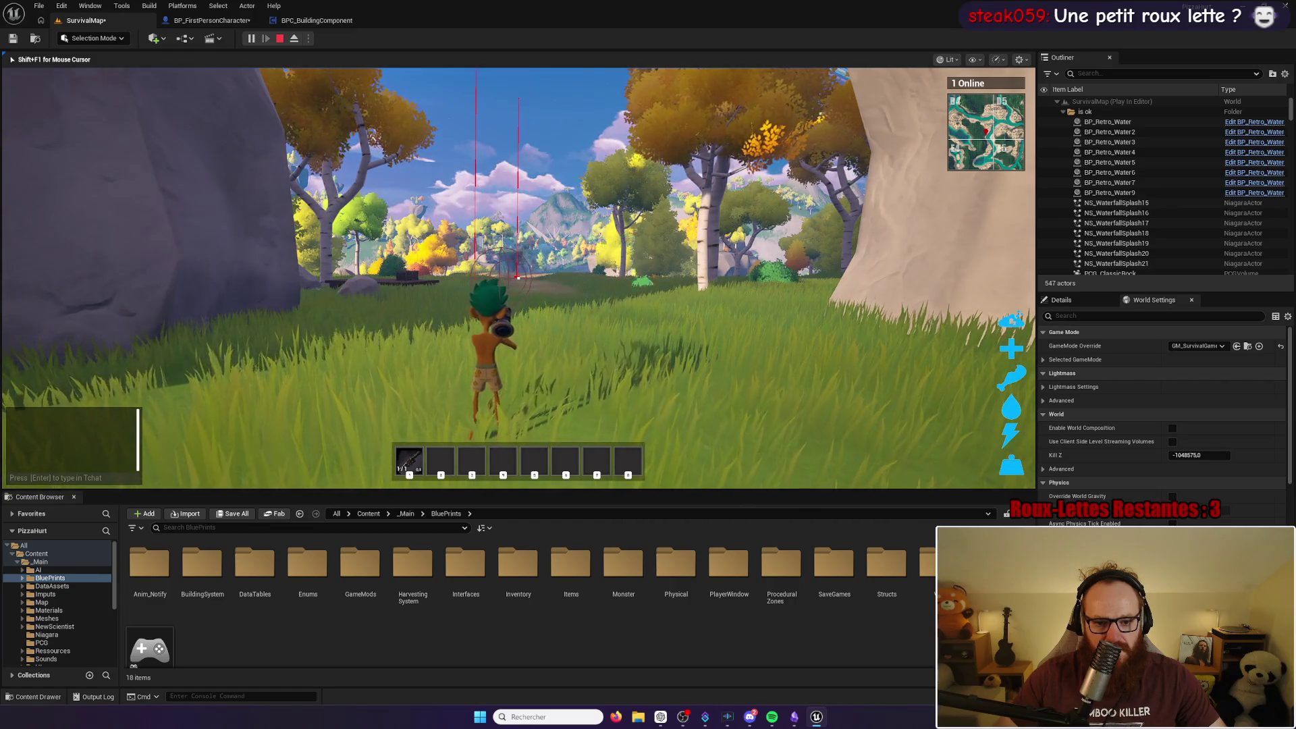
{"action": "left_click", "coordinate": [517, 277]}
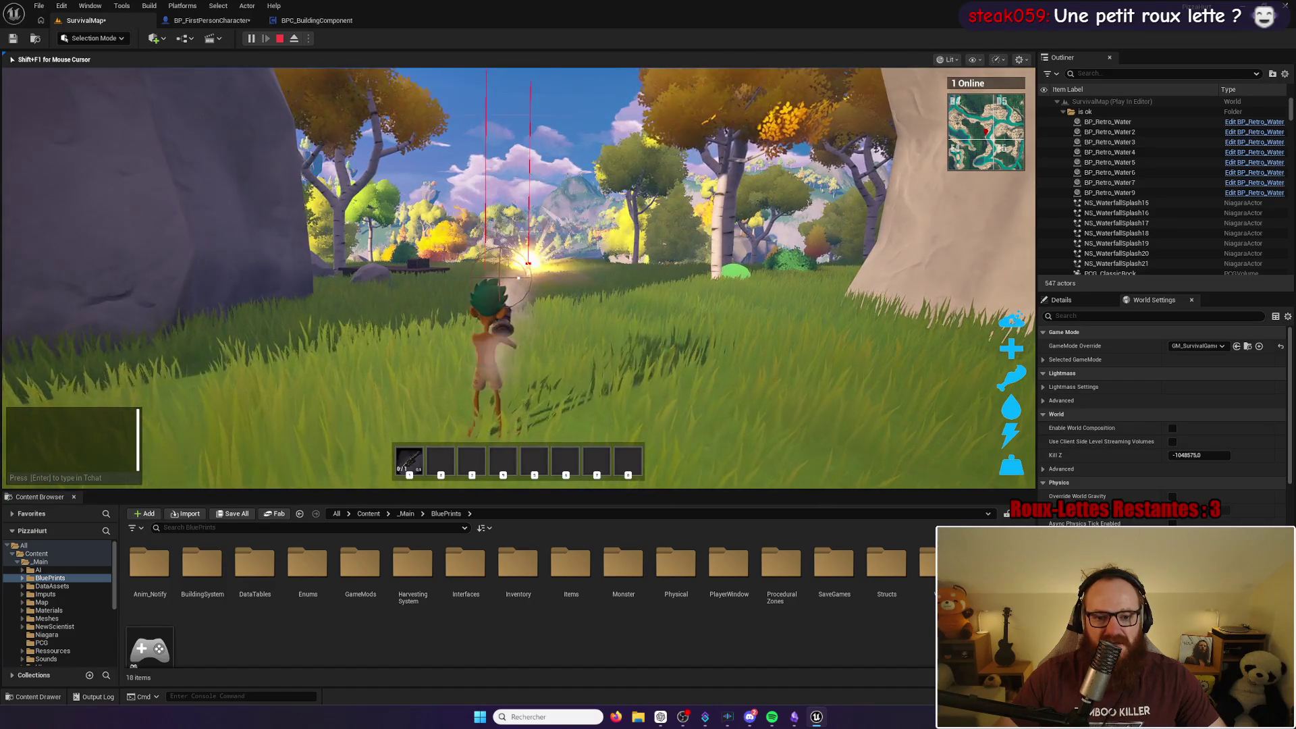
{"action": "left_click", "coordinate": [517, 277]}
Step: Run across the grass and hill, shooting targets to harvest resources and reloading
{"action": "key", "text": "w"}
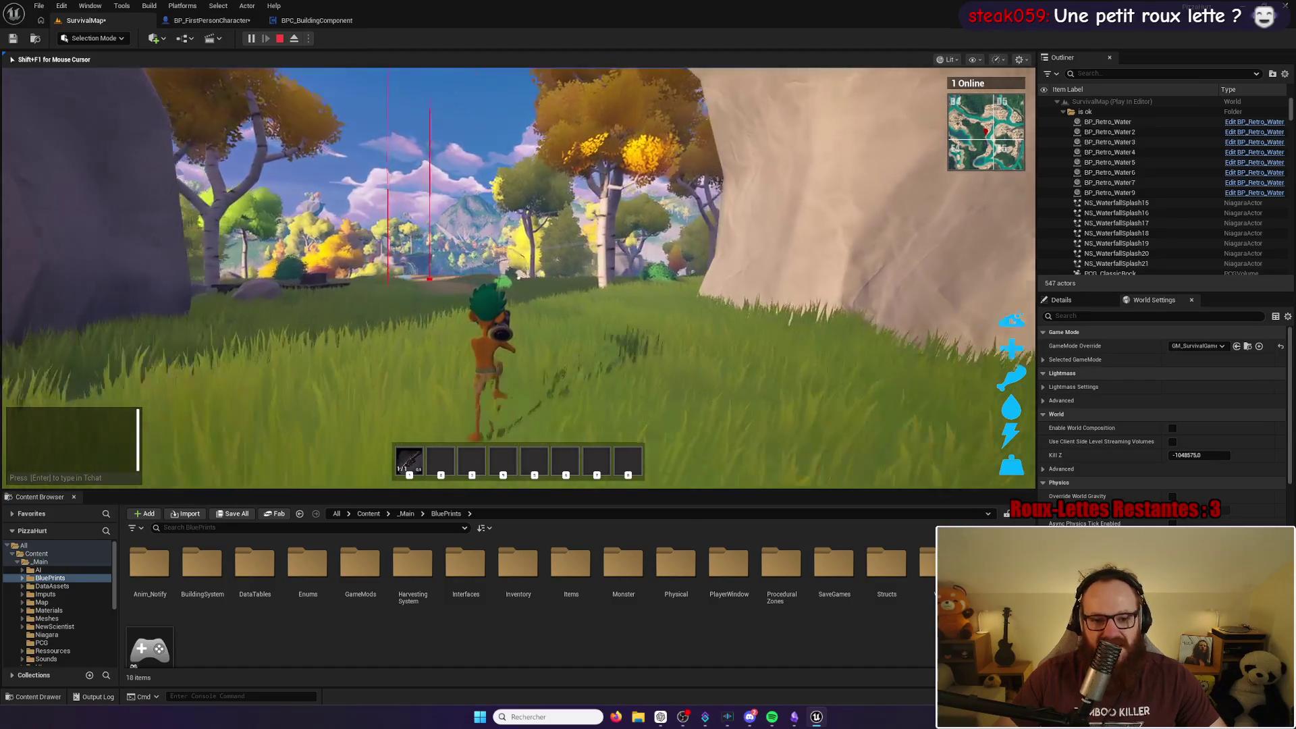
{"action": "left_click", "coordinate": [518, 277]}
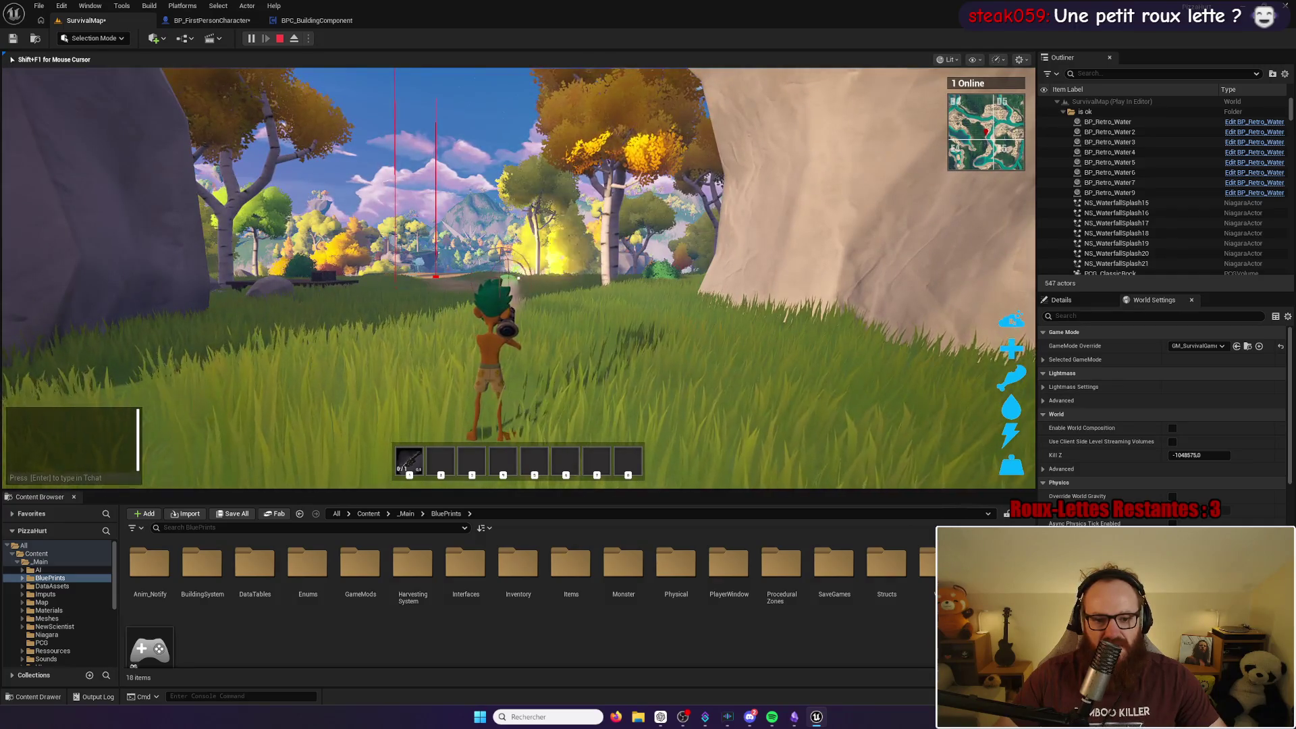
{"action": "key", "text": "w"}
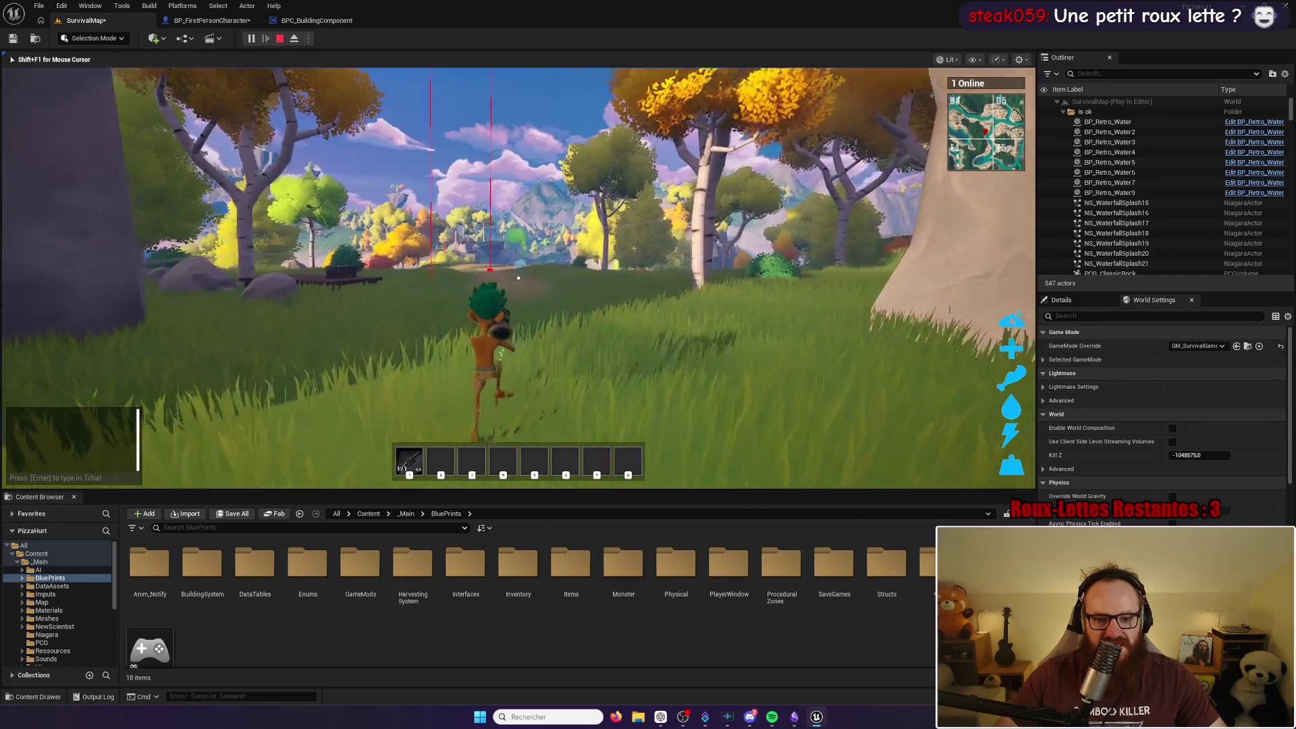
{"action": "left_click", "coordinate": [517, 277]}
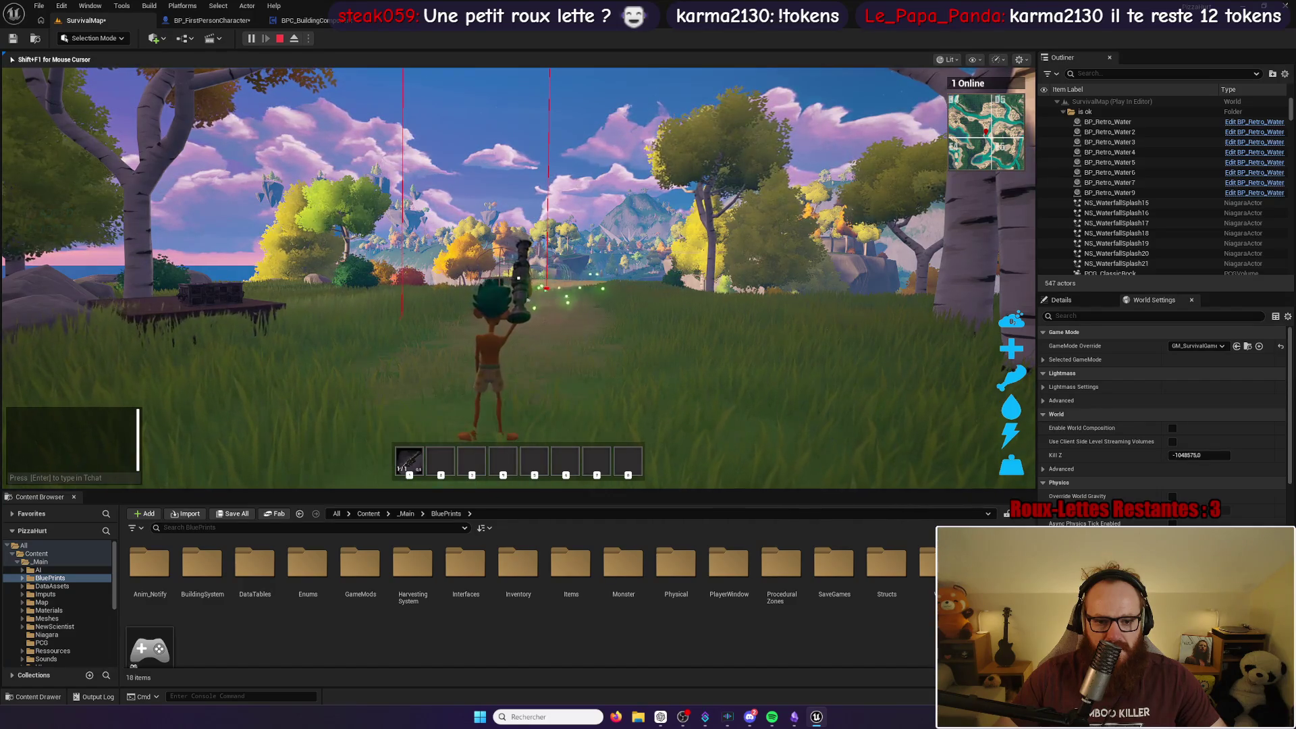
{"action": "key", "text": "w"}
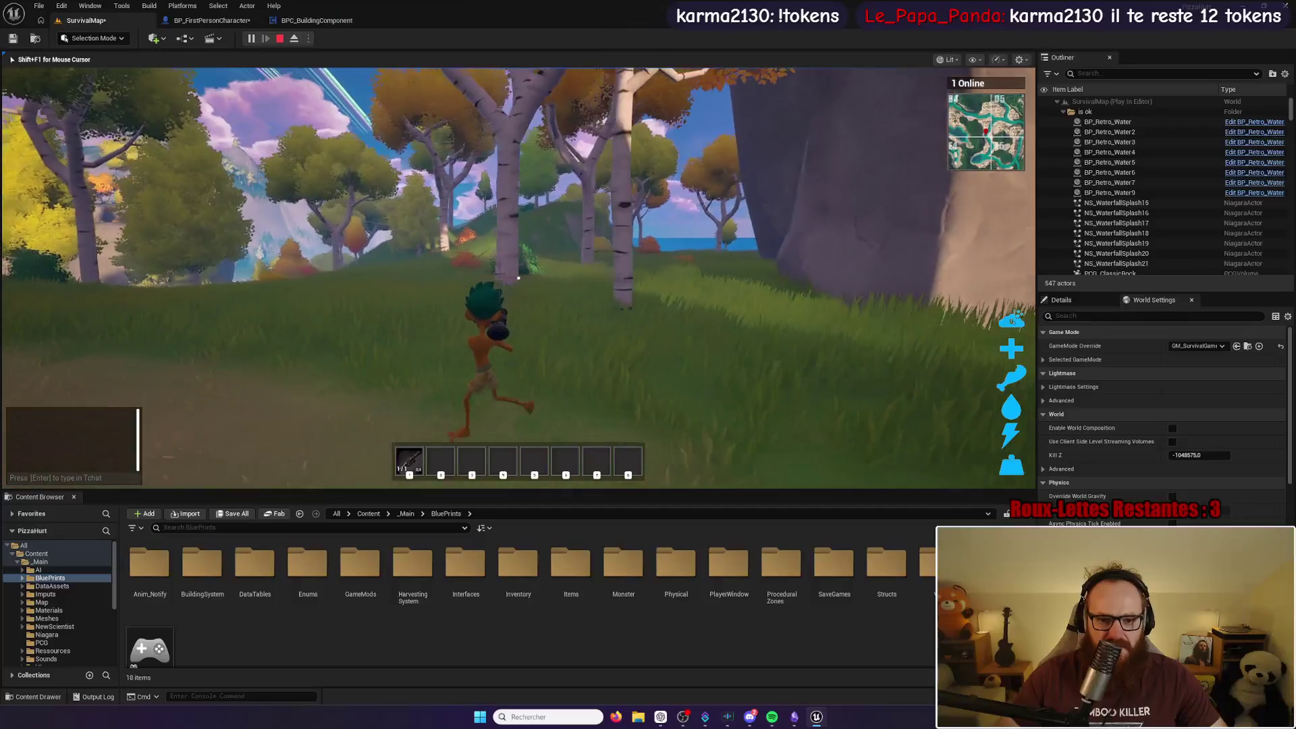
{"action": "key", "text": "w"}
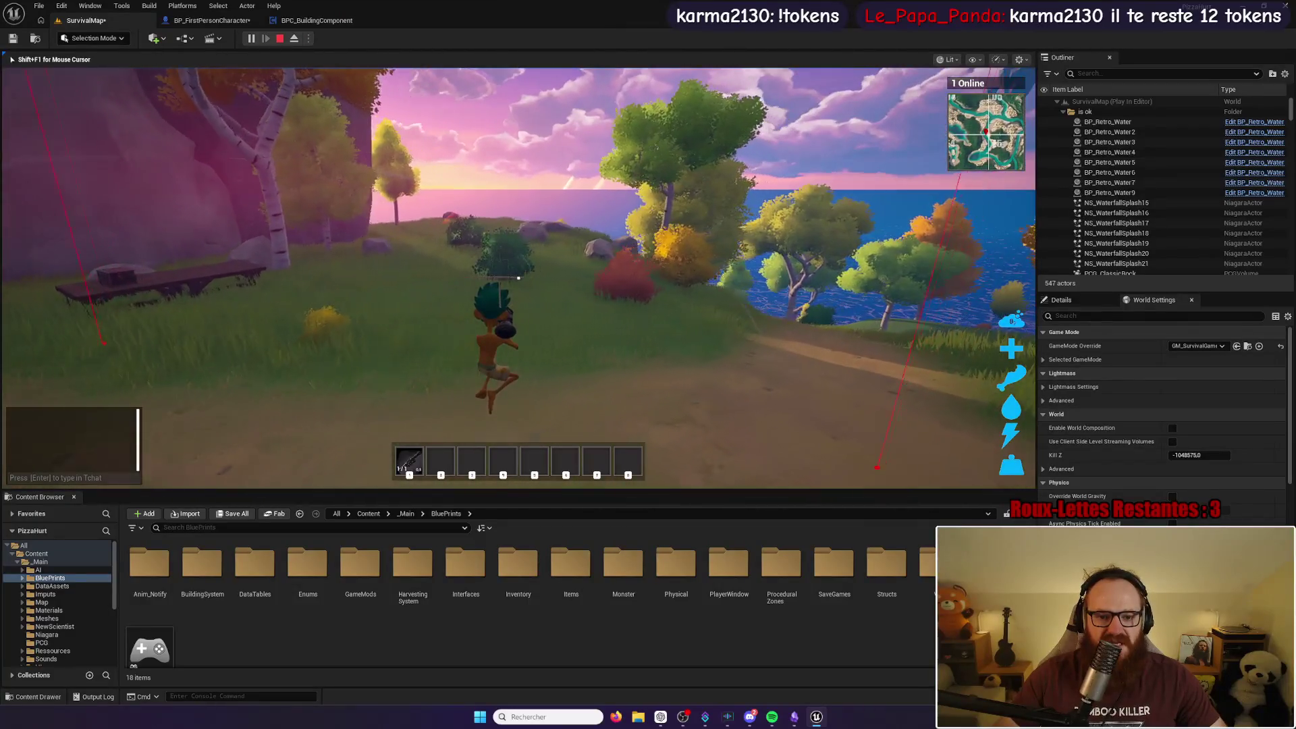
{"action": "key", "text": "w"}
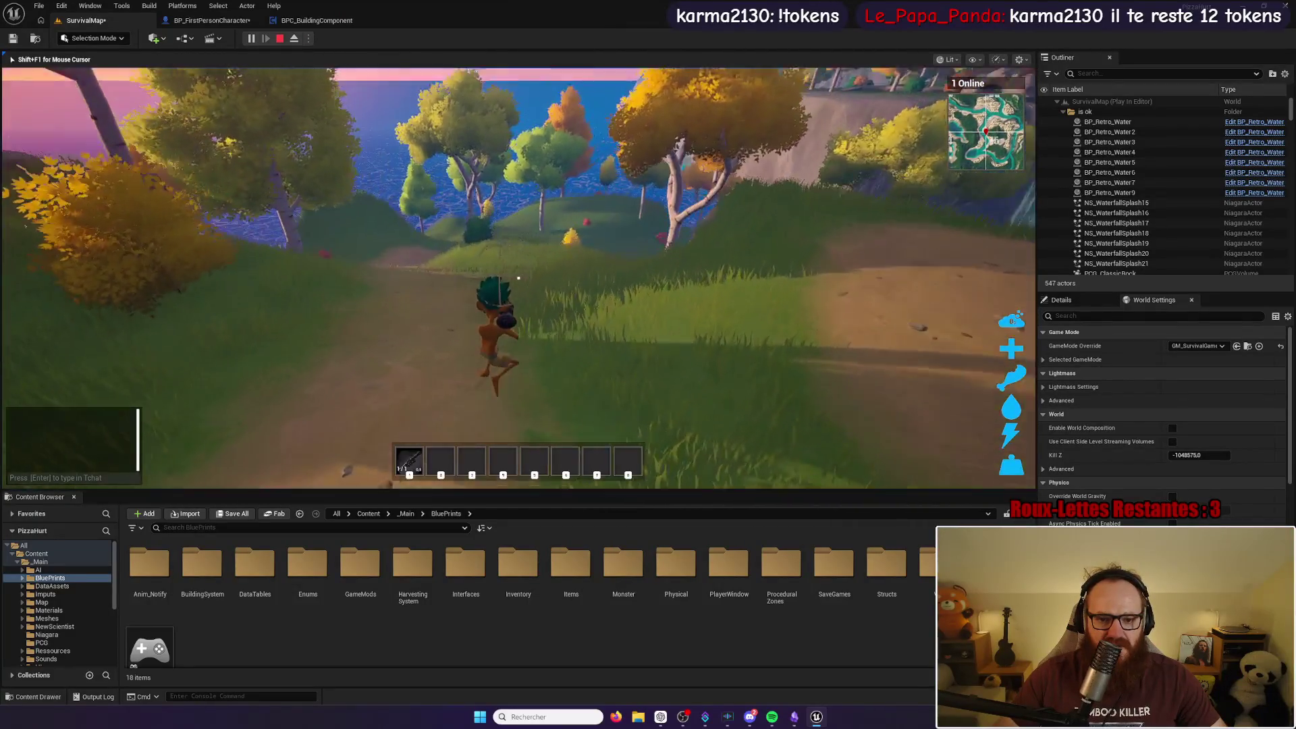
{"action": "key", "text": "w"}
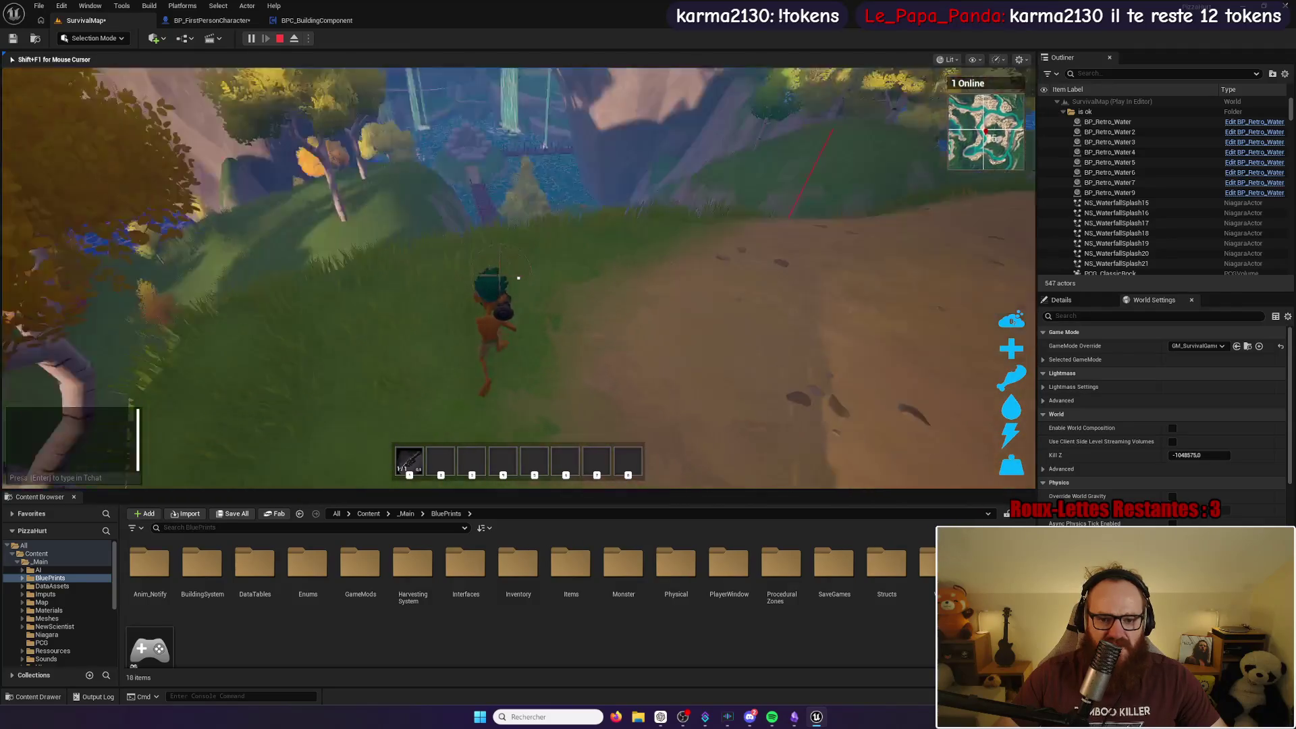
{"action": "key", "text": "w"}
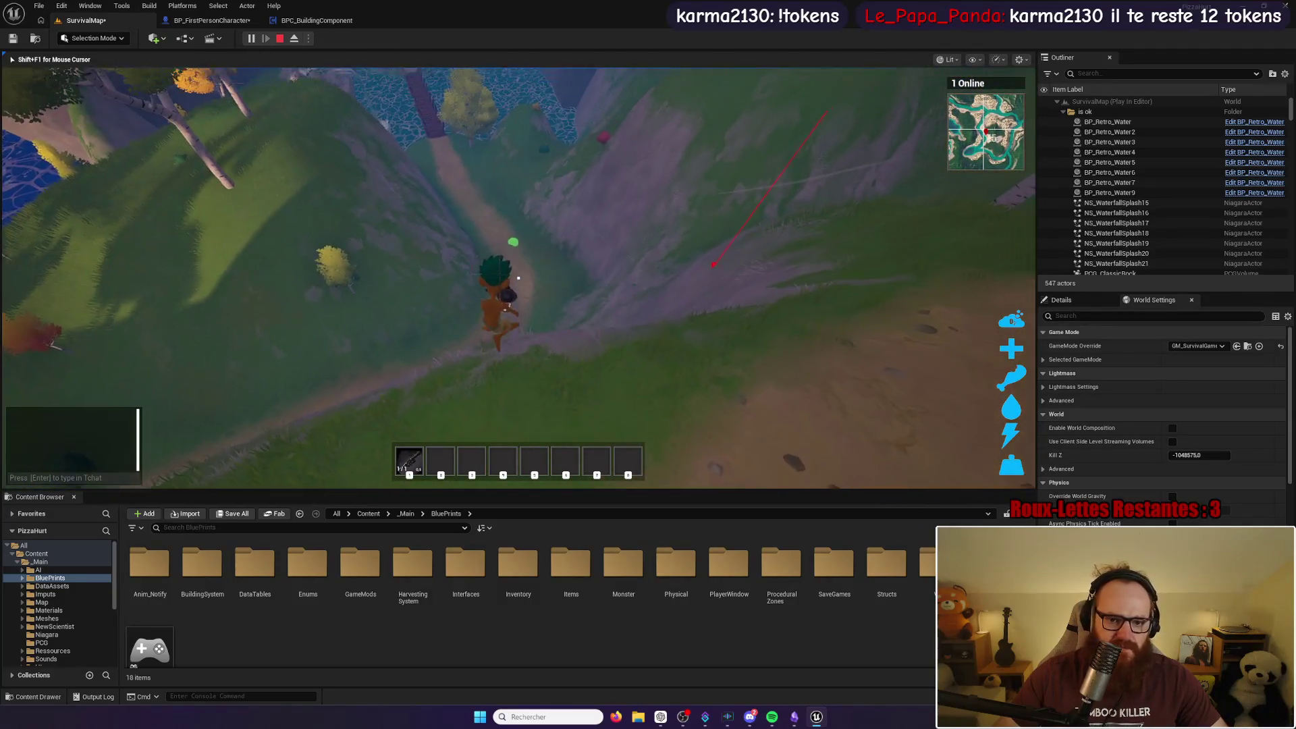
{"action": "key", "text": "r"}
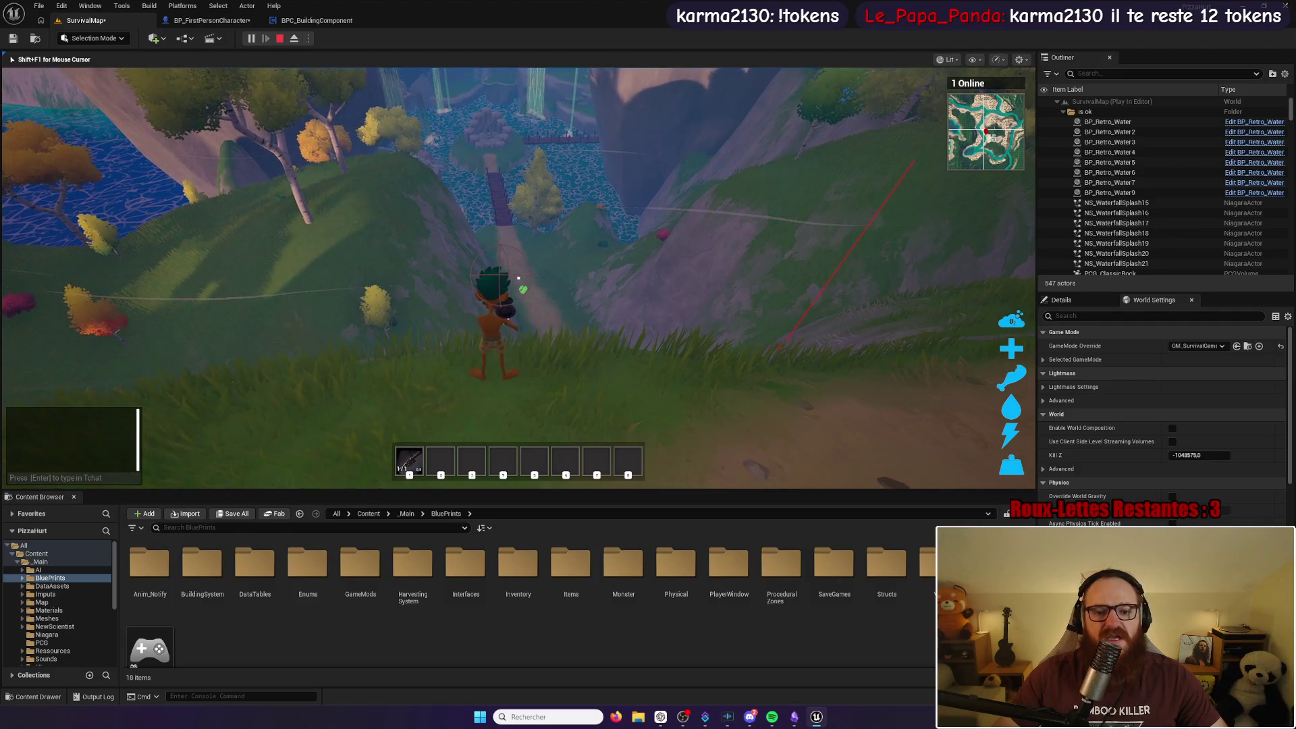
{"action": "left_click", "coordinate": [517, 278]}
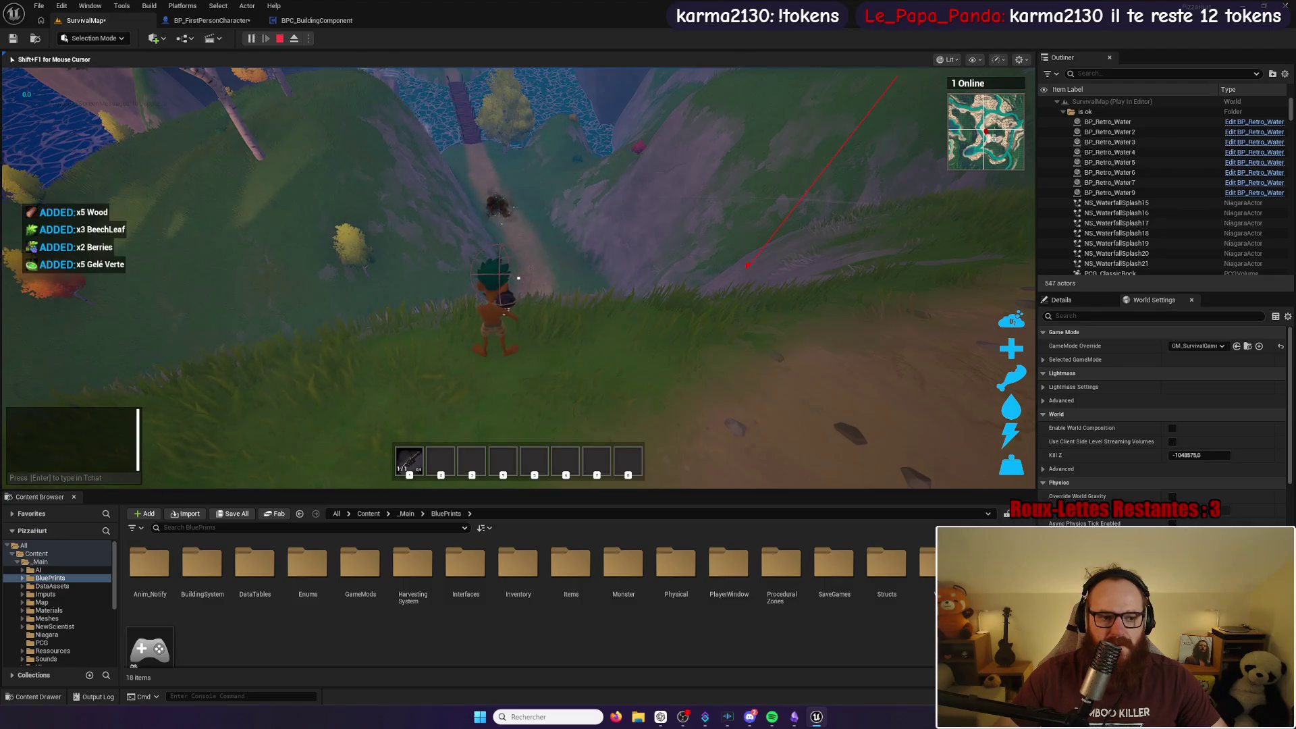
Step: Run up the grassy slope into a bush to gather BeechLeaf, continuing through the trees
{"action": "key", "text": "w"}
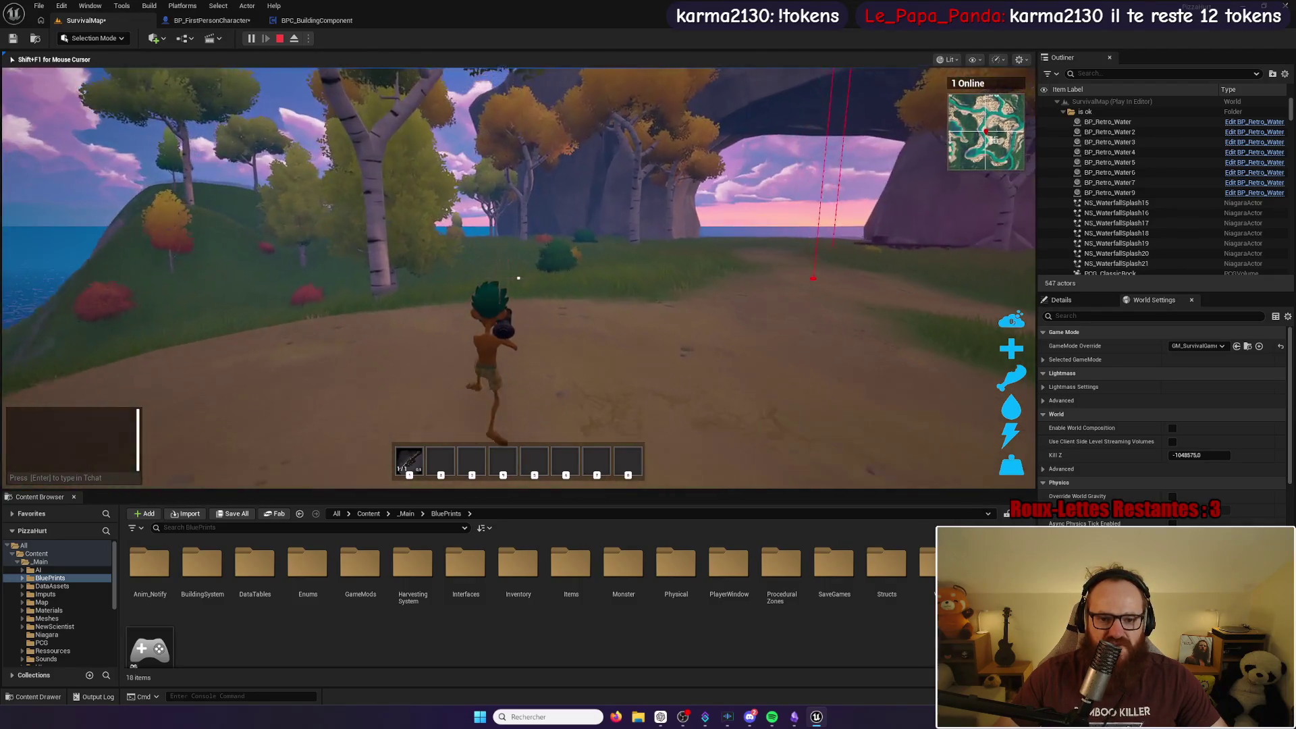
{"action": "key", "text": "w"}
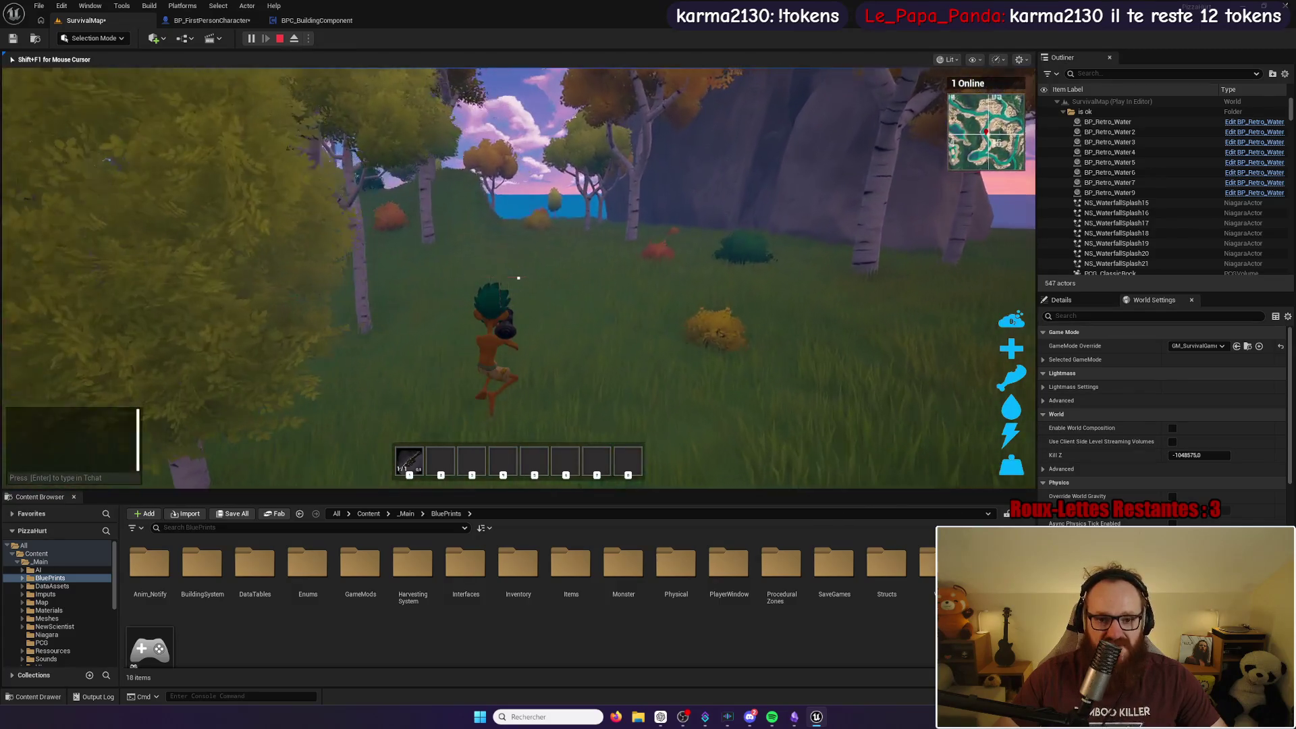
{"action": "key", "text": "w"}
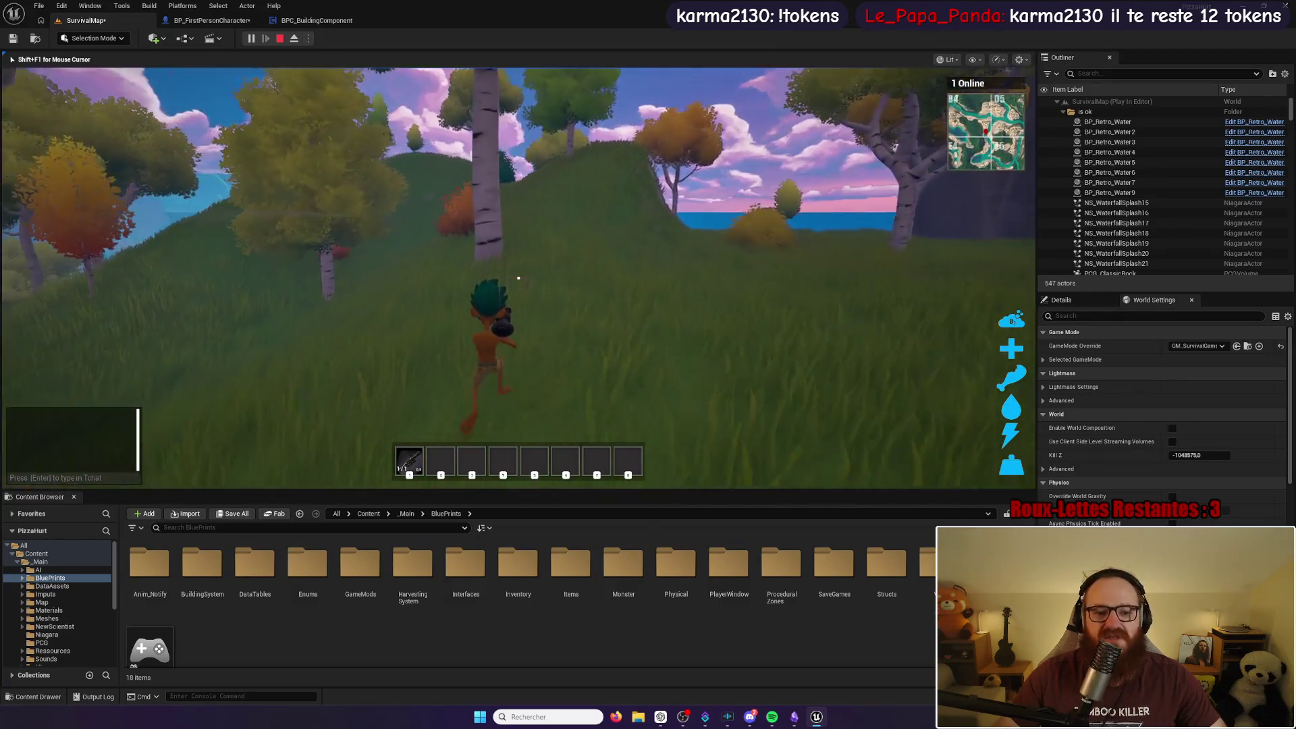
{"action": "key", "text": "w"}
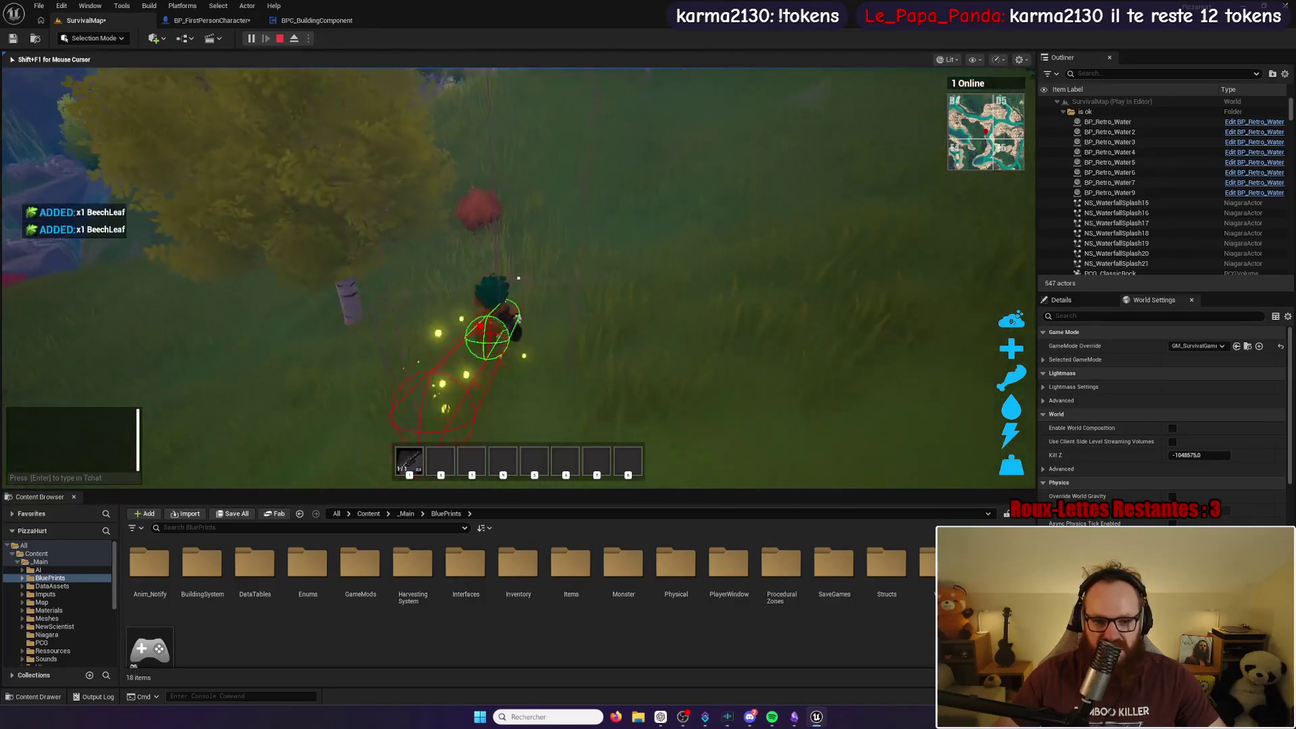
{"action": "key", "text": "w"}
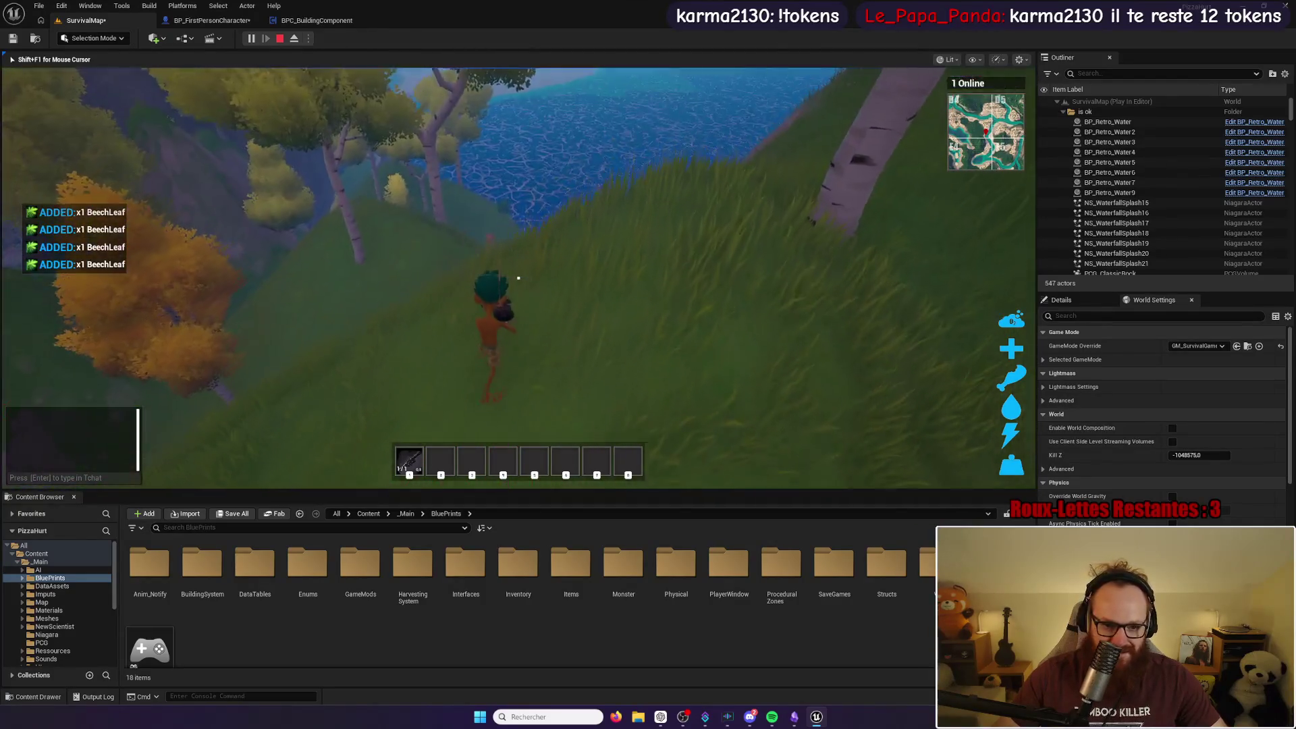
{"action": "key", "text": "w"}
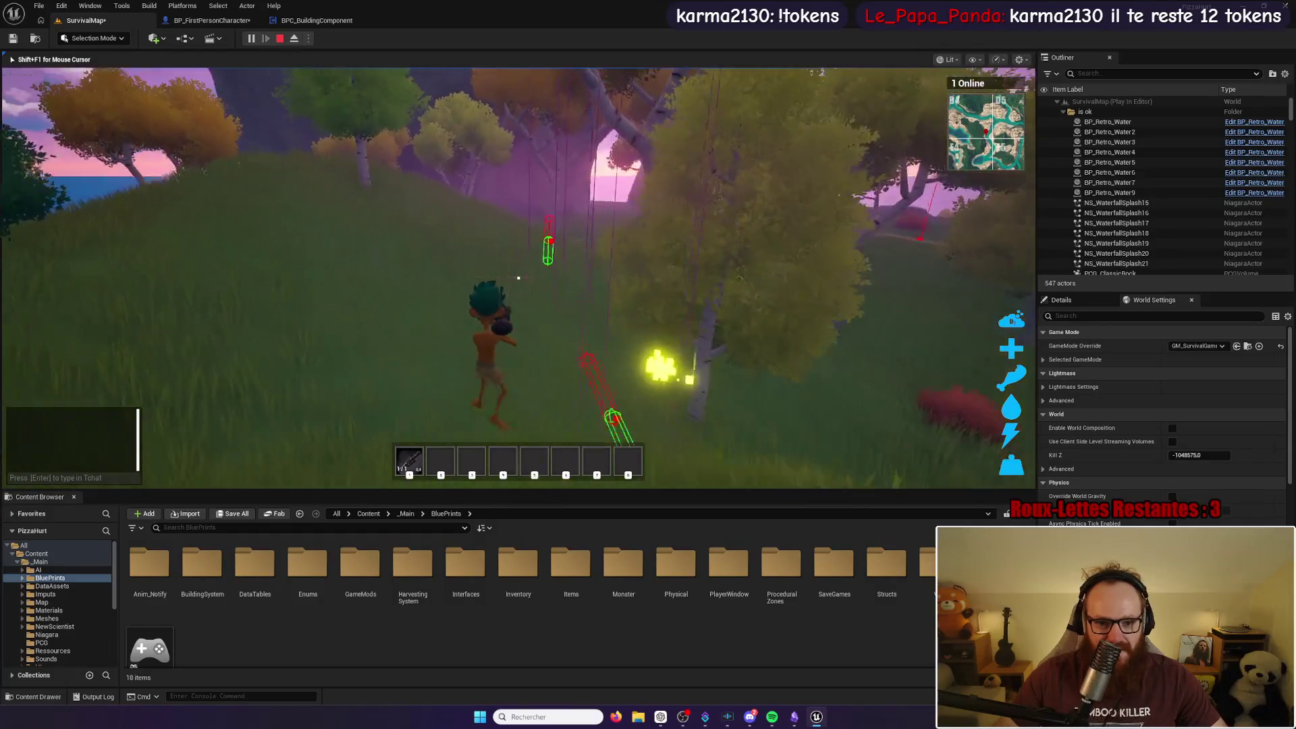
{"action": "key", "text": "w"}
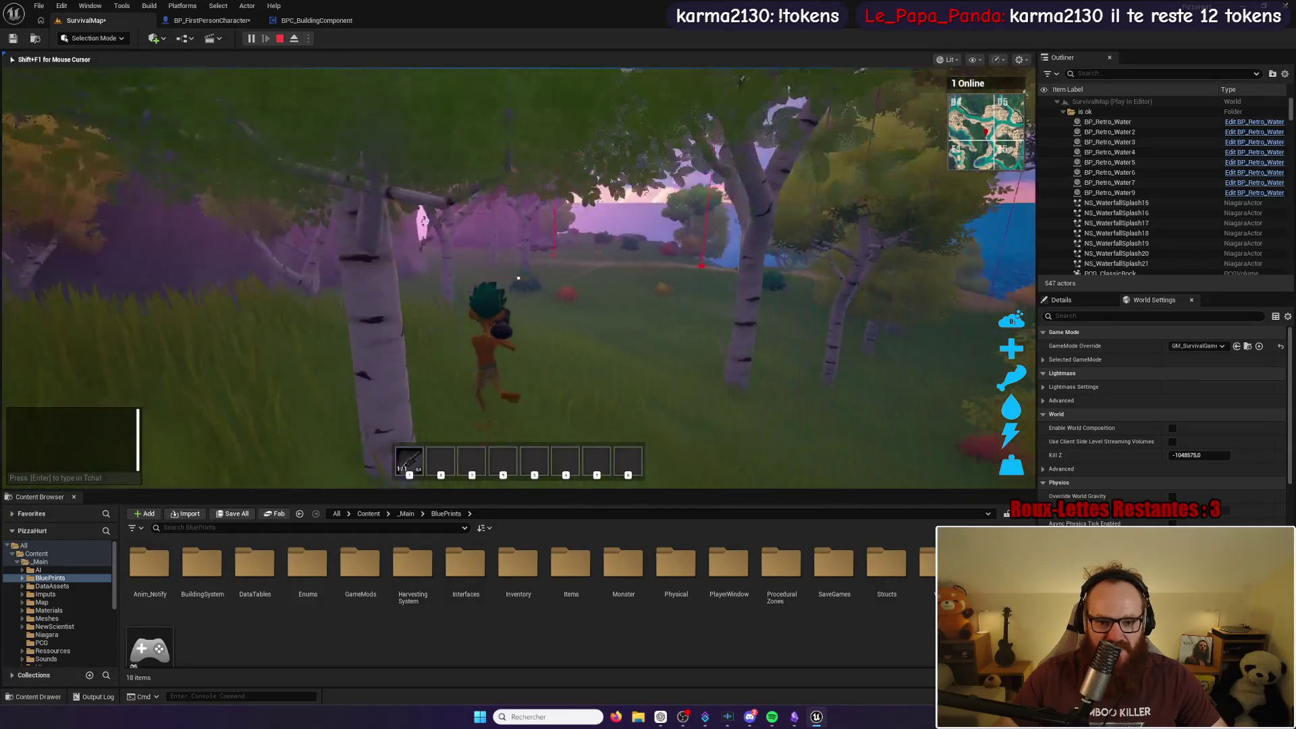
{"action": "key", "text": "w"}
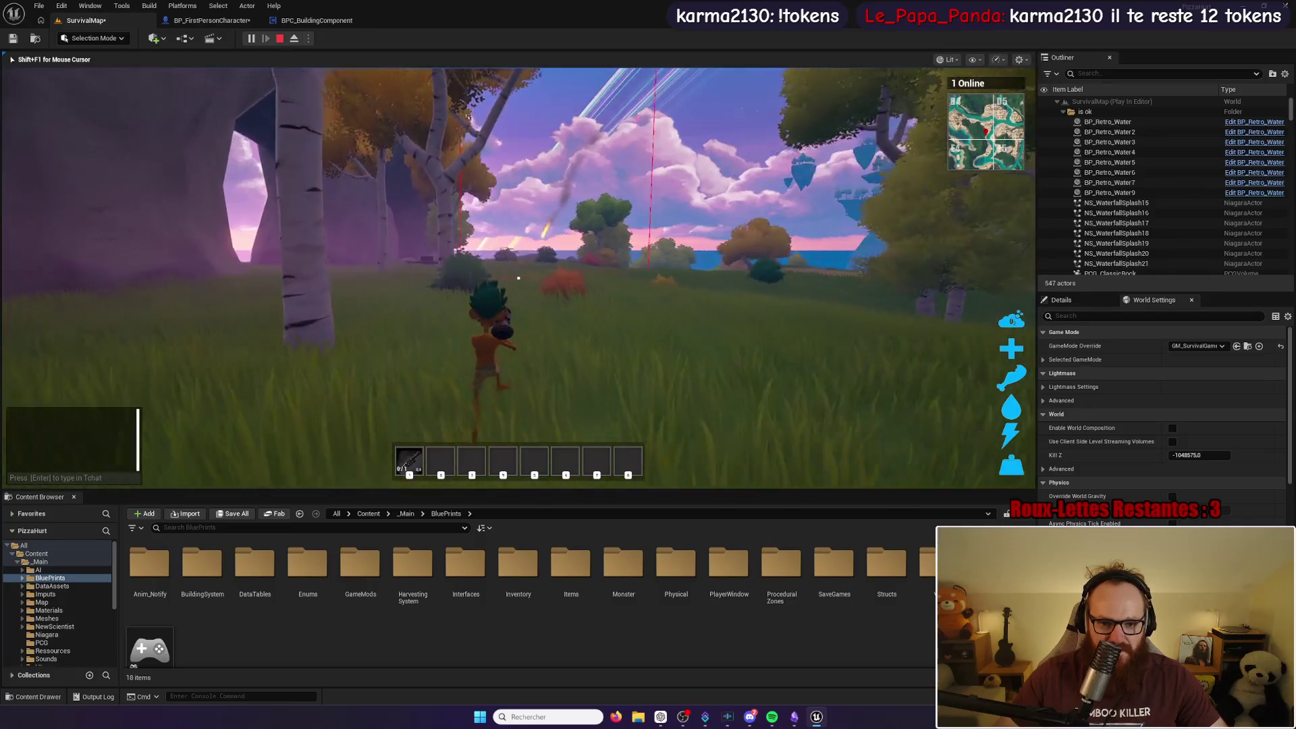
{"action": "key", "text": "w"}
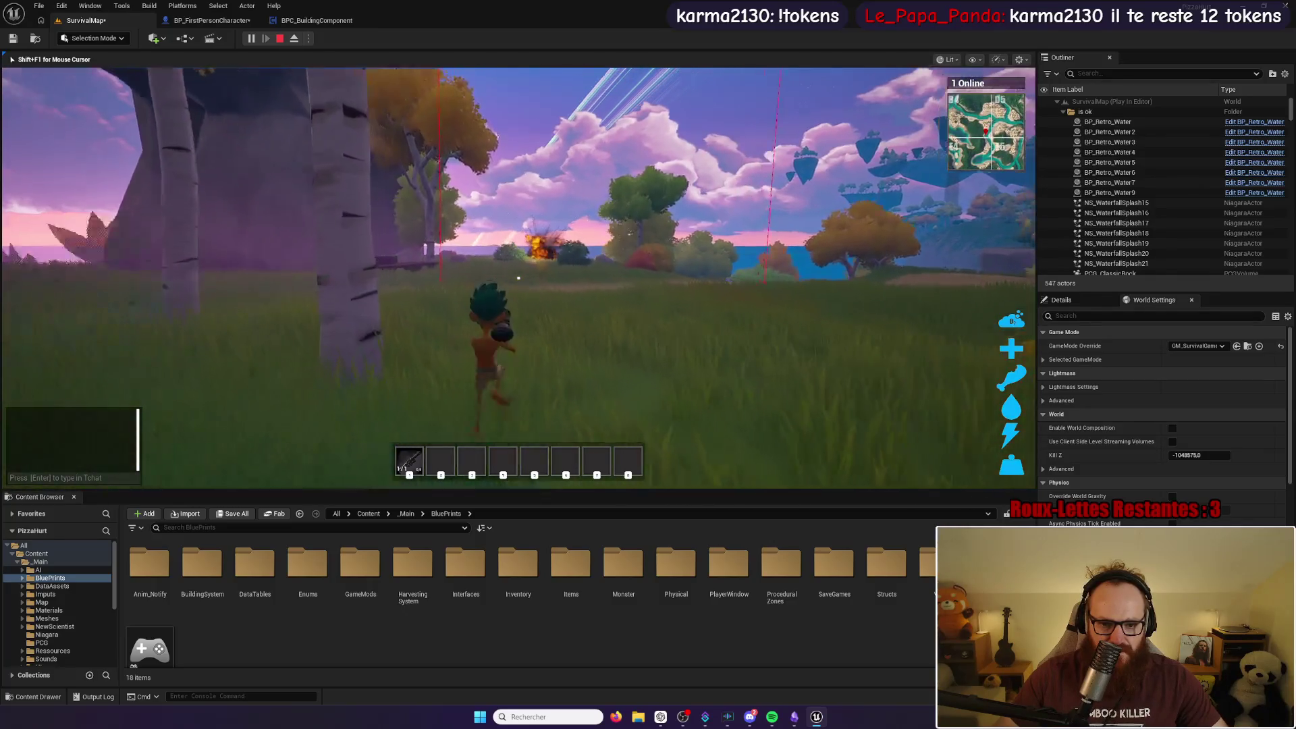
Step: Run across the dirt clearing and along the winding path, then stop the playtest
{"action": "key", "text": "w"}
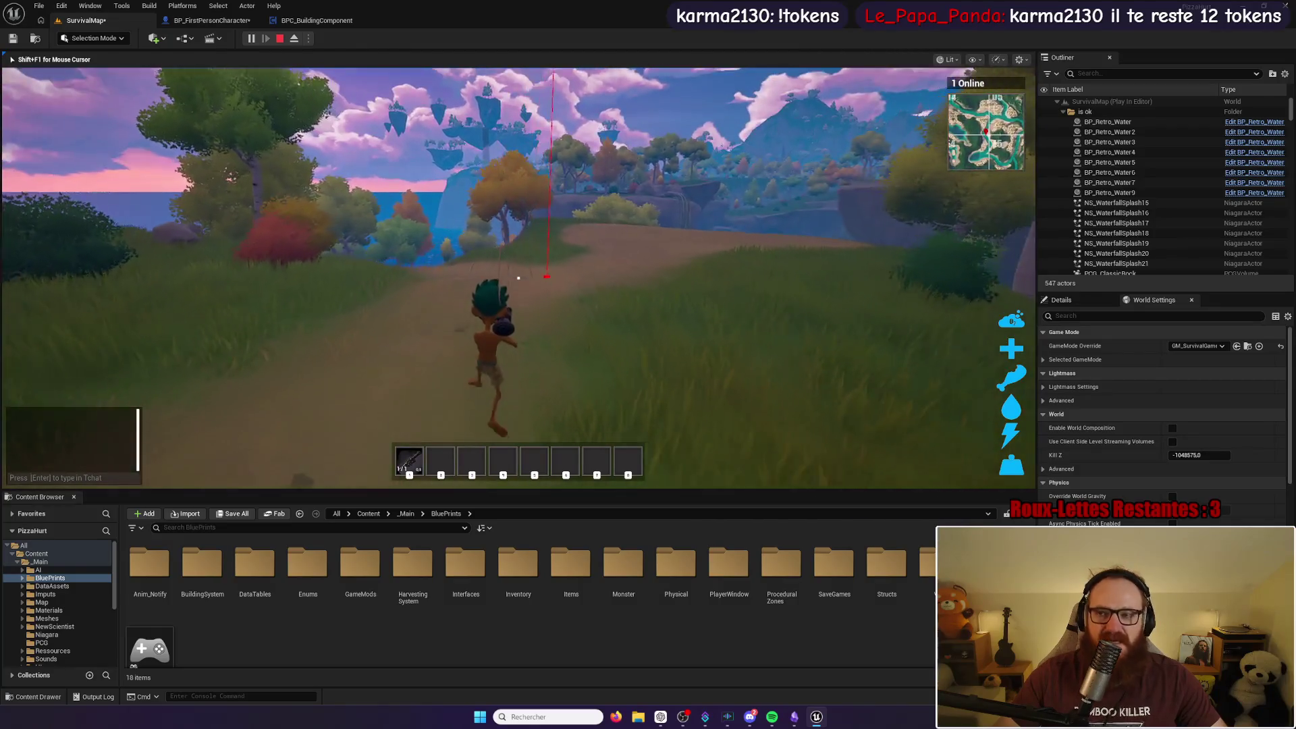
{"action": "key", "text": "w"}
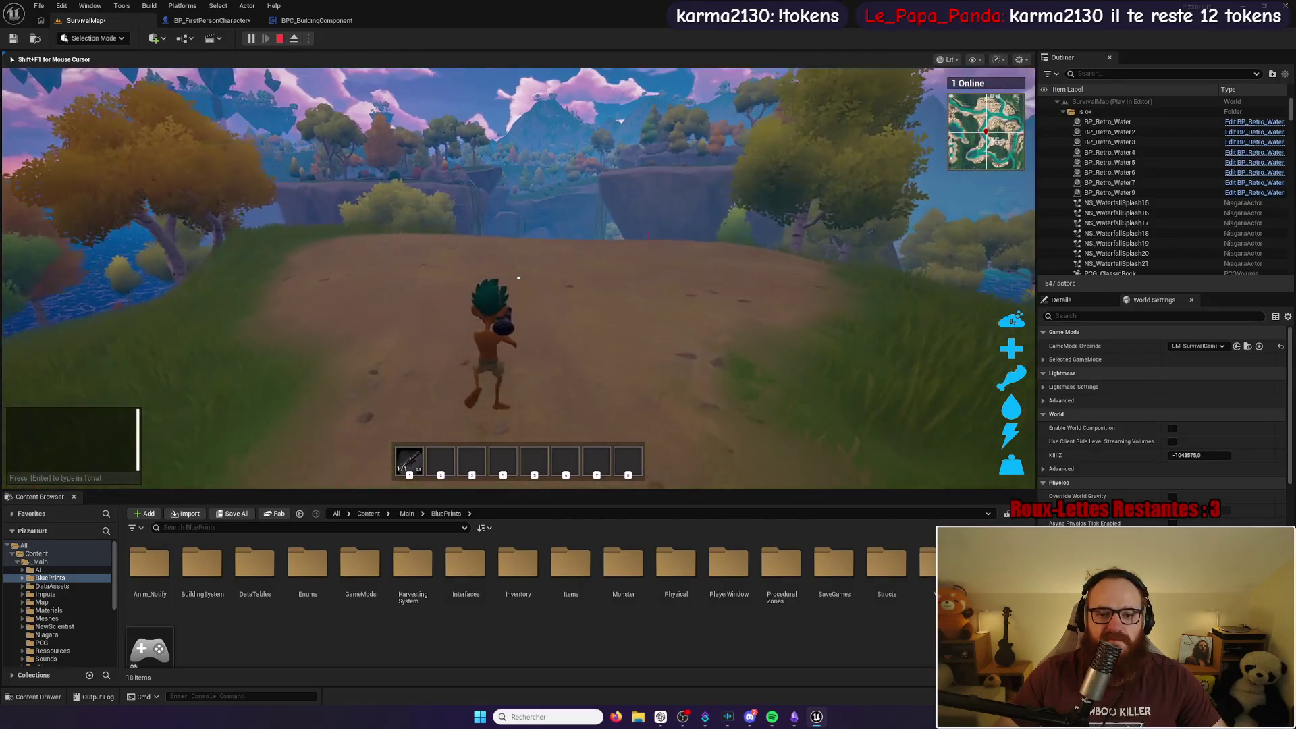
{"action": "key", "text": "w"}
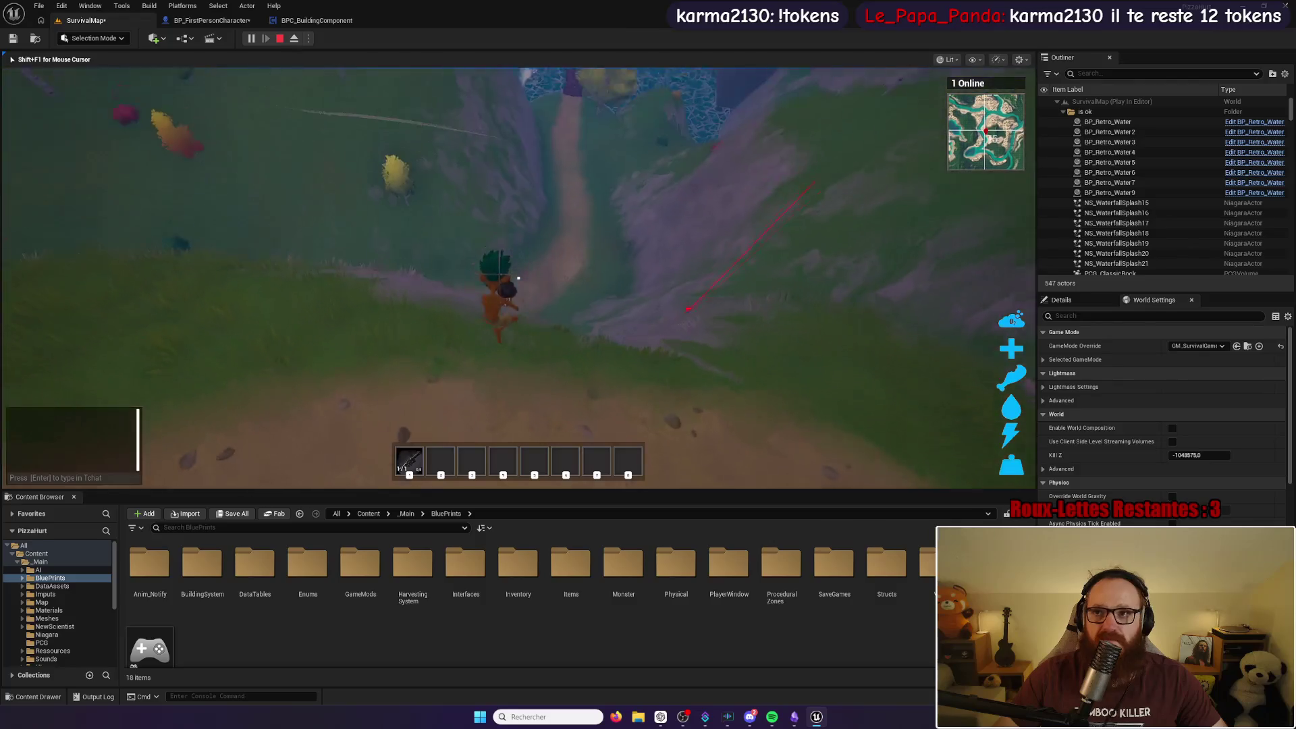
{"action": "key", "text": "w"}
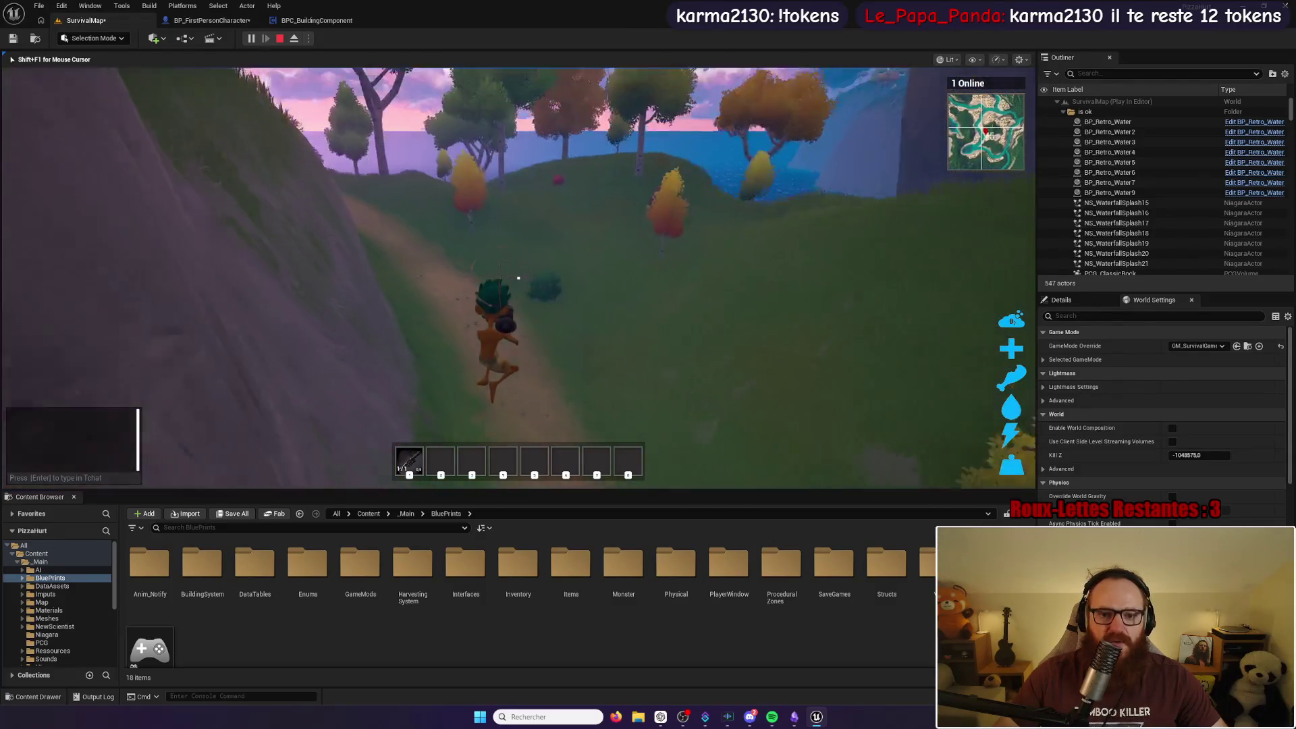
{"action": "key", "text": "w"}
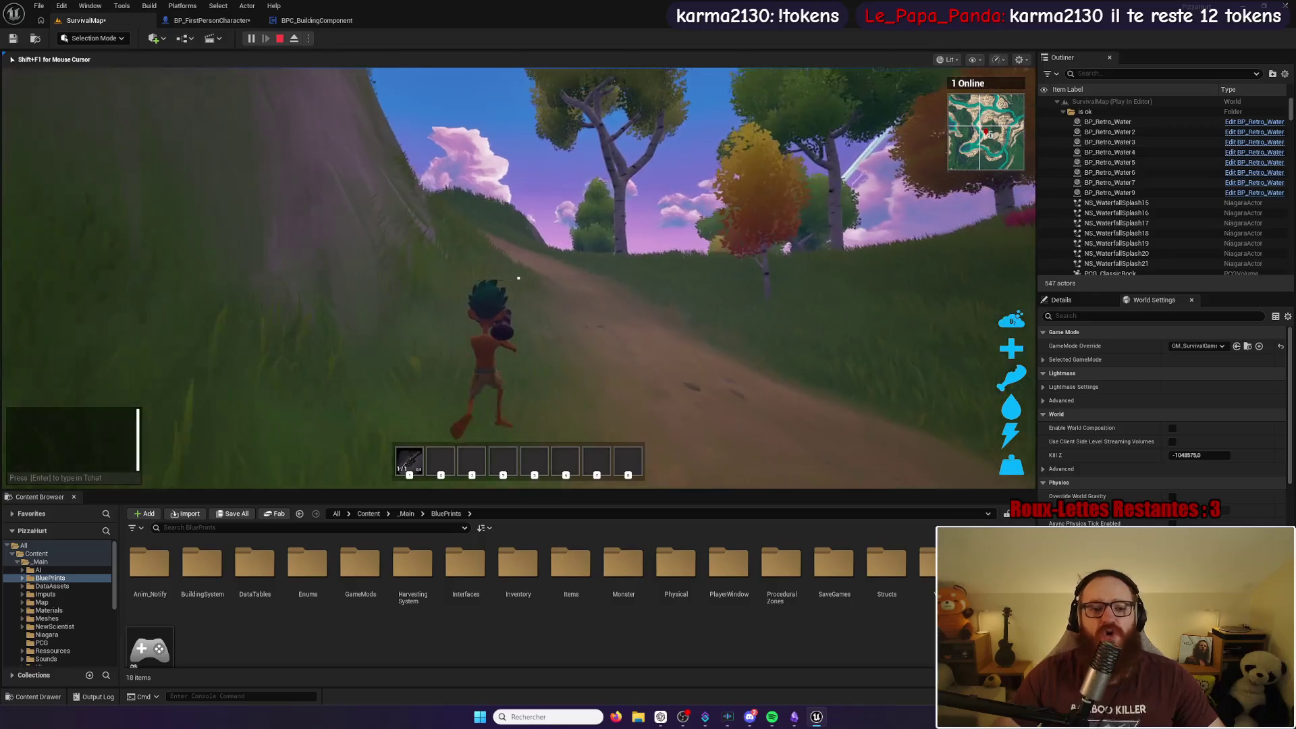
{"action": "key", "text": "w"}
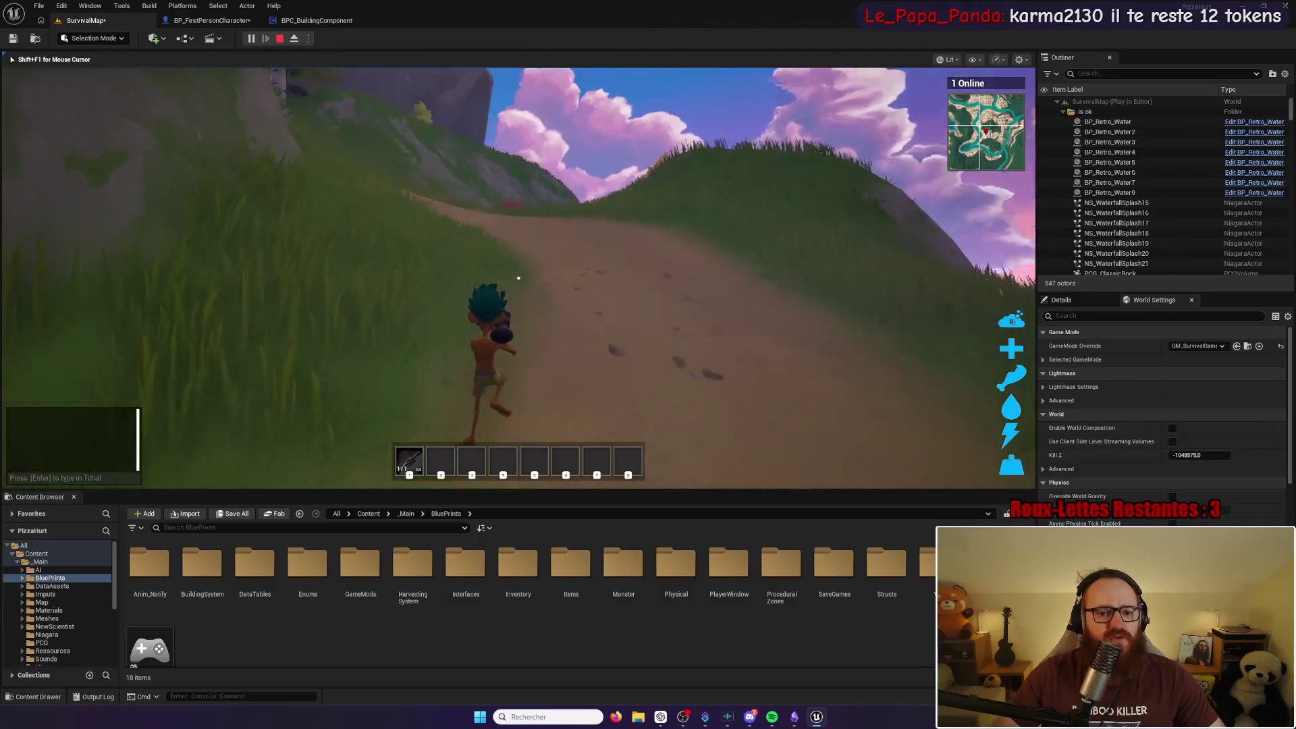
{"action": "key", "text": "w"}
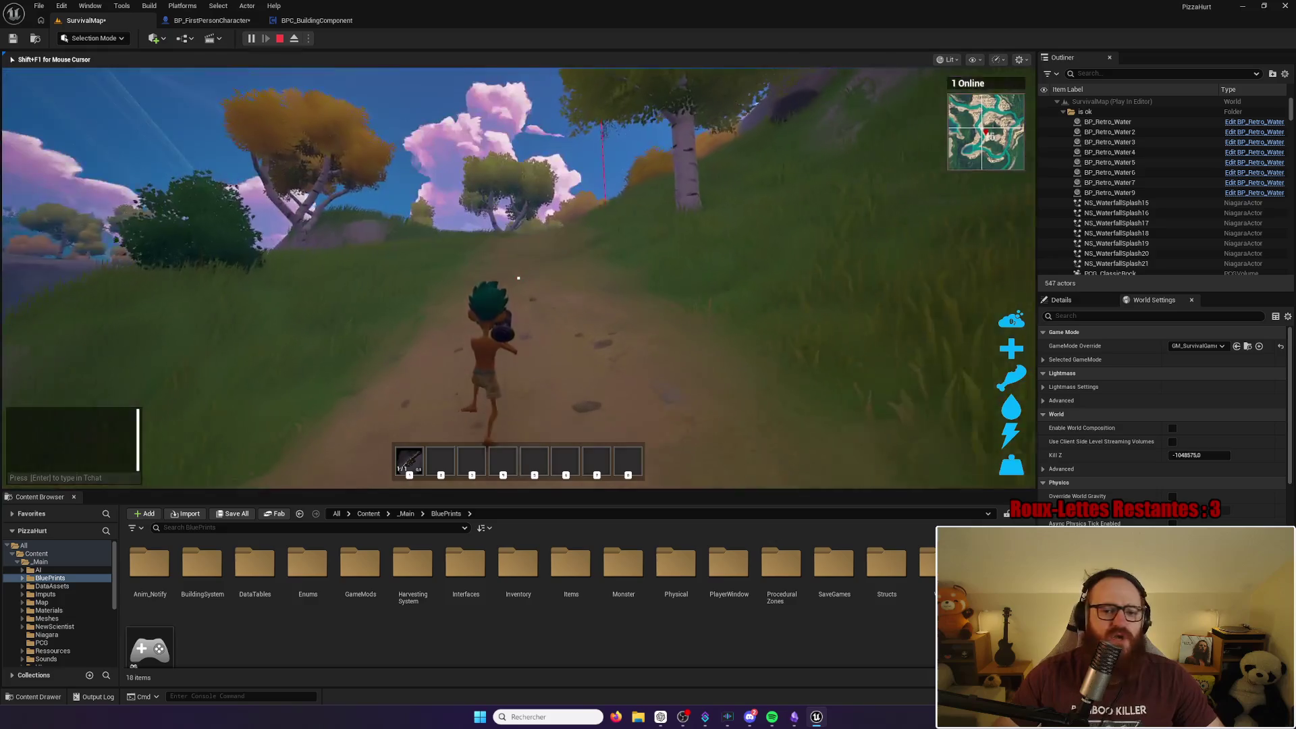
{"action": "key", "text": "w"}
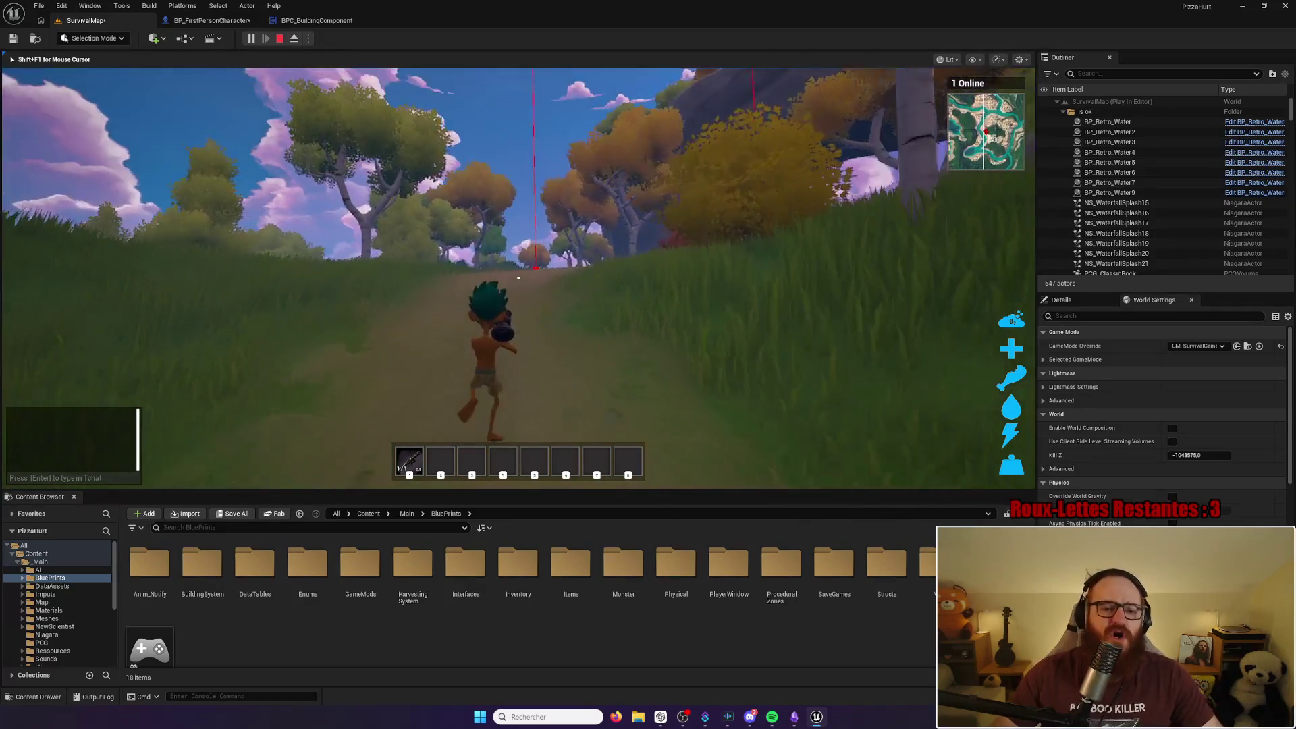
{"action": "key", "text": "w"}
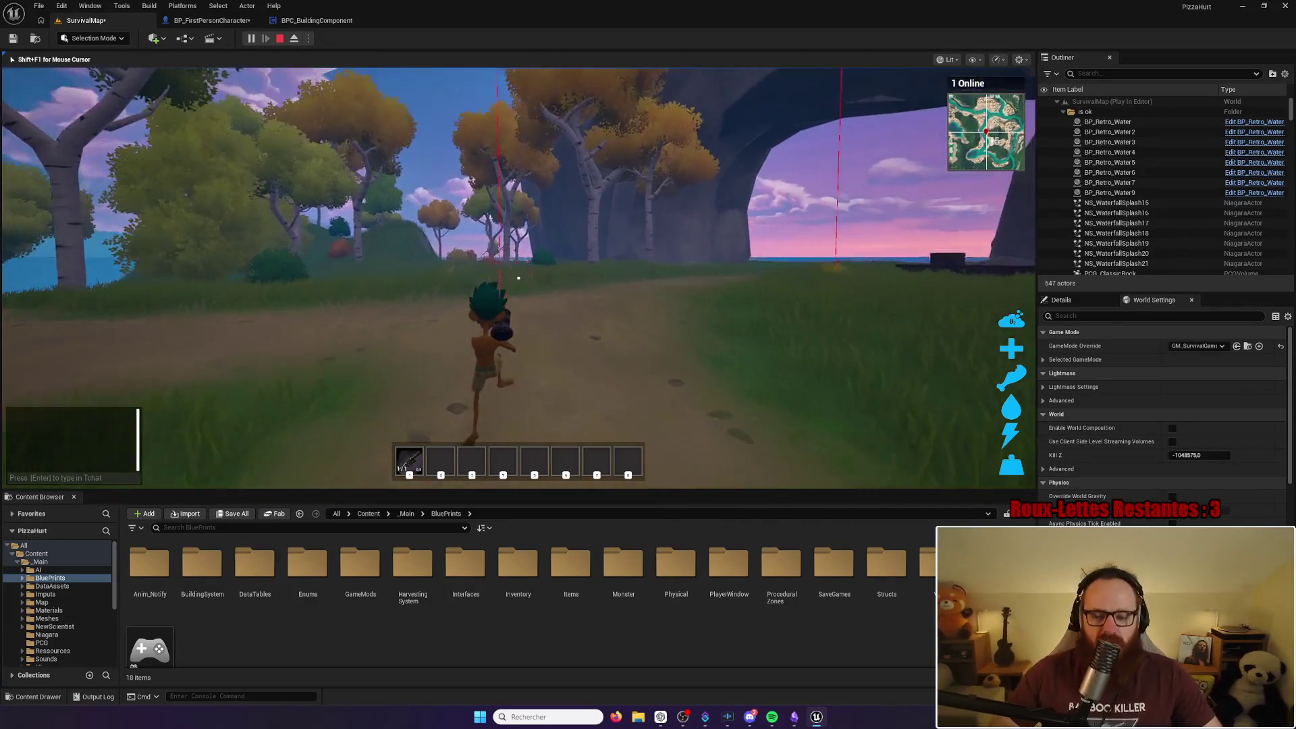
{"action": "key", "text": "Escape"}
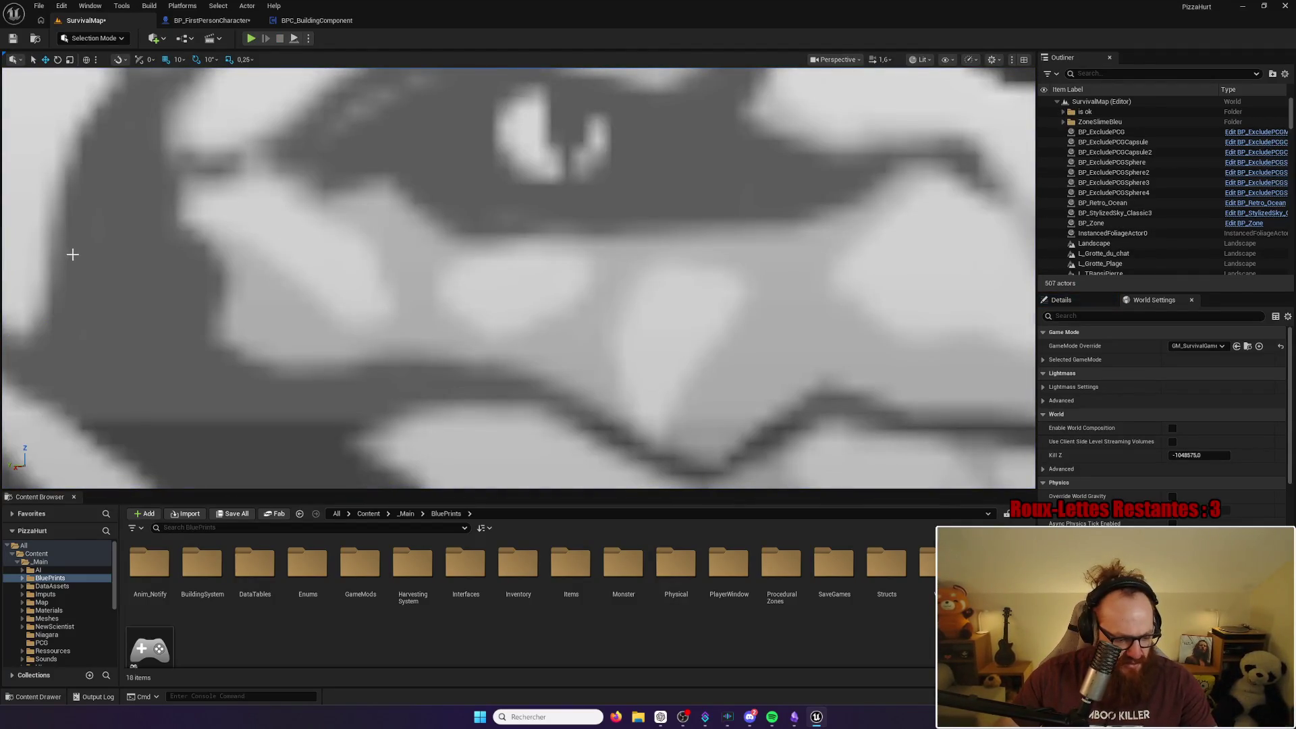
Step: Pan the viewport to frame the trees, rock and sea, then relaunch Play In Editor
{"action": "mouse_move", "coordinate": [512, 245]}
{"action": "left_mouse_down"}
{"action": "mouse_move", "coordinate": [512, 317]}
{"action": "mouse_move", "coordinate": [412, 297]}
{"action": "mouse_move", "coordinate": [421, 263]}
{"action": "left_mouse_up"}
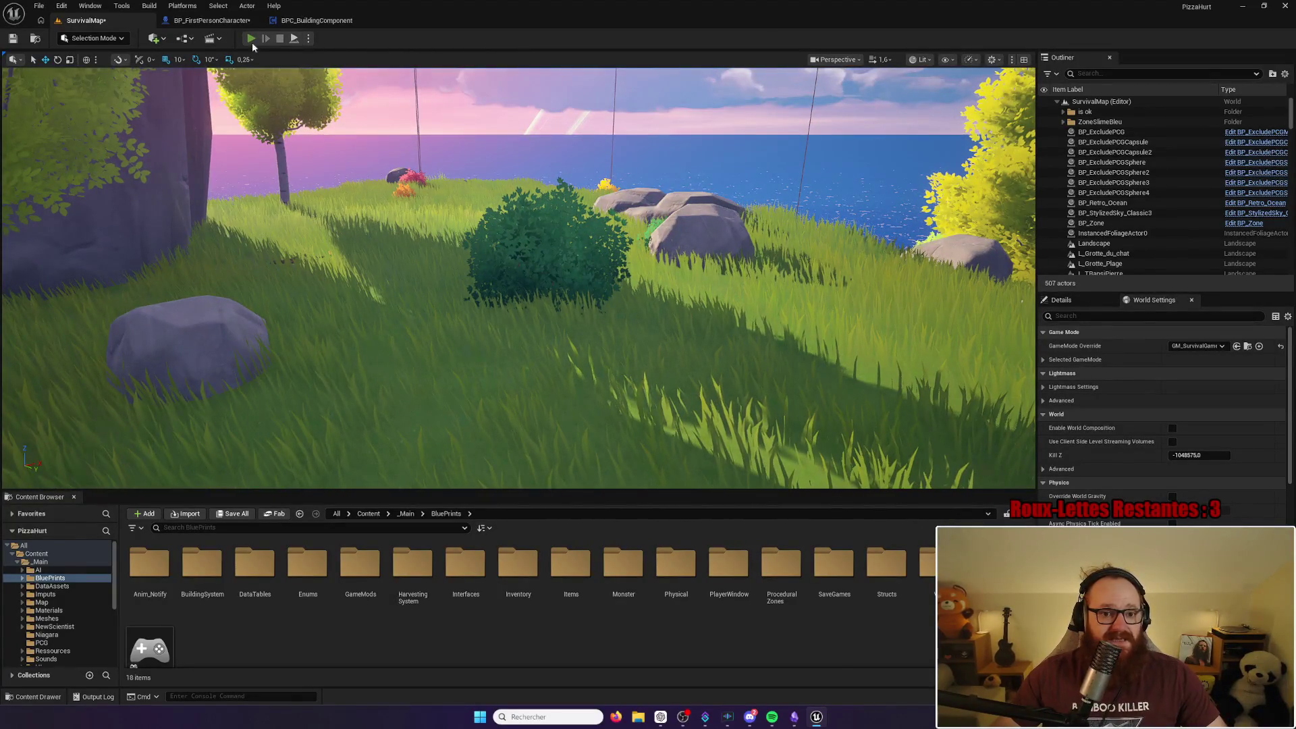
{"action": "left_click", "coordinate": [249, 40]}
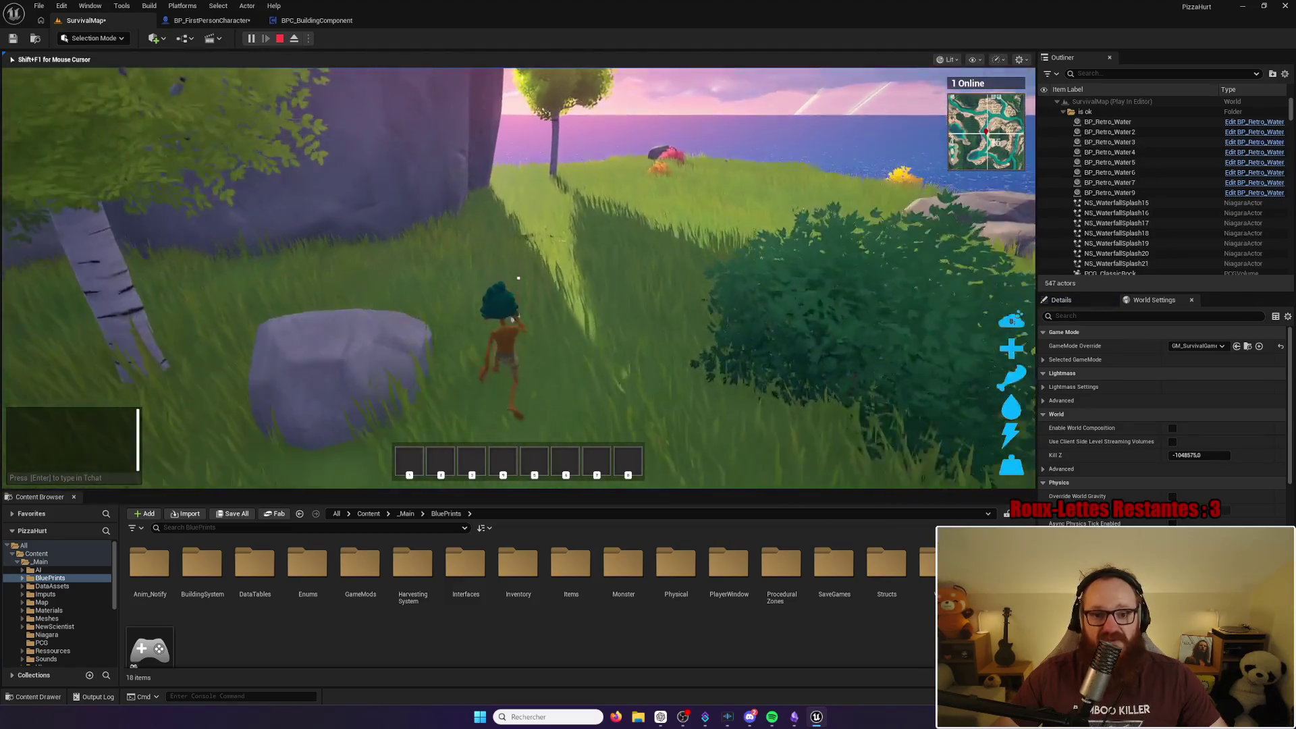
Step: Hit the bush for Wood and the rock for Stone and Iron Ore, then toggle the inventory
{"action": "left_click", "coordinate": [518, 277]}
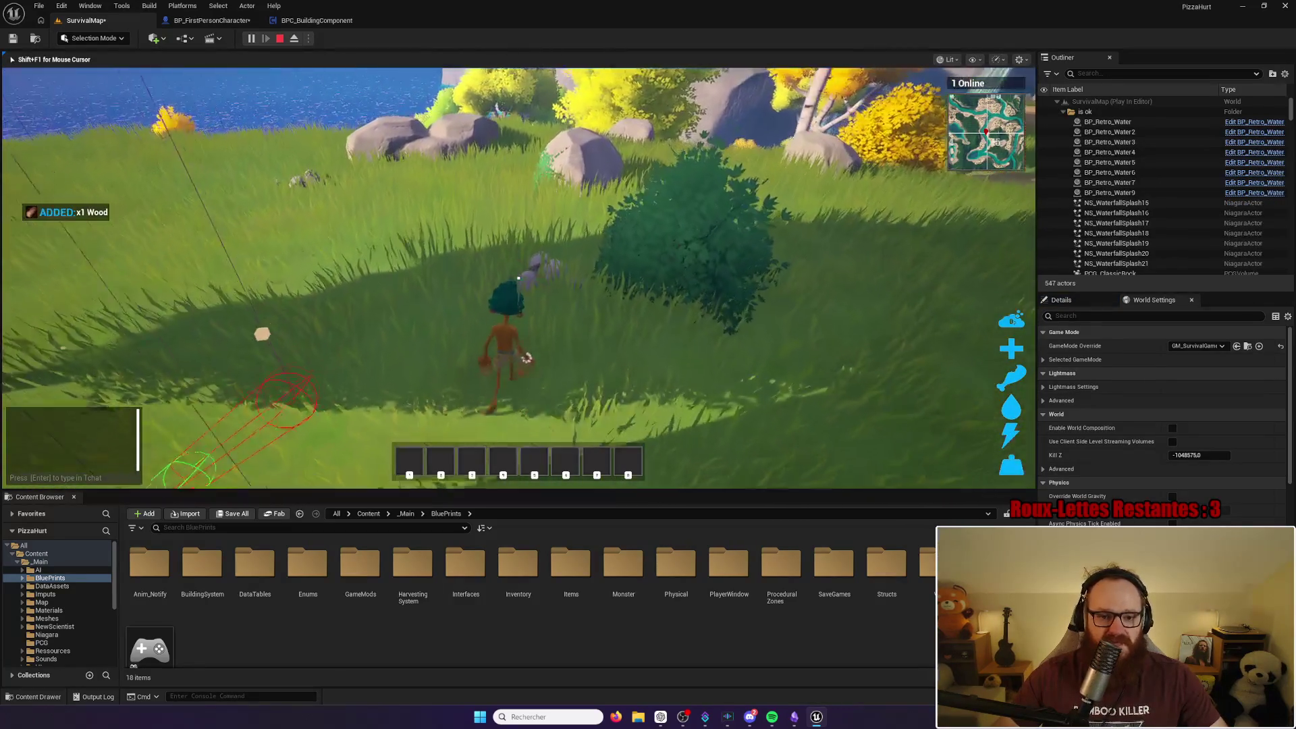
{"action": "left_click", "coordinate": [518, 277]}
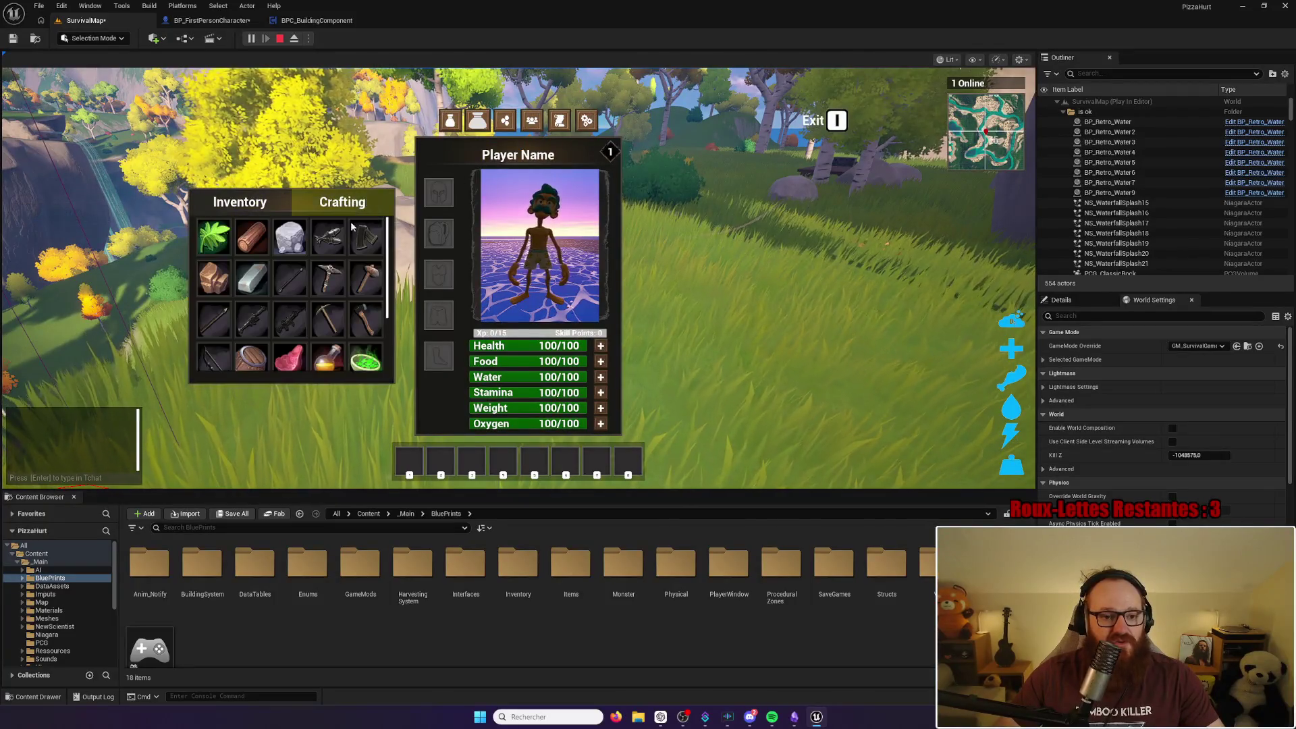
{"action": "key", "text": "i"}
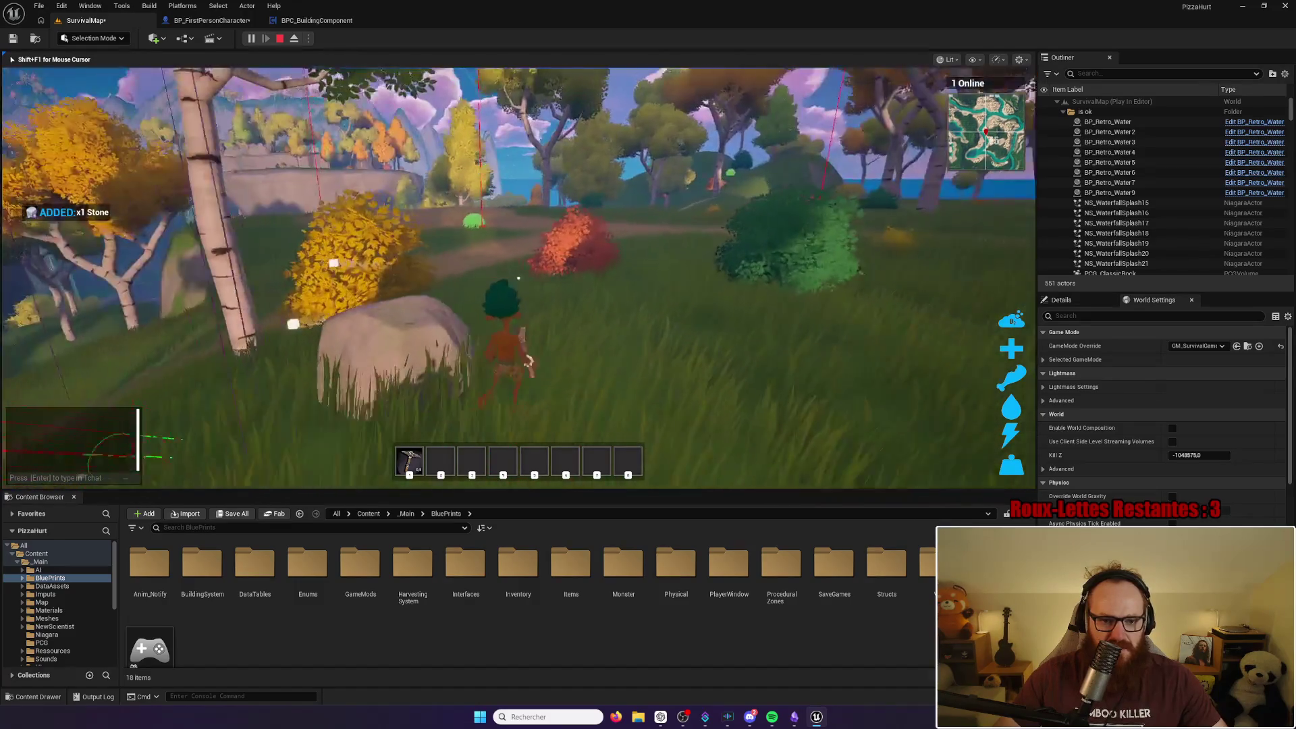
Step: Run the character forward onto the coastal dirt path, heading toward the rock arch
{"action": "key", "text": "w"}
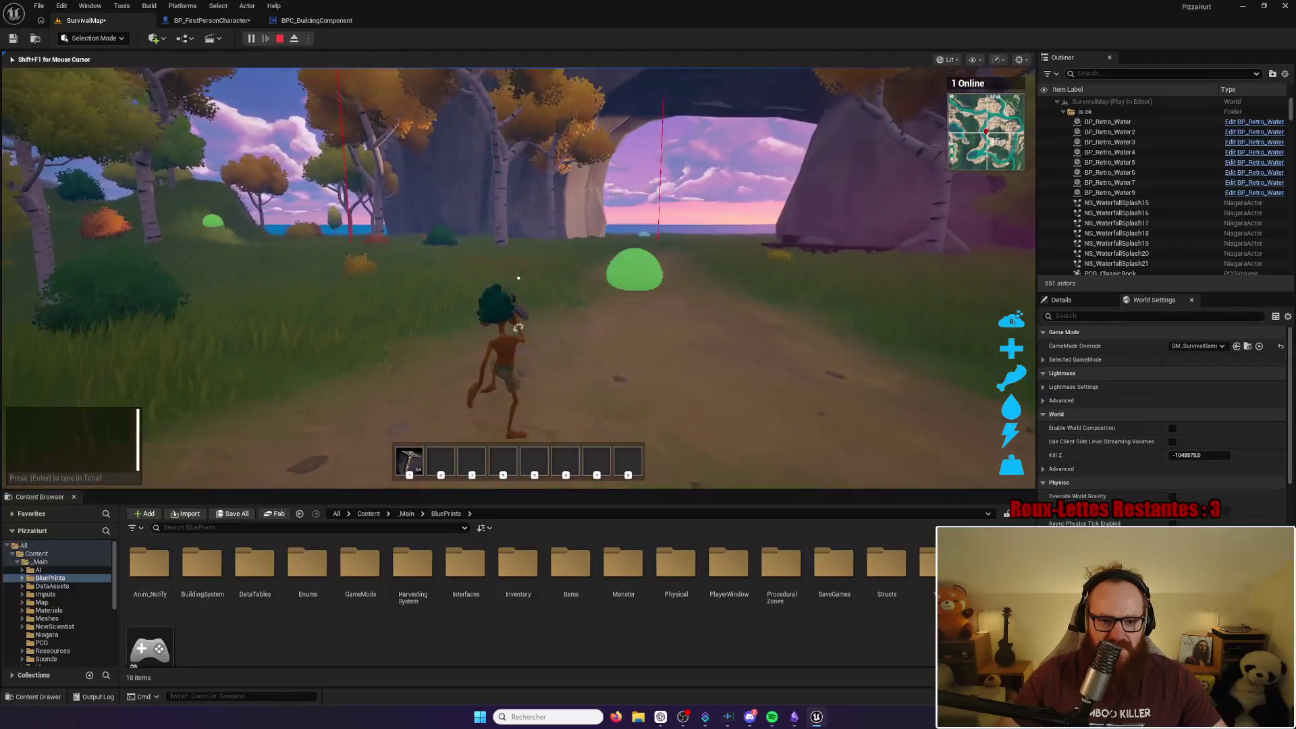
{"action": "key", "text": "w"}
{"action": "key", "text": "w"}
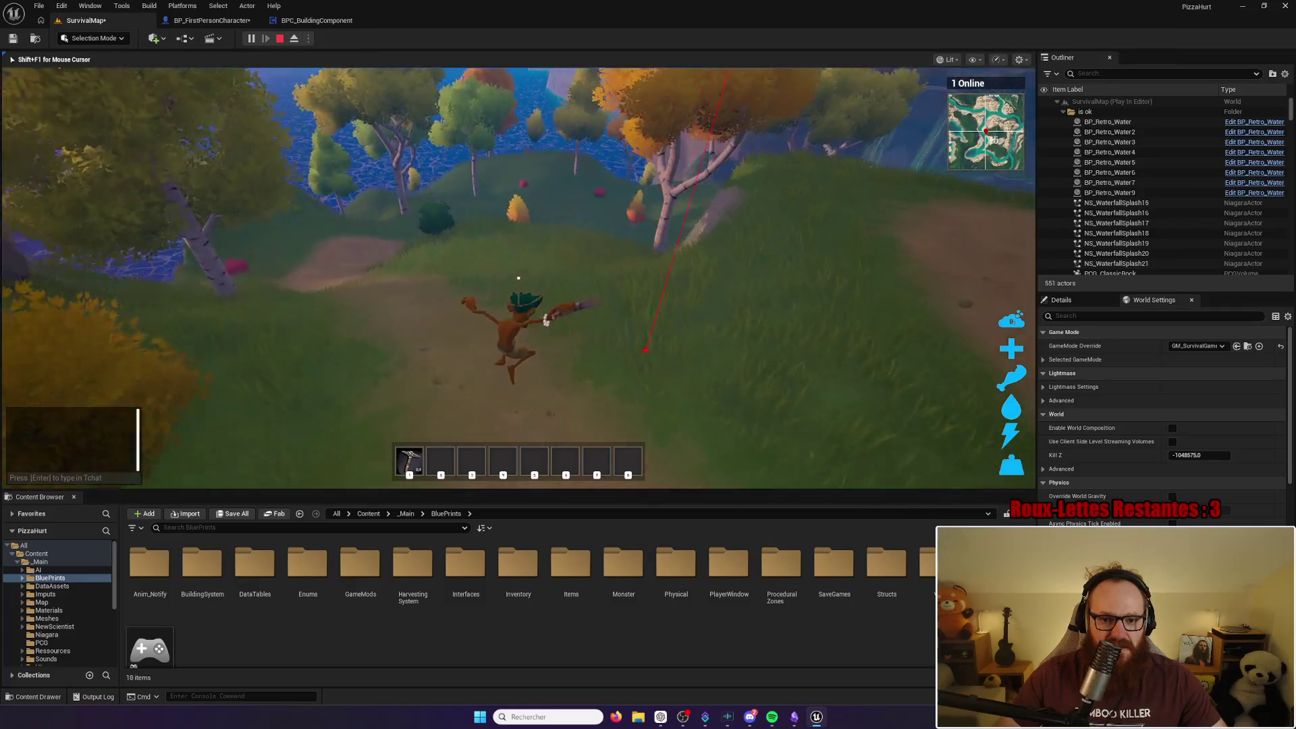
{"action": "key", "text": "w"}
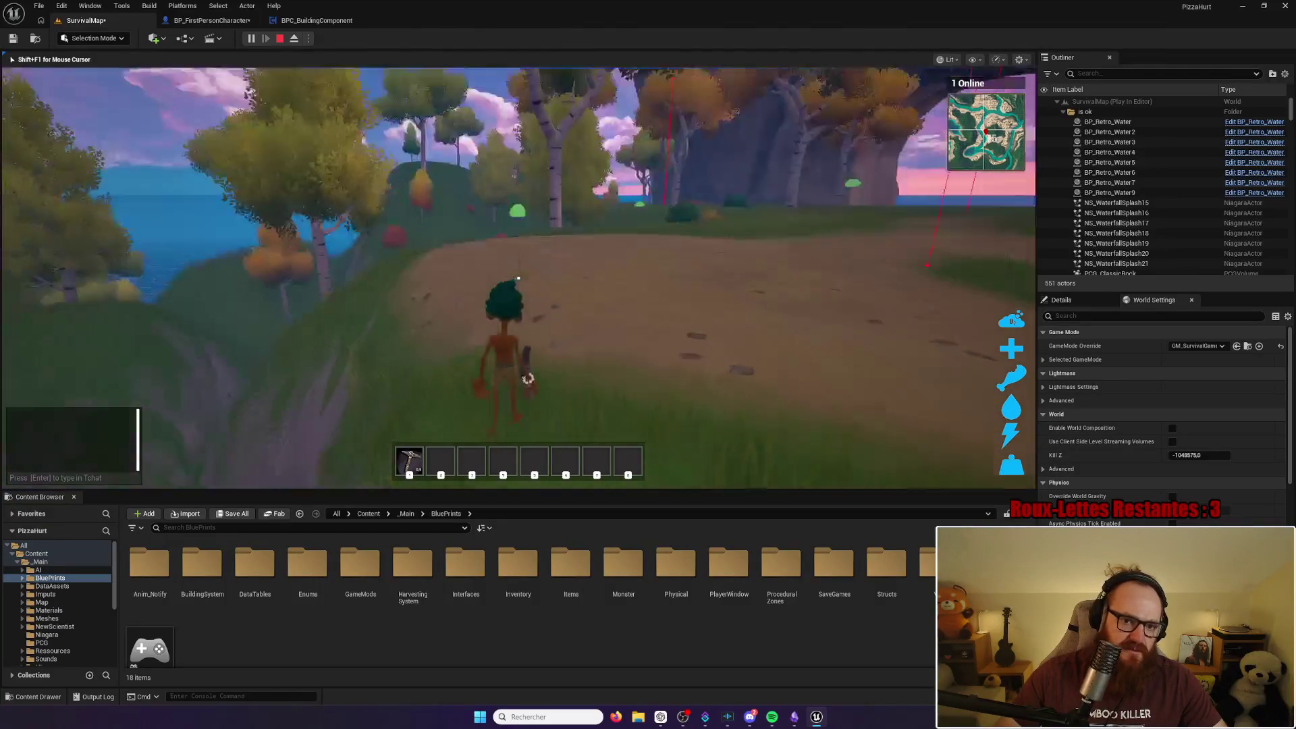
{"action": "key", "text": "w"}
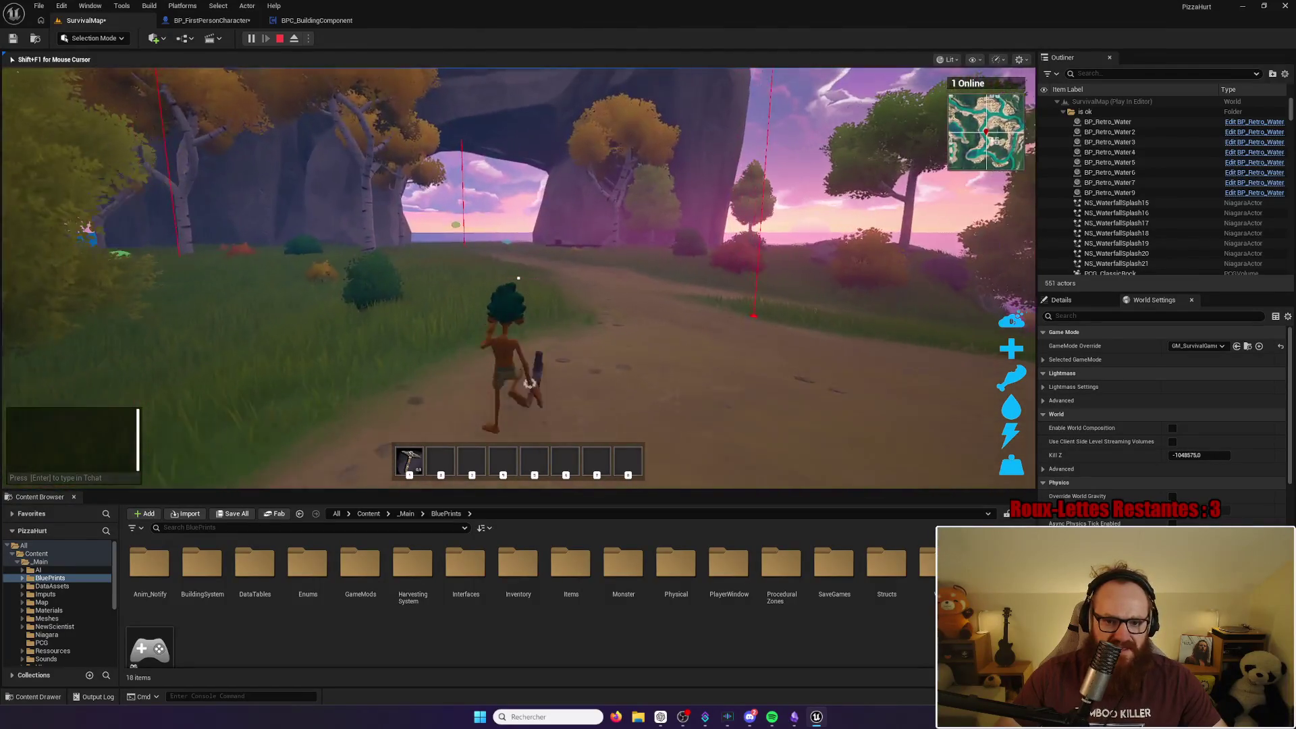
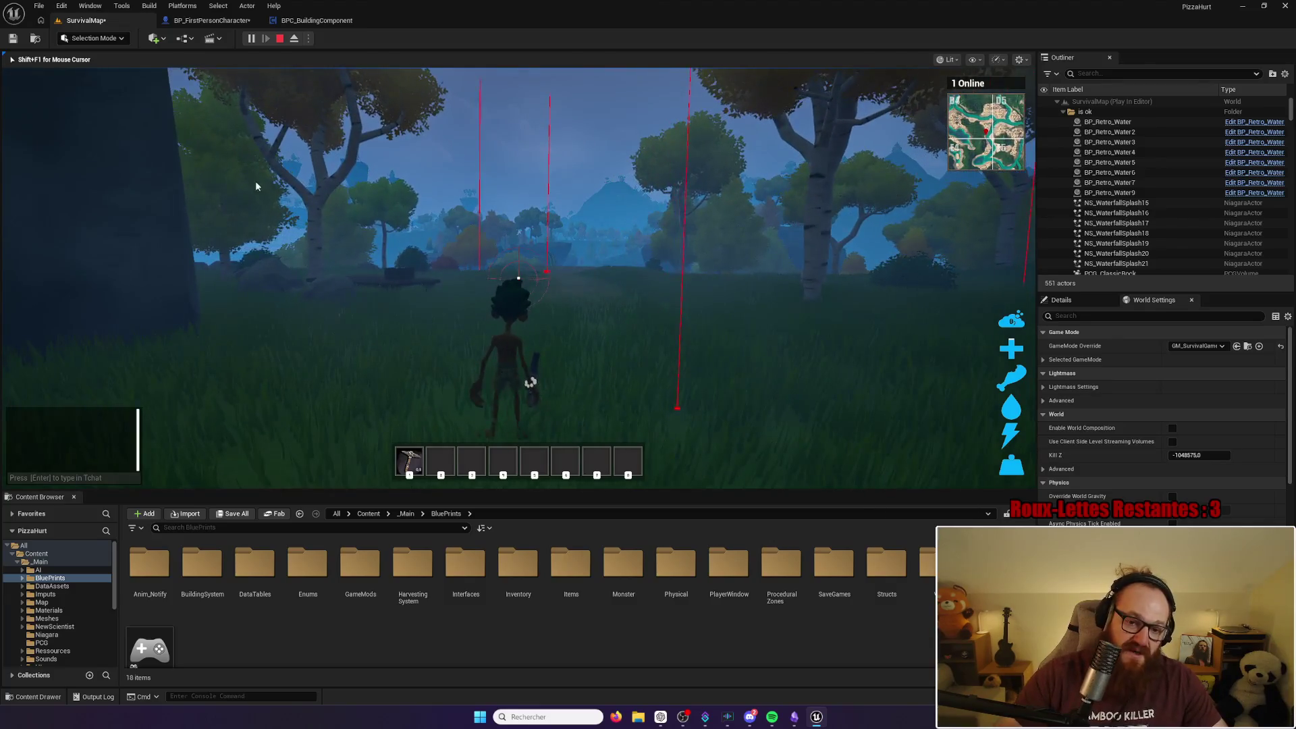
Step: Stop the Play In Editor session and return to editing the SurvivalMap level
{"action": "key", "text": "Escape"}
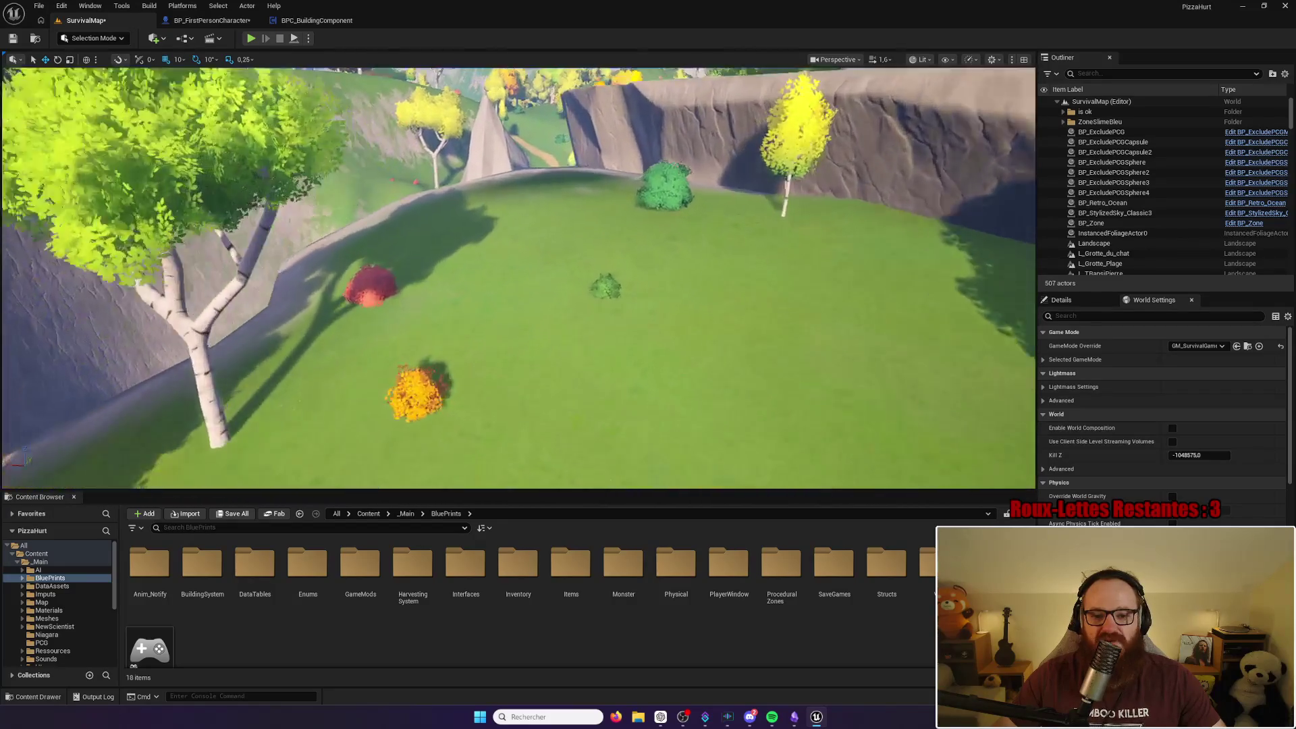
Step: Start a Play In Editor session, run forward and harvest the nearby bush for BeechLeaf
{"action": "left_click", "coordinate": [251, 39]}
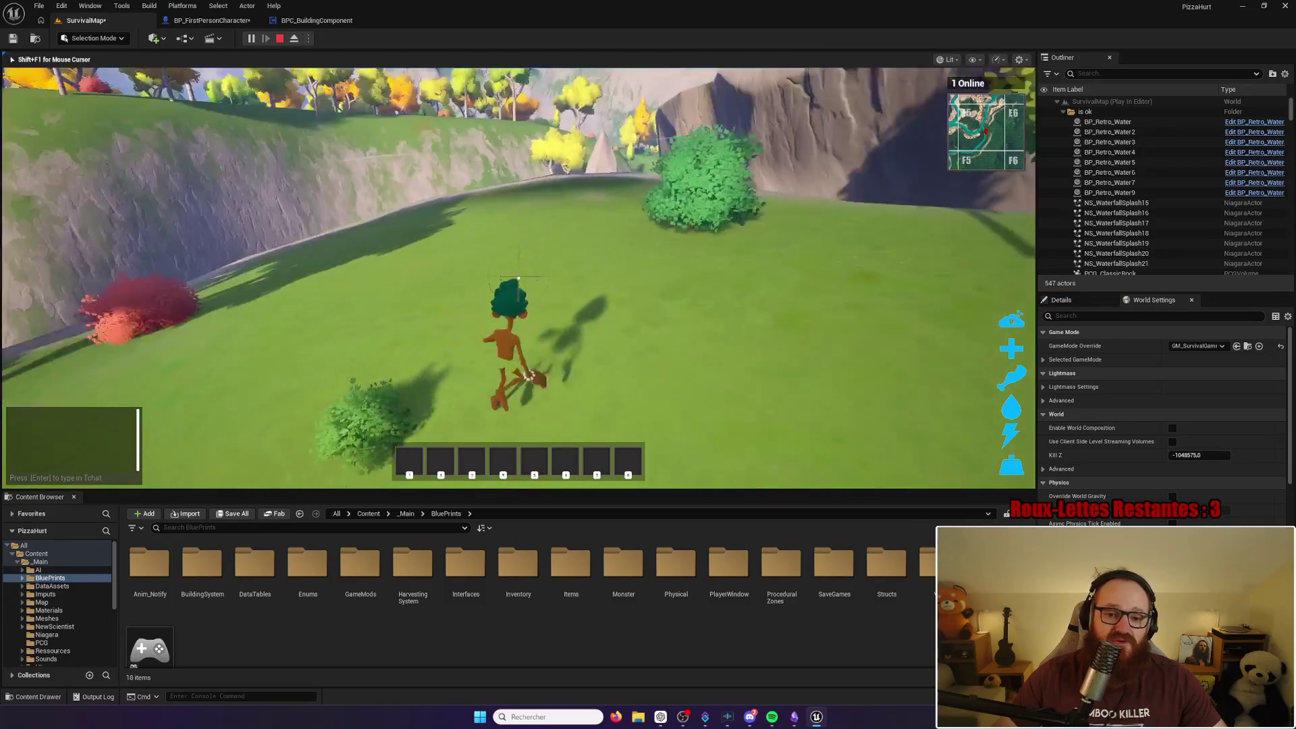
{"action": "key", "text": "w"}
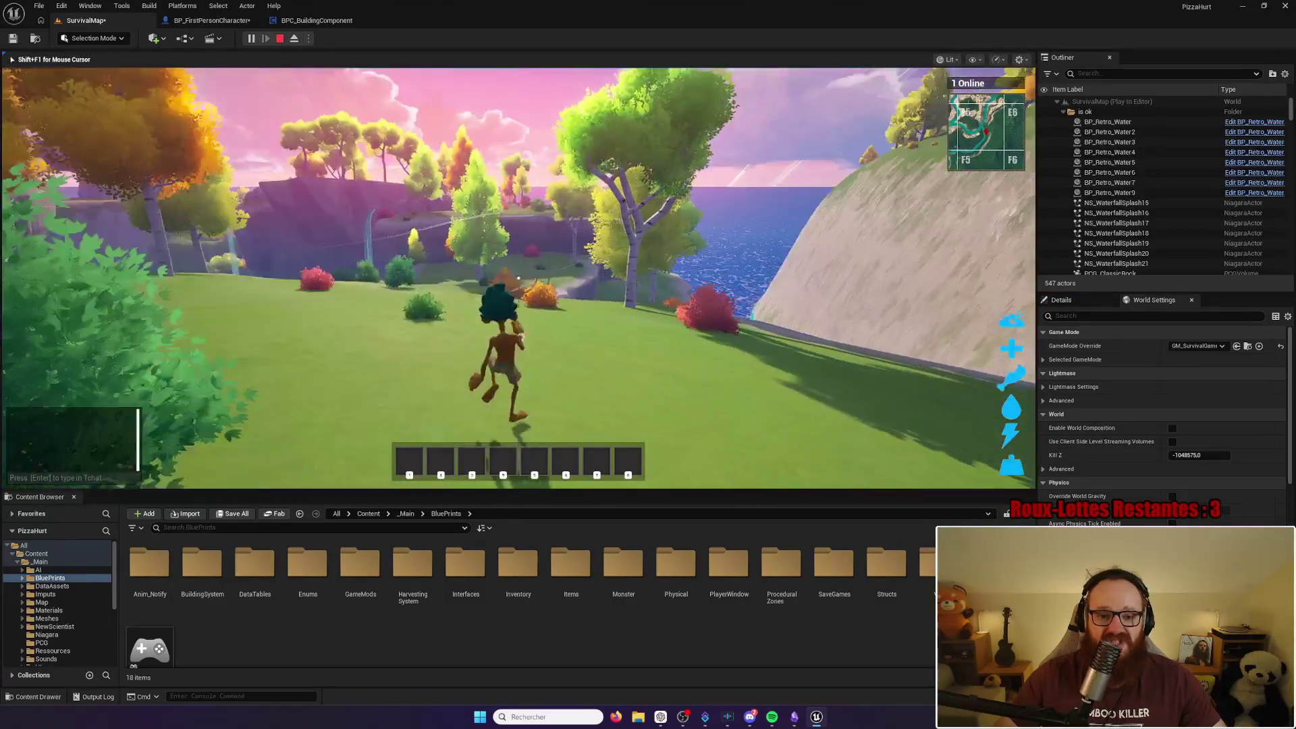
{"action": "left_click", "coordinate": [518, 277]}
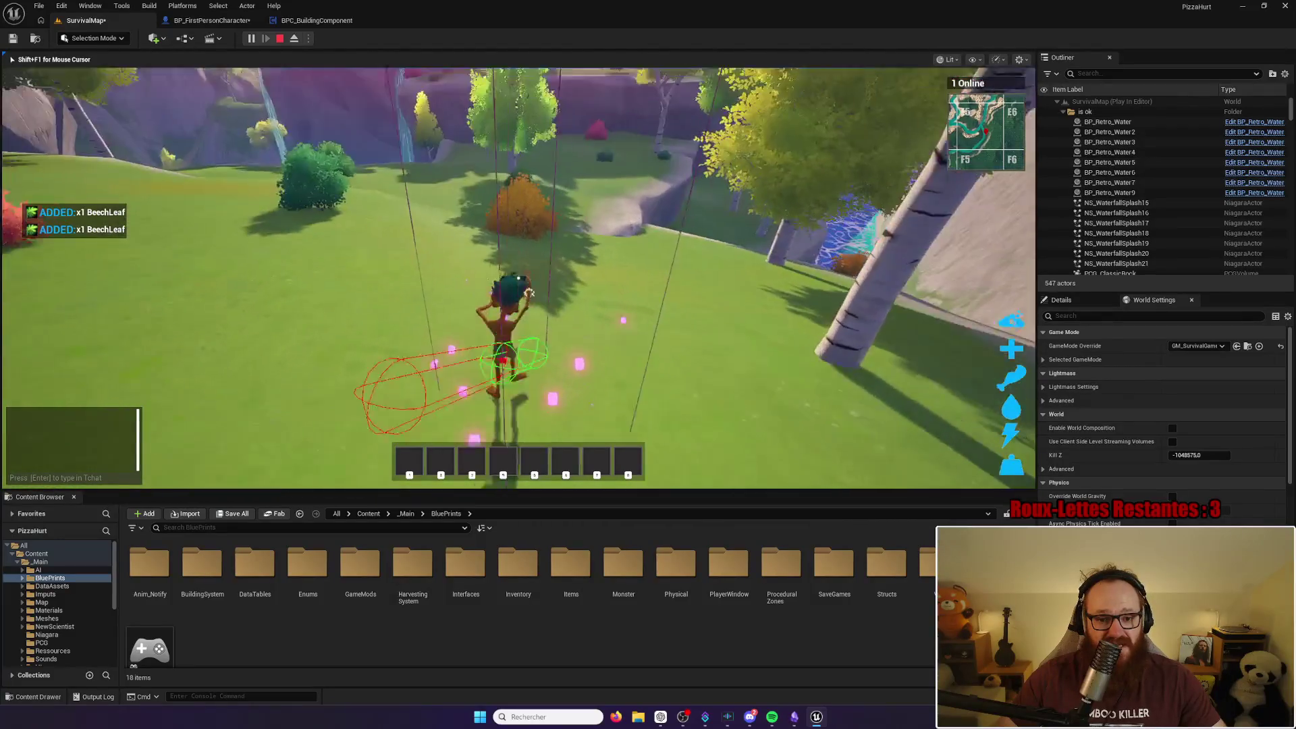
{"action": "left_click", "coordinate": [518, 277]}
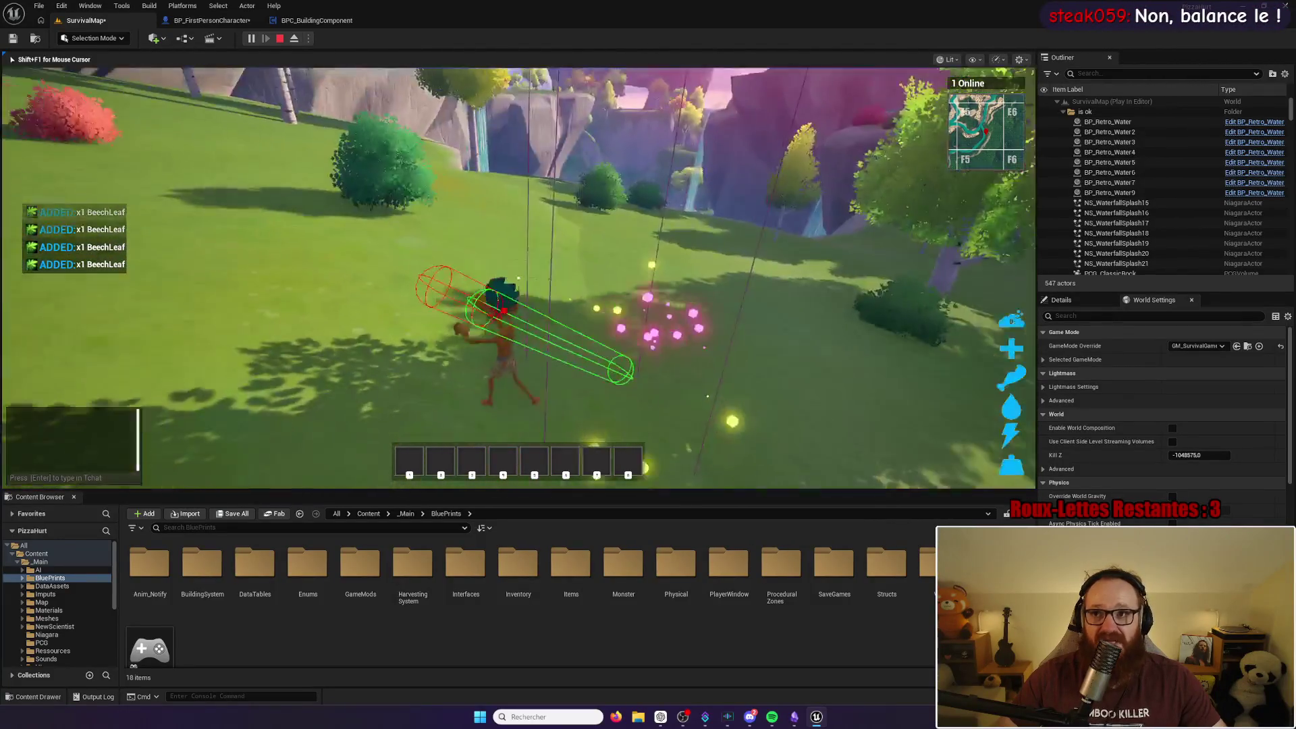
Step: Run between bushes harvesting the pink bush, the green bush and the next bush
{"action": "key", "text": "w"}
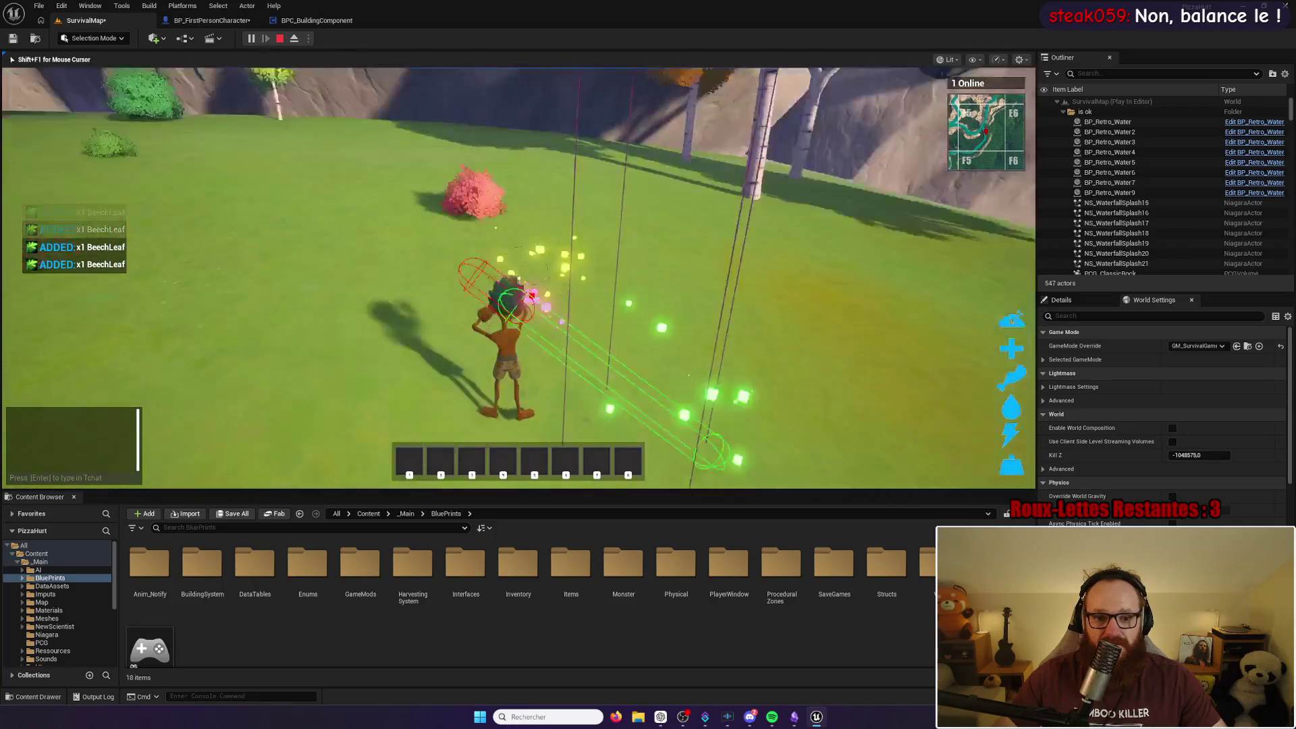
{"action": "left_click", "coordinate": [519, 278]}
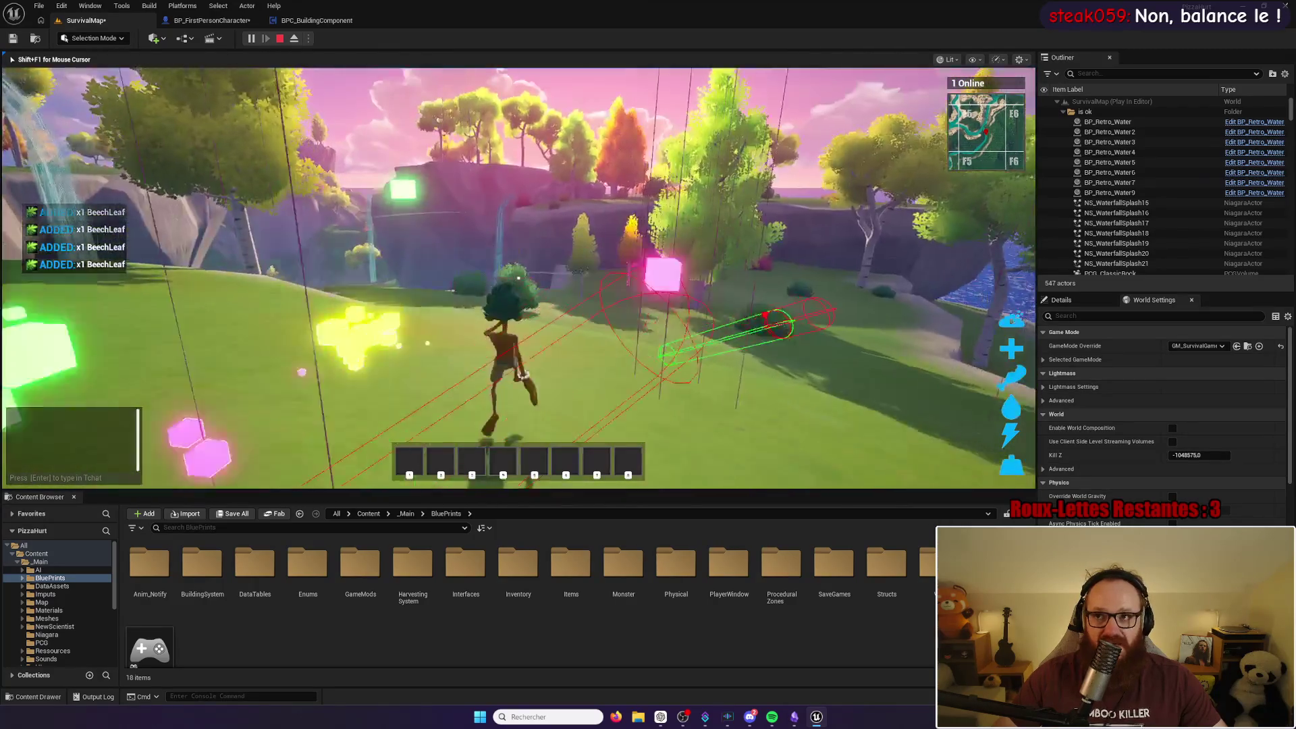
{"action": "key", "text": "w"}
{"action": "left_click", "coordinate": [519, 277]}
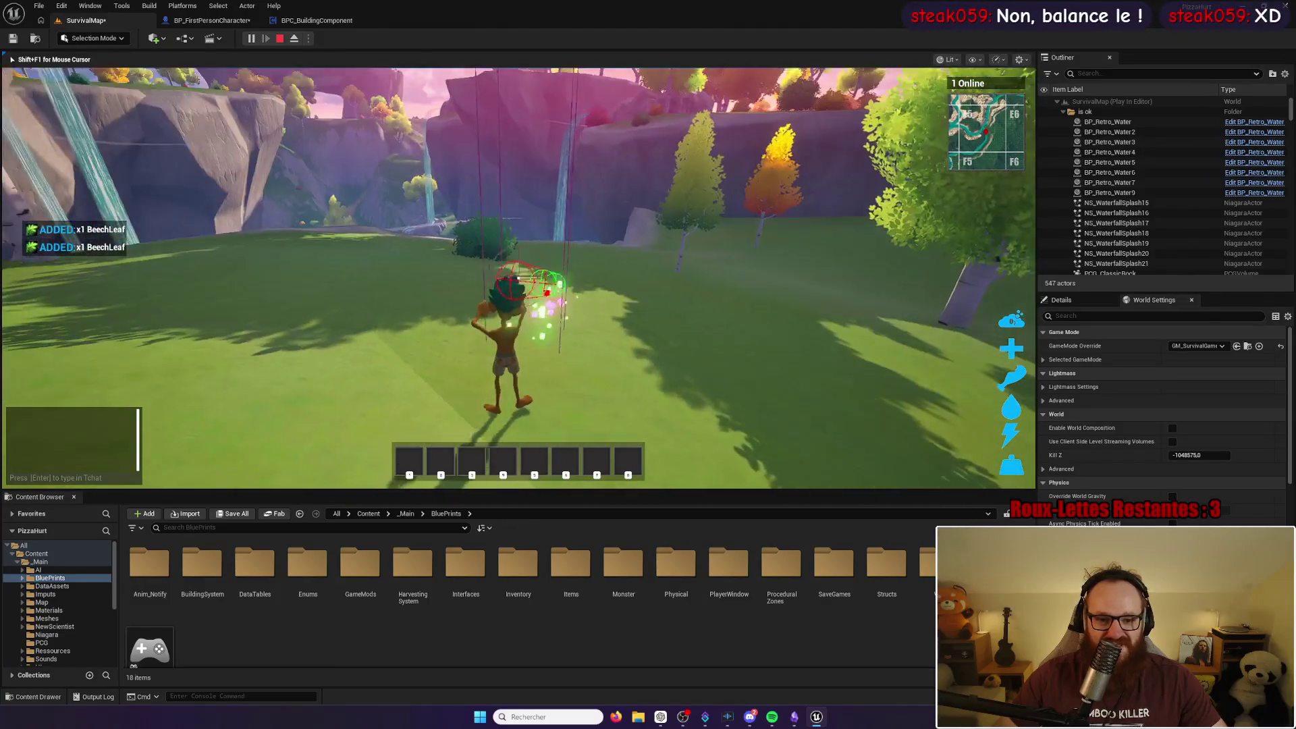
{"action": "key", "text": "w"}
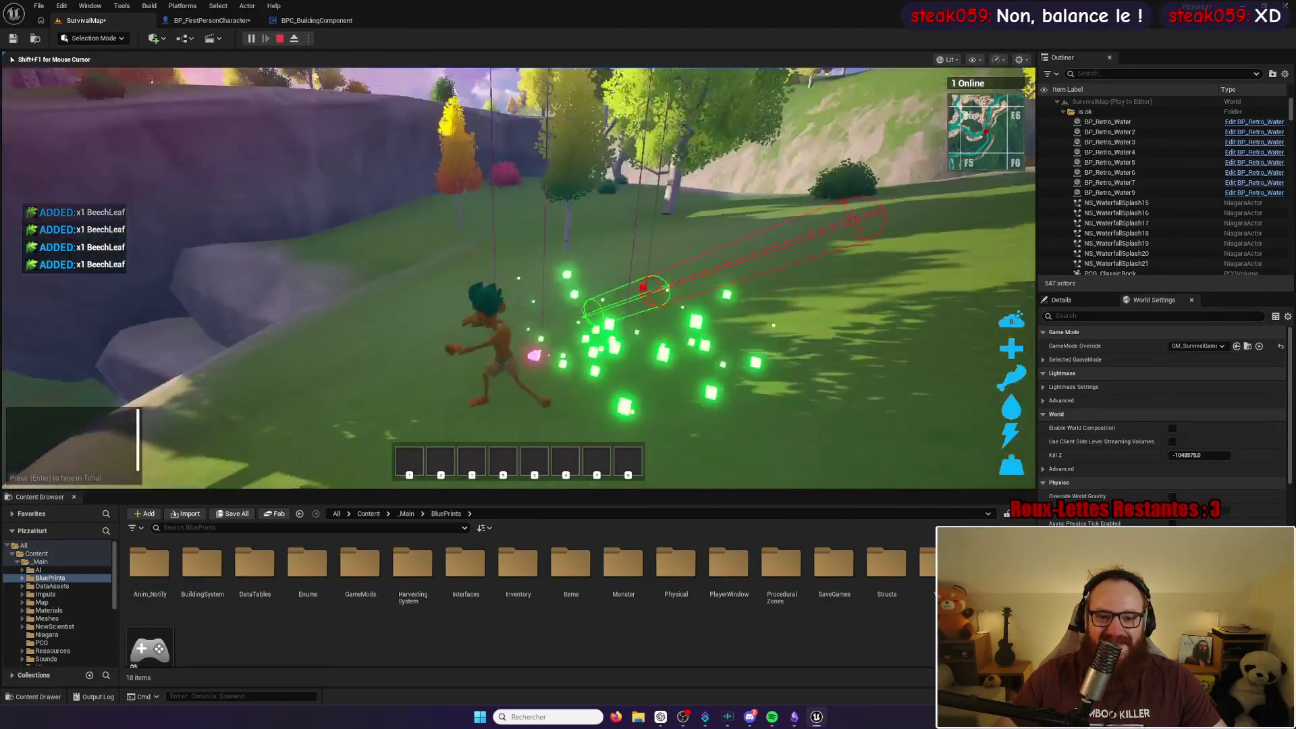
{"action": "key", "text": "w"}
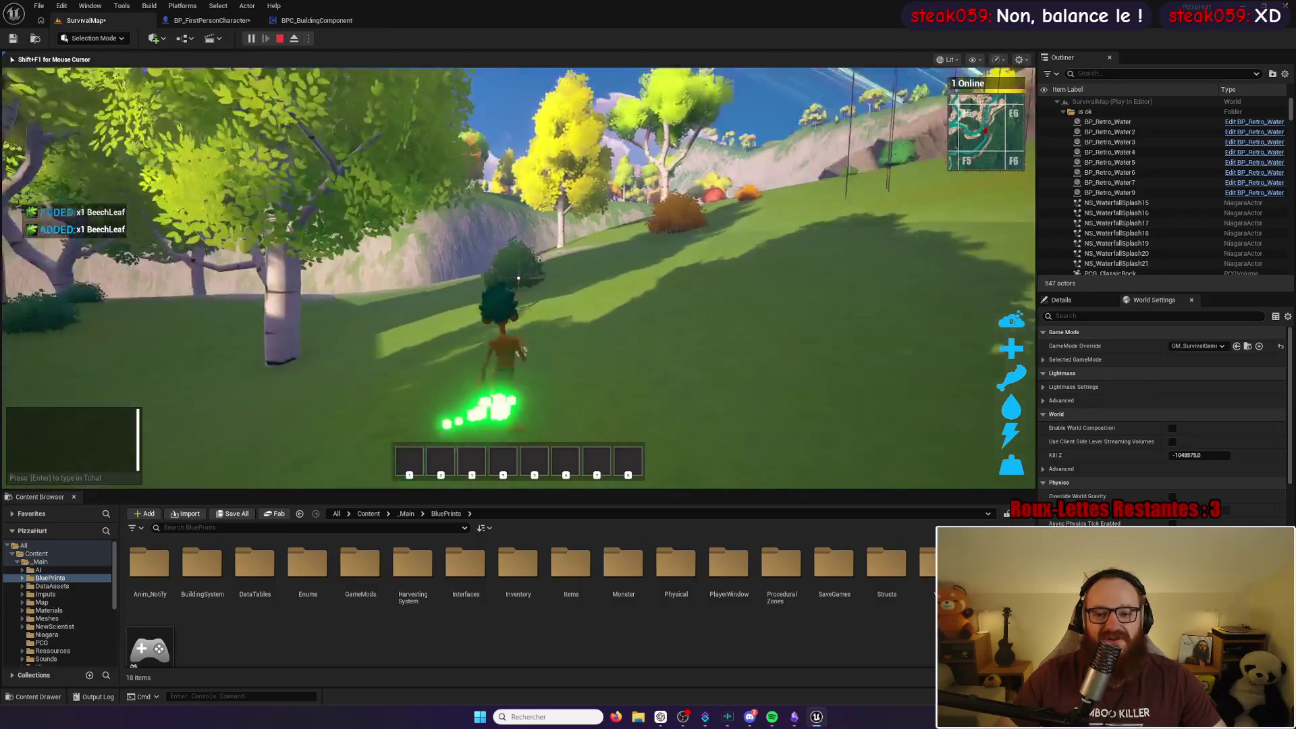
{"action": "key", "text": "w"}
{"action": "left_click", "coordinate": [519, 277]}
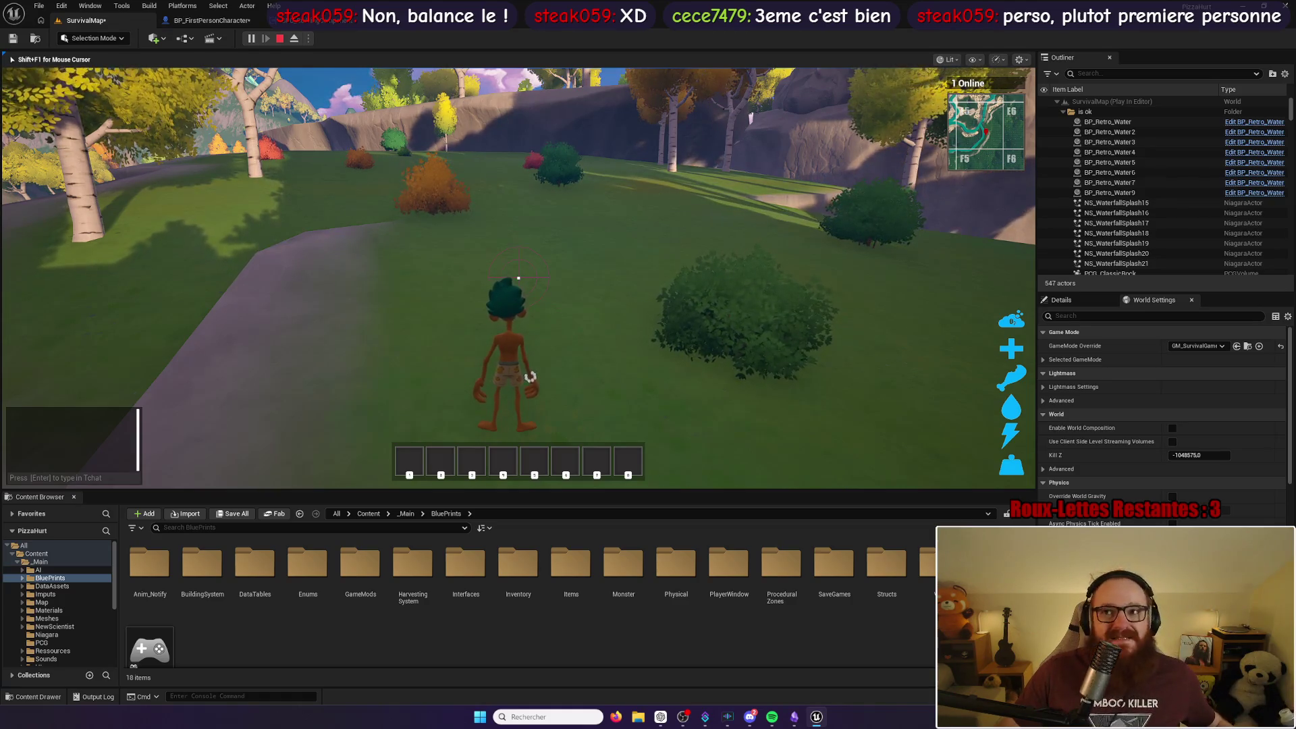
{"action": "mouse_move", "coordinate": [518, 278]}
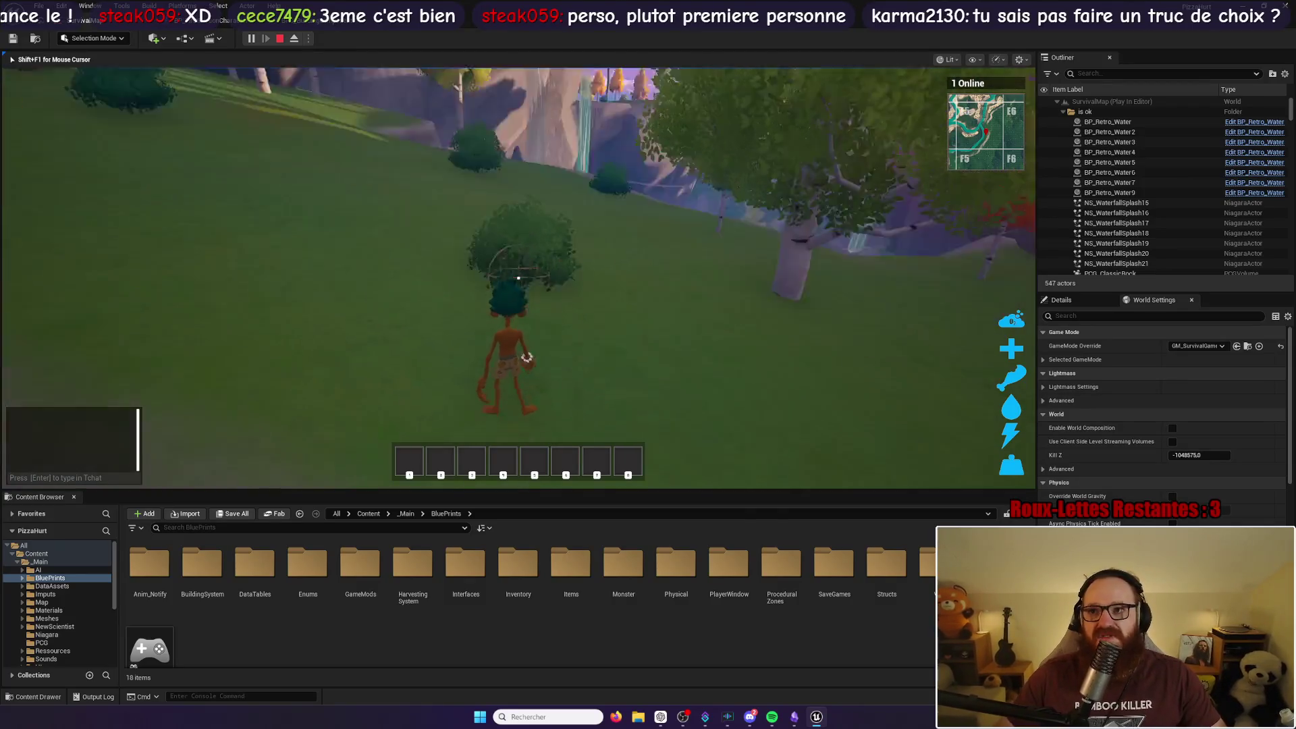
Step: Harvest a green bush, then break the orange and red bushes near the cliff
{"action": "left_click", "coordinate": [519, 277]}
{"action": "key", "text": "w"}
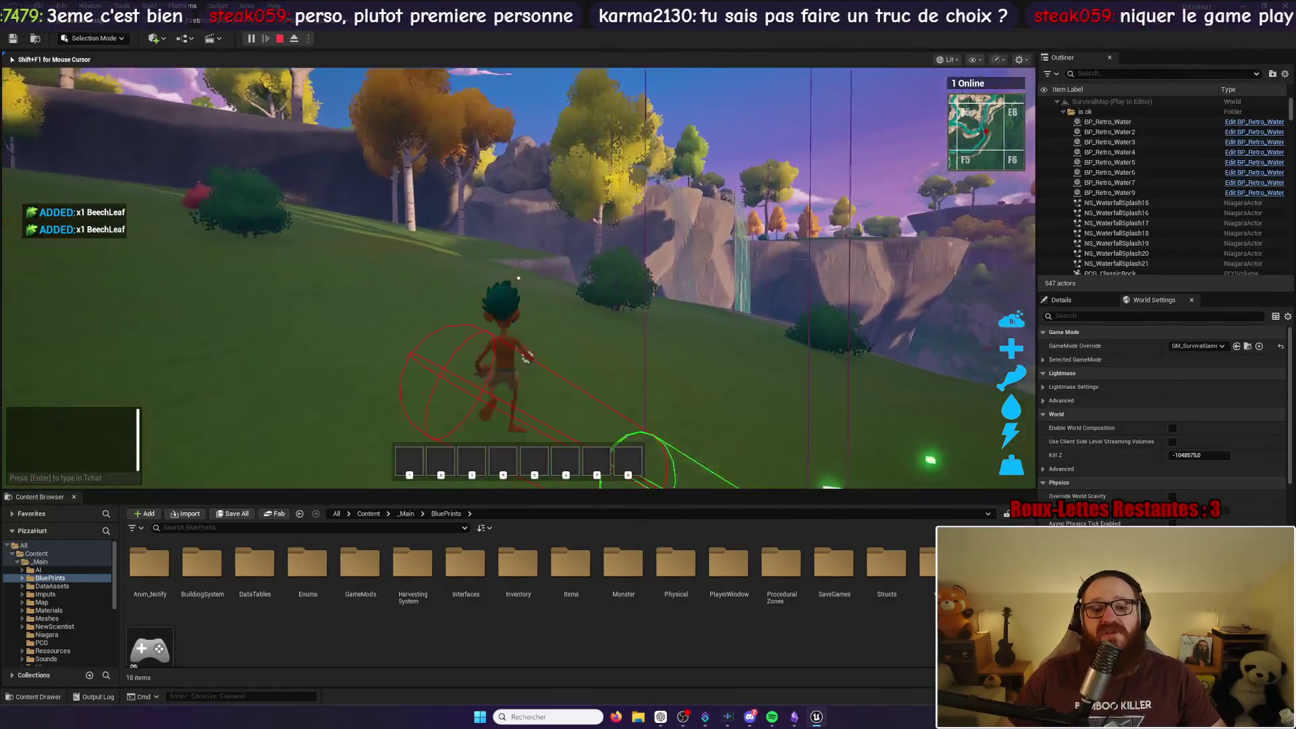
{"action": "left_click", "coordinate": [518, 277]}
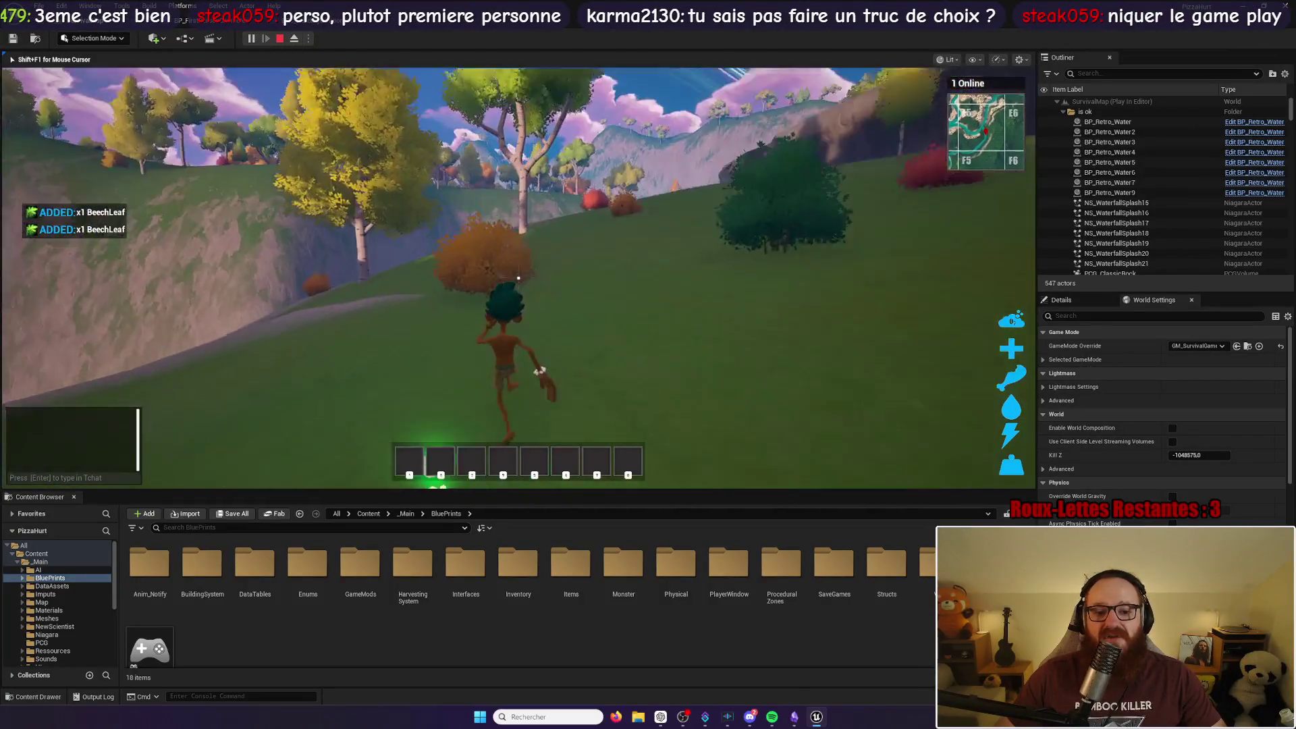
{"action": "left_click", "coordinate": [518, 277]}
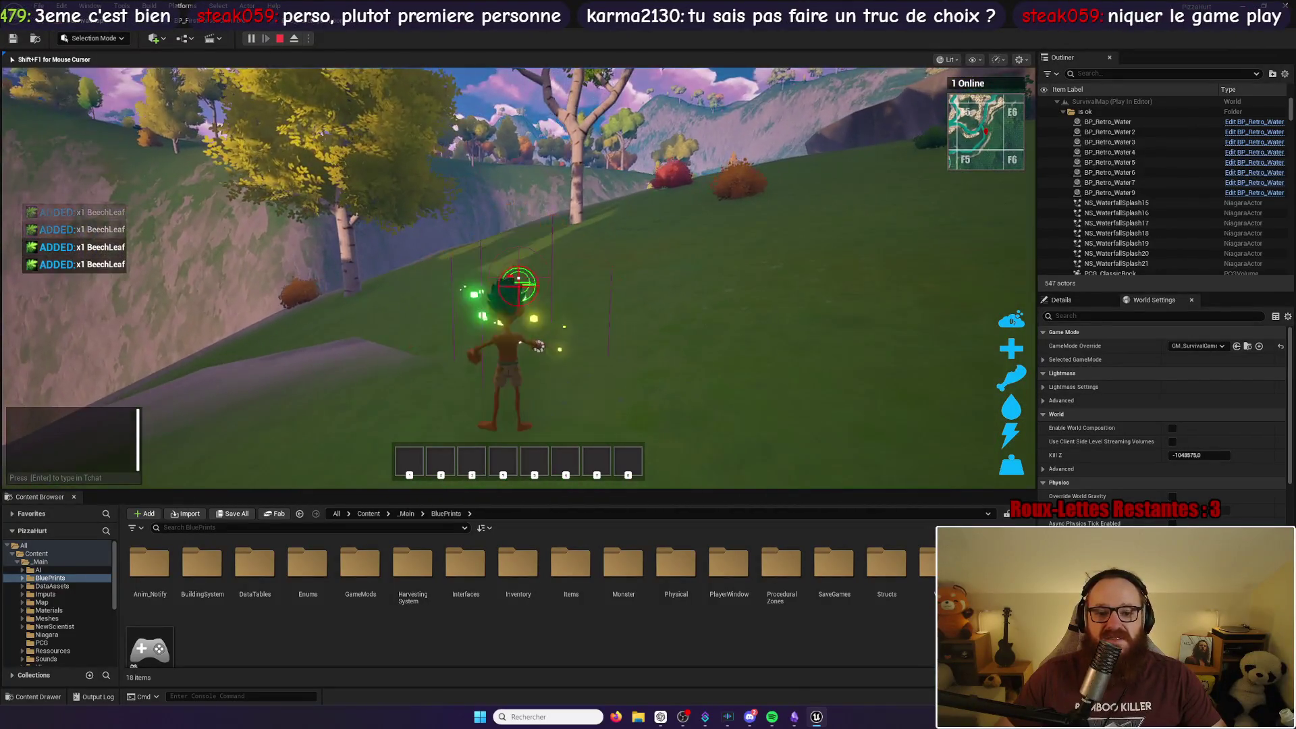
{"action": "key", "text": "w"}
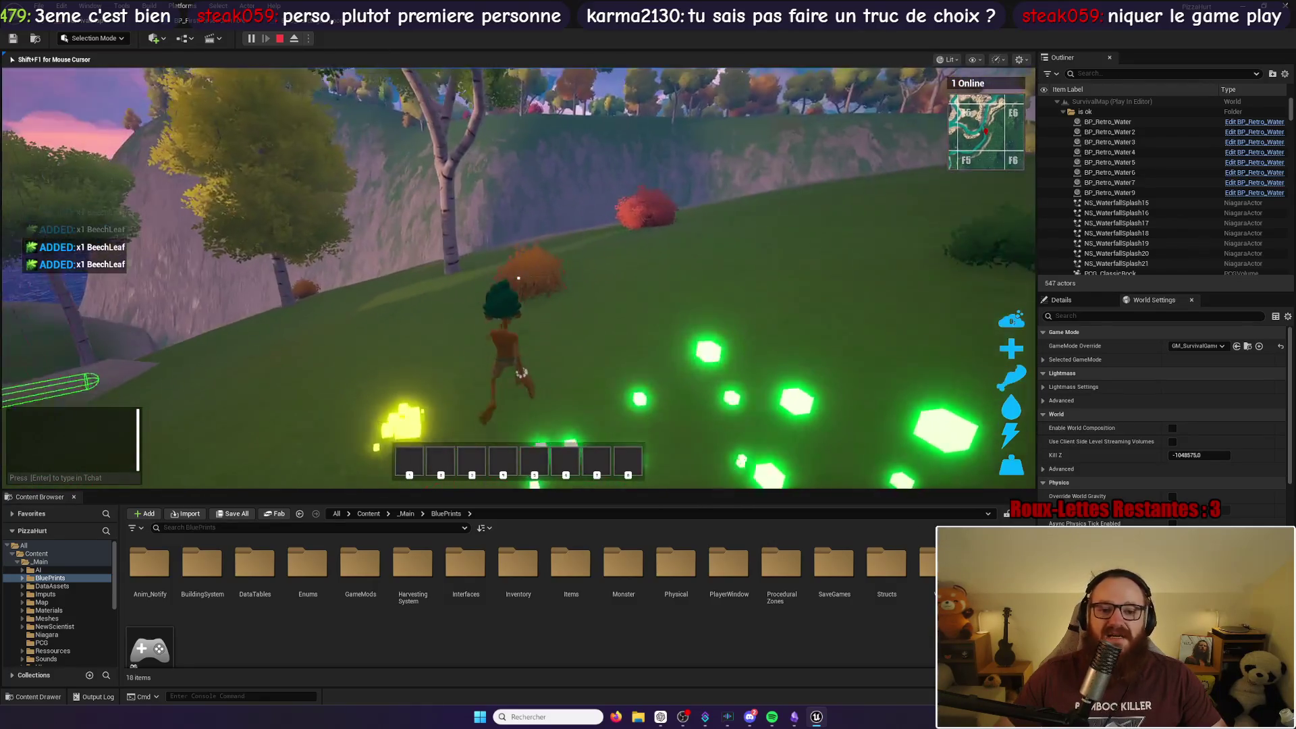
{"action": "left_click", "coordinate": [519, 277]}
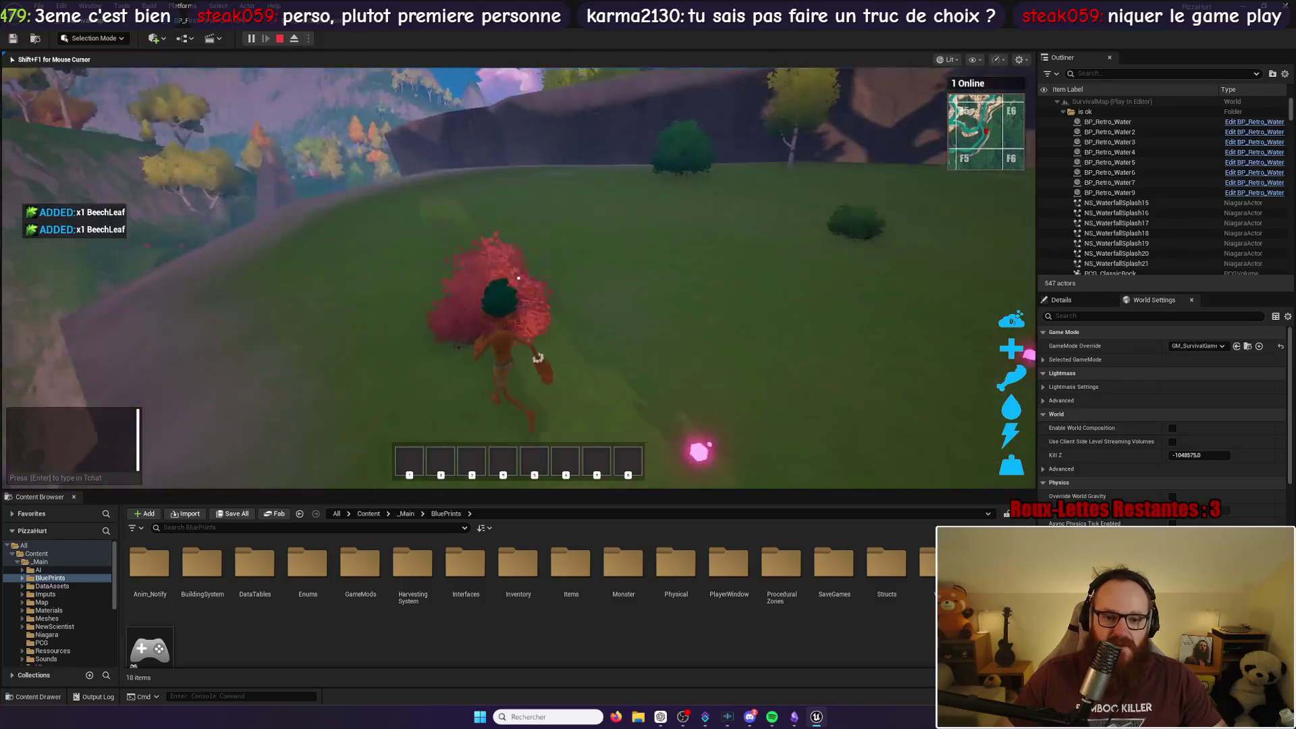
{"action": "left_click", "coordinate": [519, 277]}
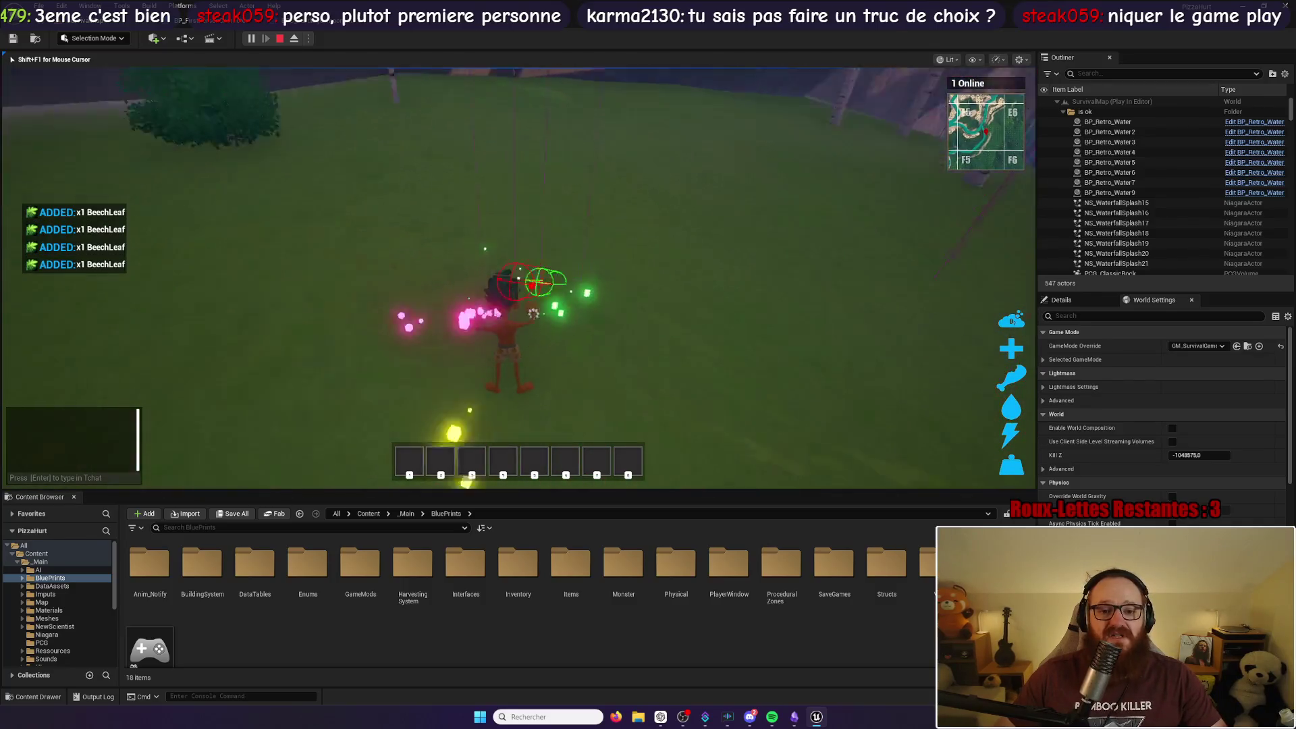
Step: Run across the grassy slopes toward the trees and harvest an orange bush
{"action": "key", "text": "w"}
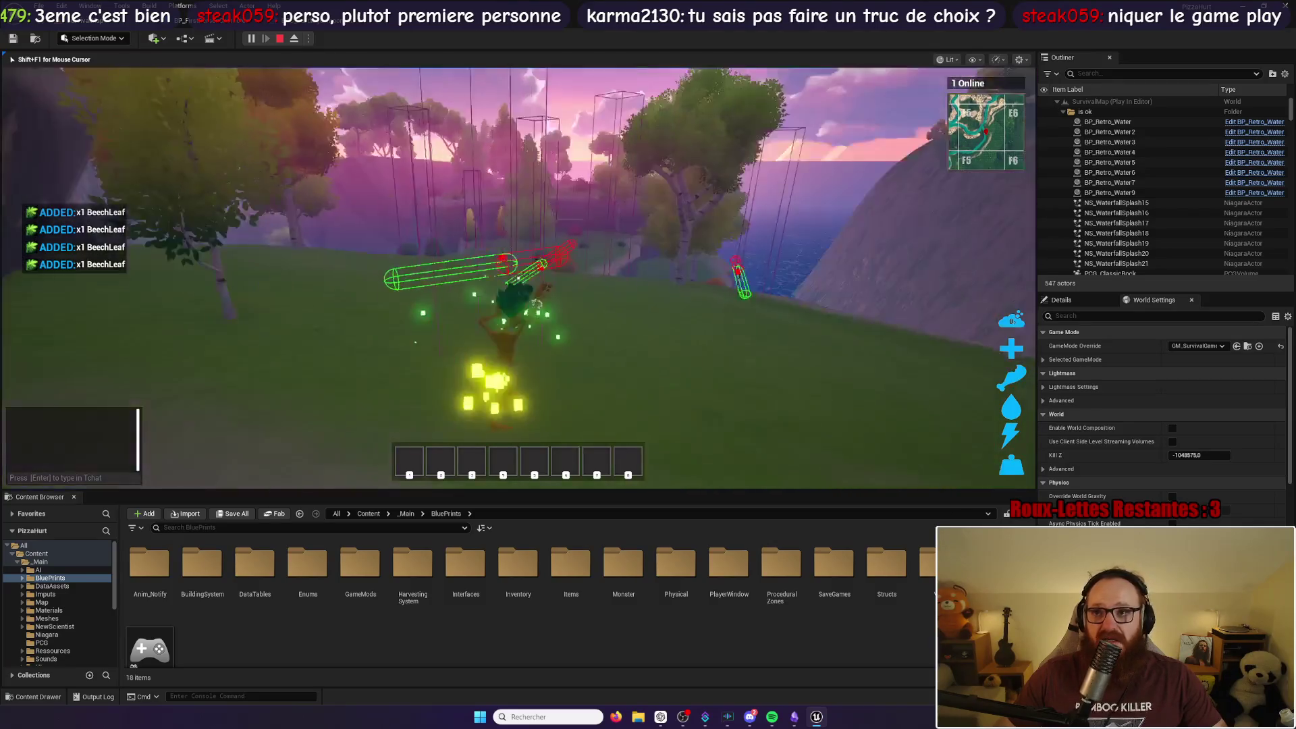
{"action": "key", "text": "w"}
{"action": "key", "text": "w"}
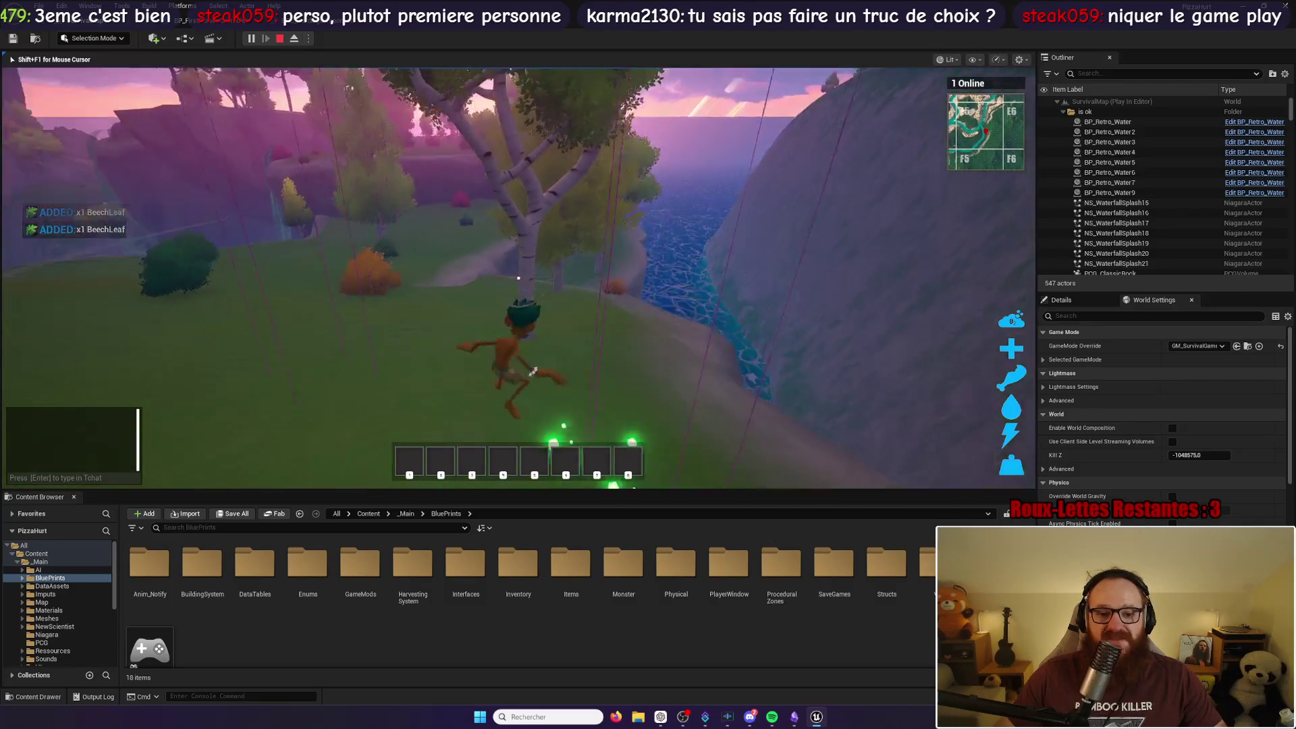
{"action": "key", "text": "w"}
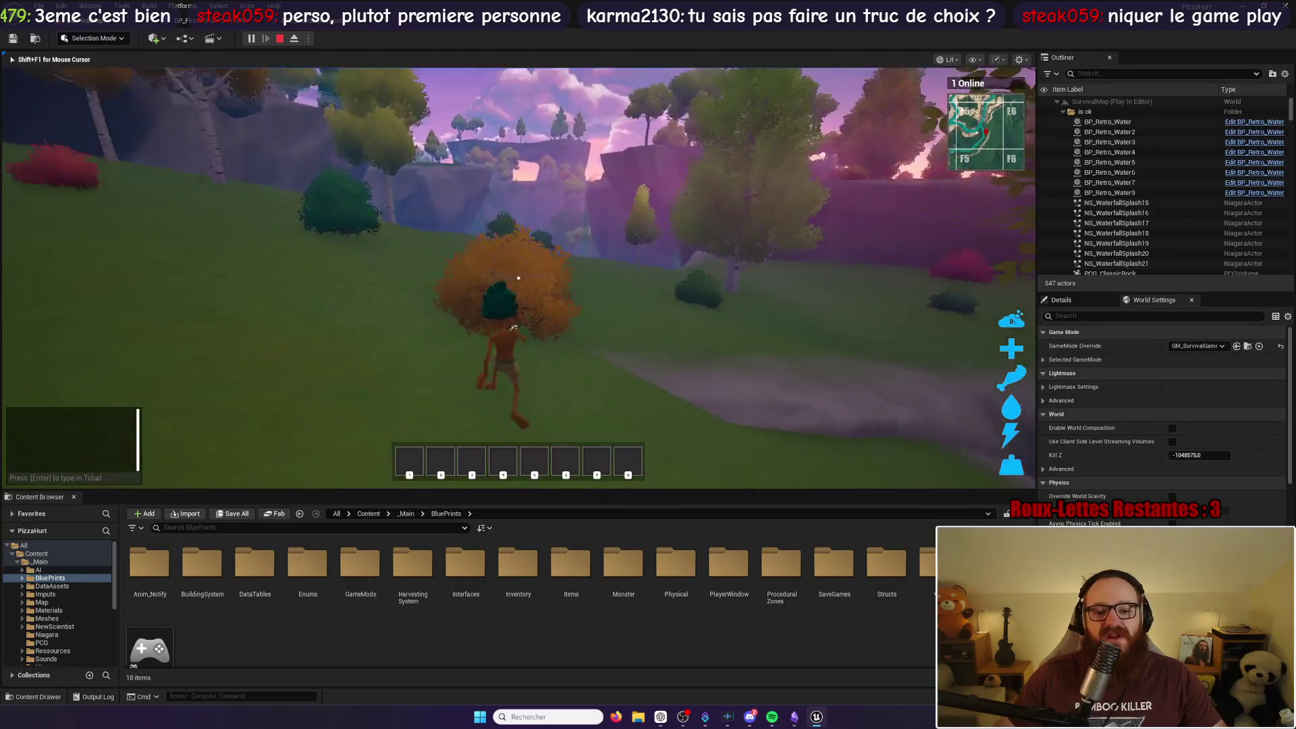
{"action": "left_click", "coordinate": [519, 277]}
{"action": "key", "text": "w"}
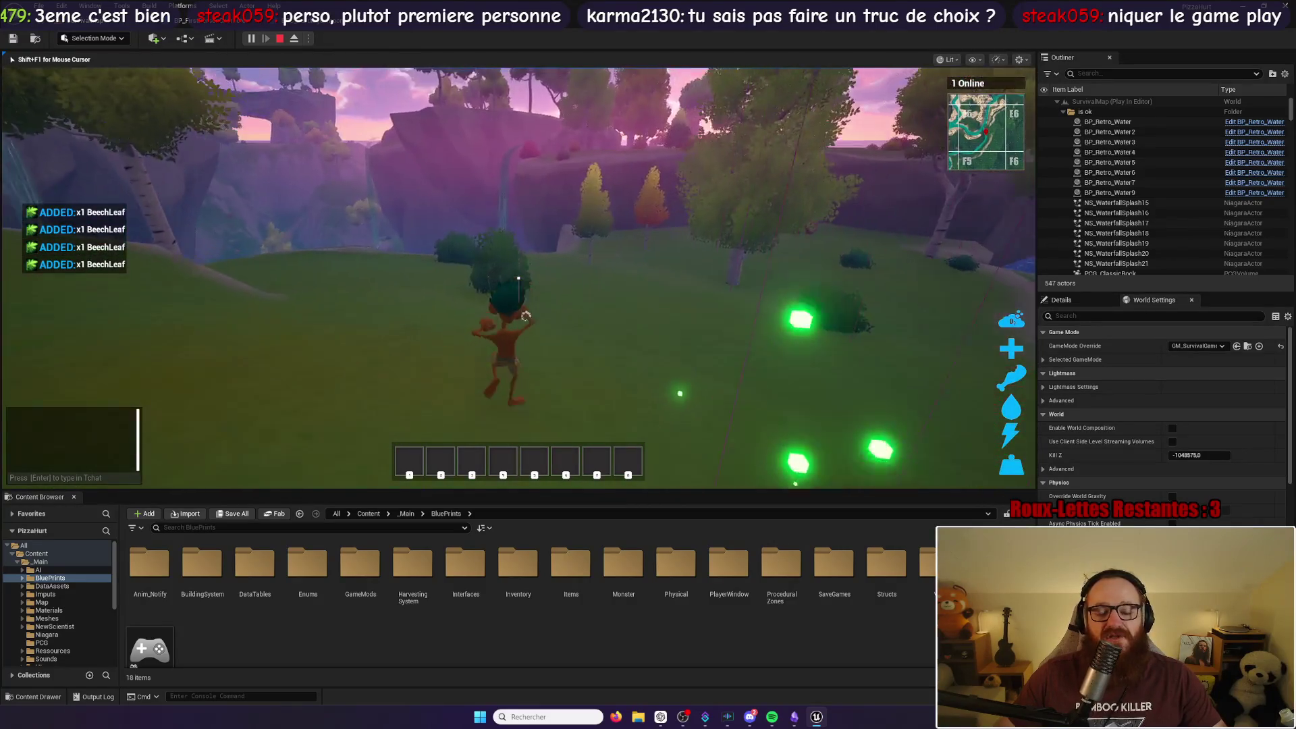
{"action": "key", "text": "w"}
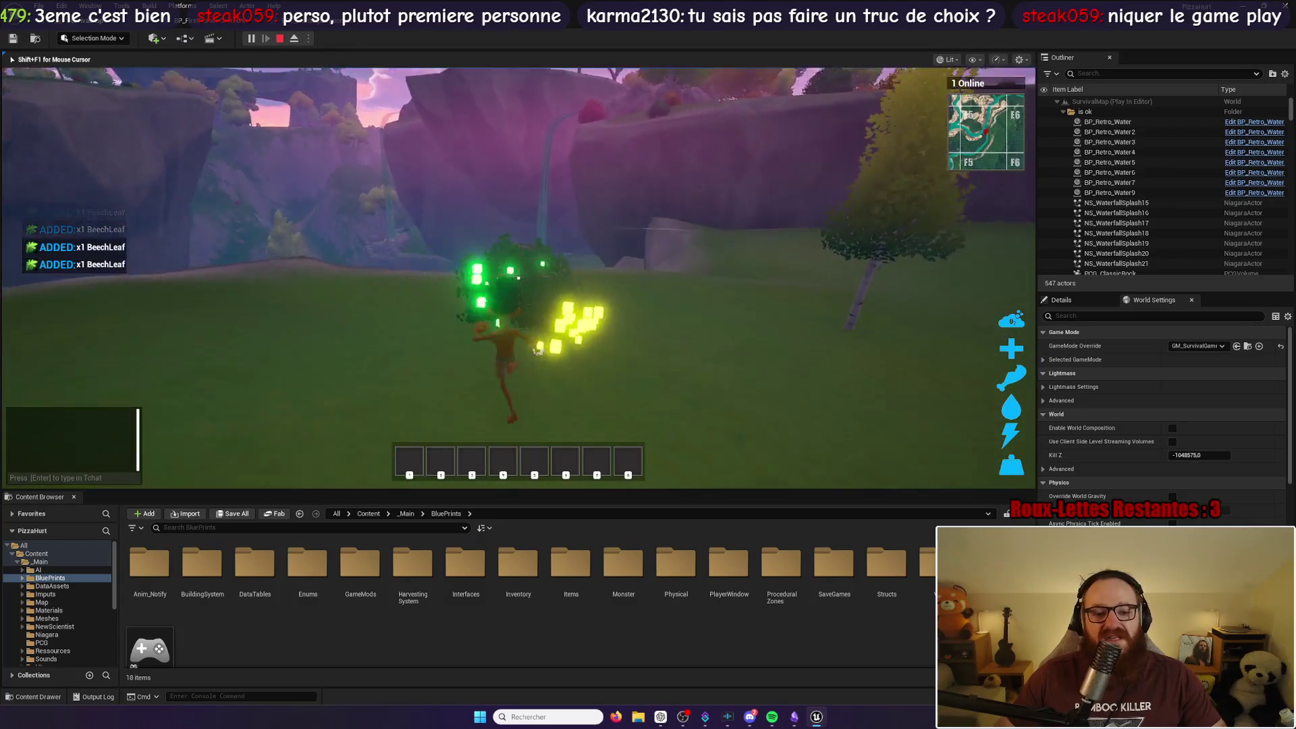
{"action": "key", "text": "w"}
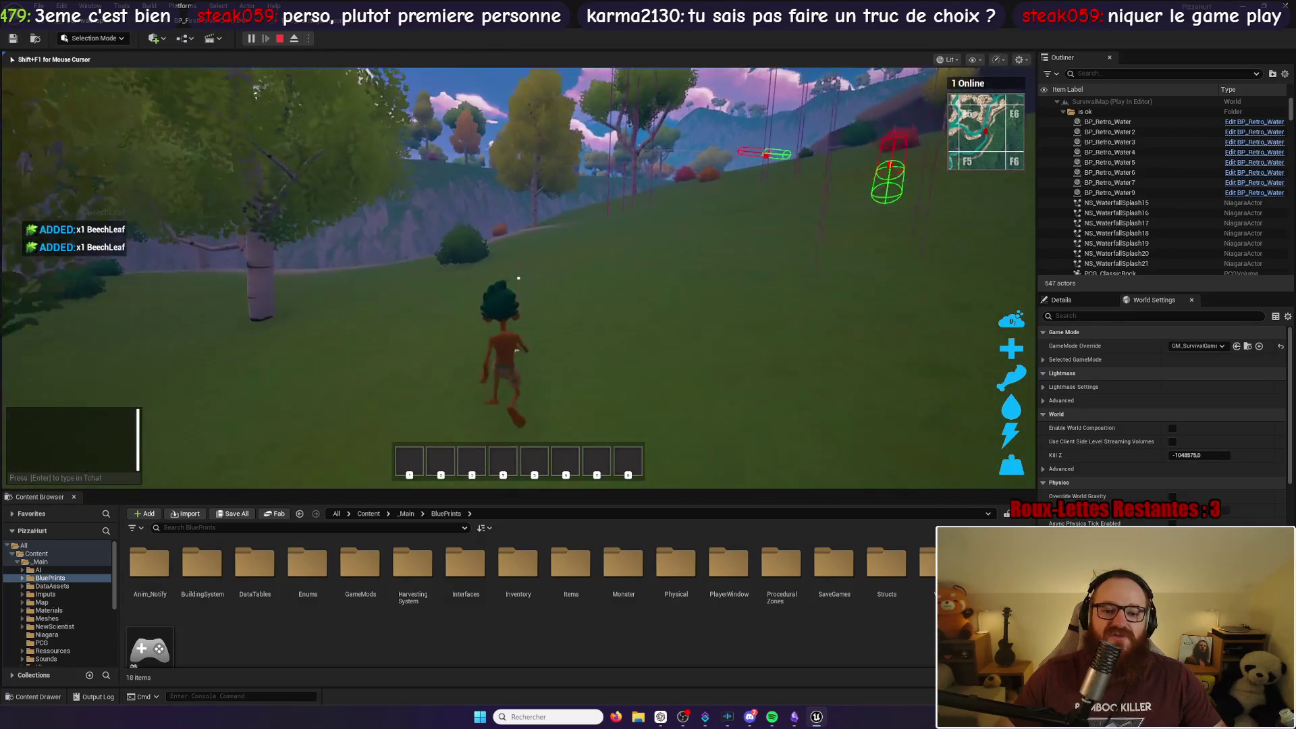
Step: Harvest the bush ahead, then run up the open slope testing another attack
{"action": "left_click", "coordinate": [518, 277]}
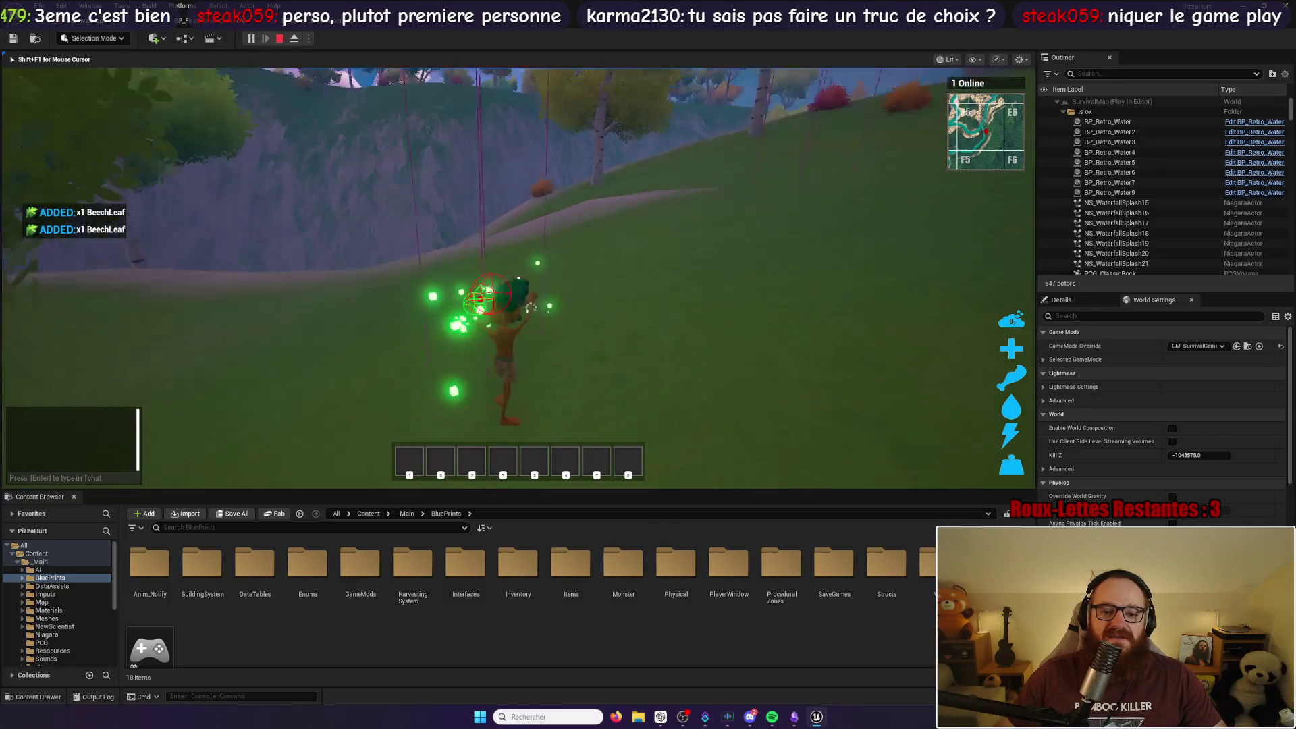
{"action": "key", "text": "w"}
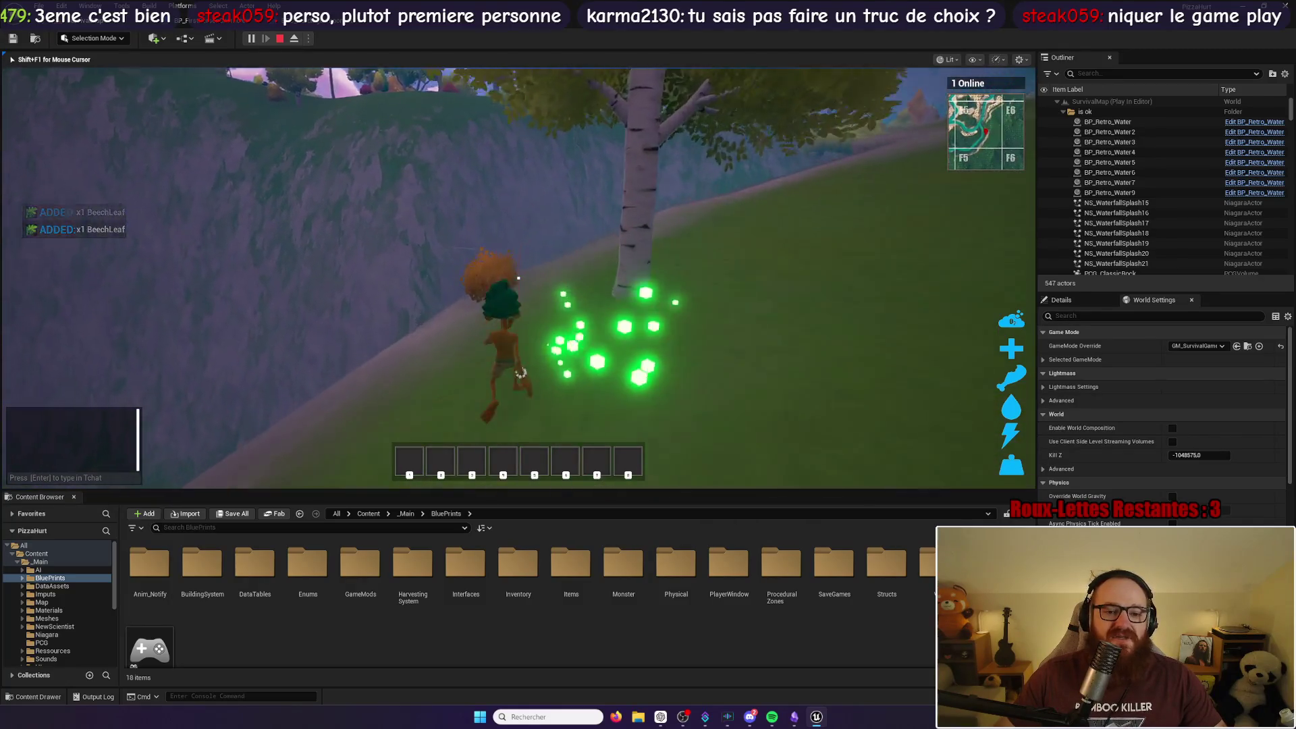
{"action": "key", "text": "w"}
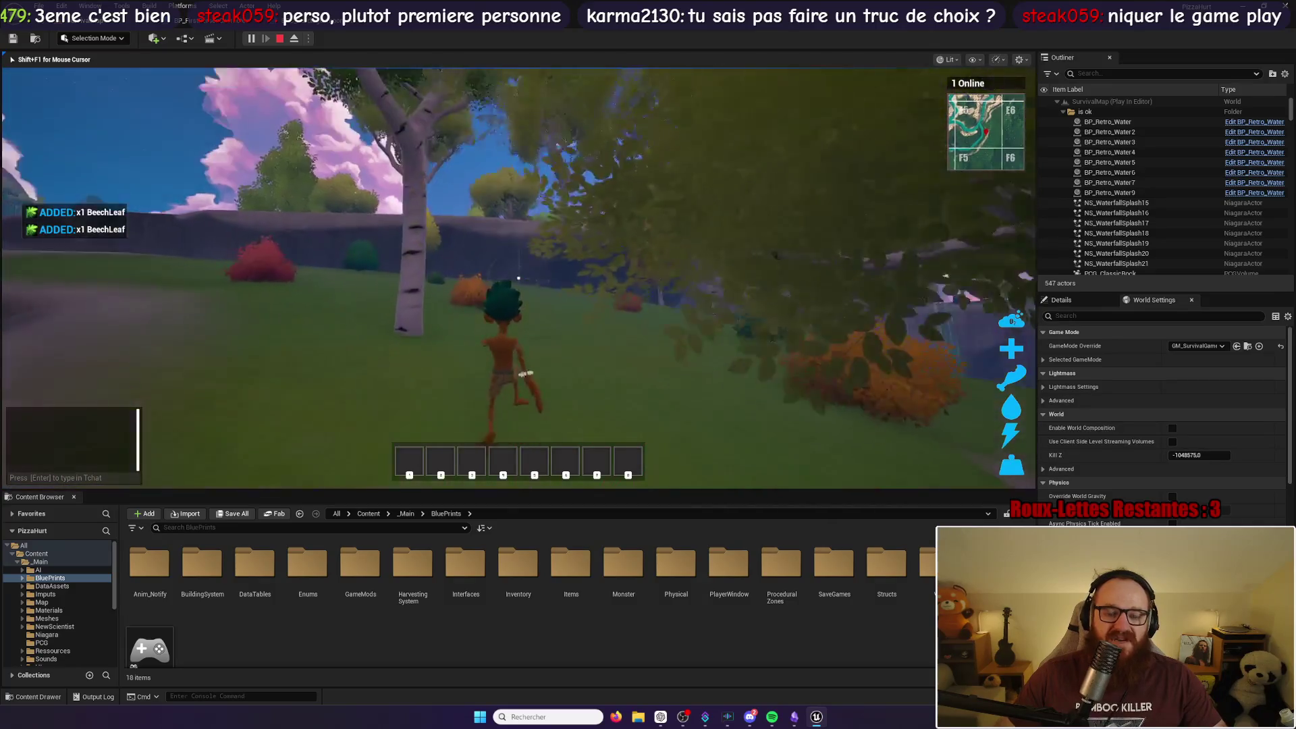
{"action": "key", "text": "w"}
{"action": "left_click", "coordinate": [519, 277]}
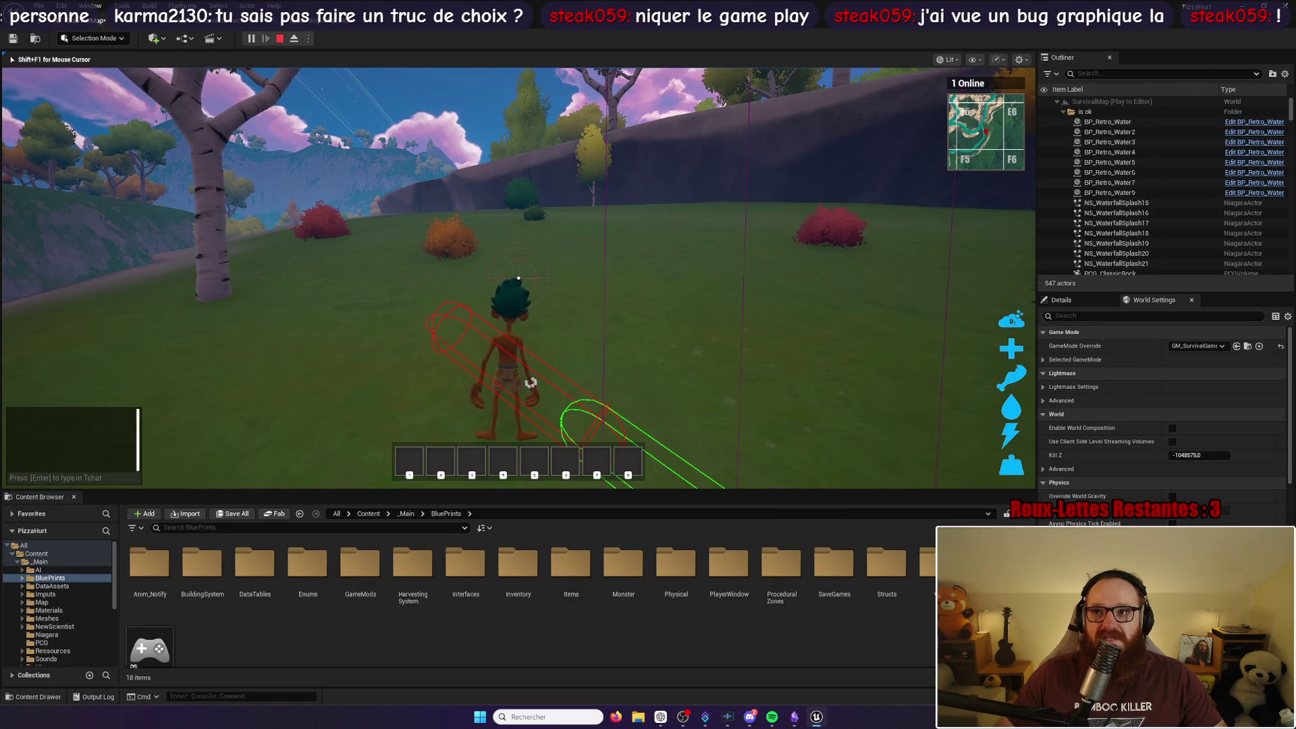
{"action": "key", "text": "w"}
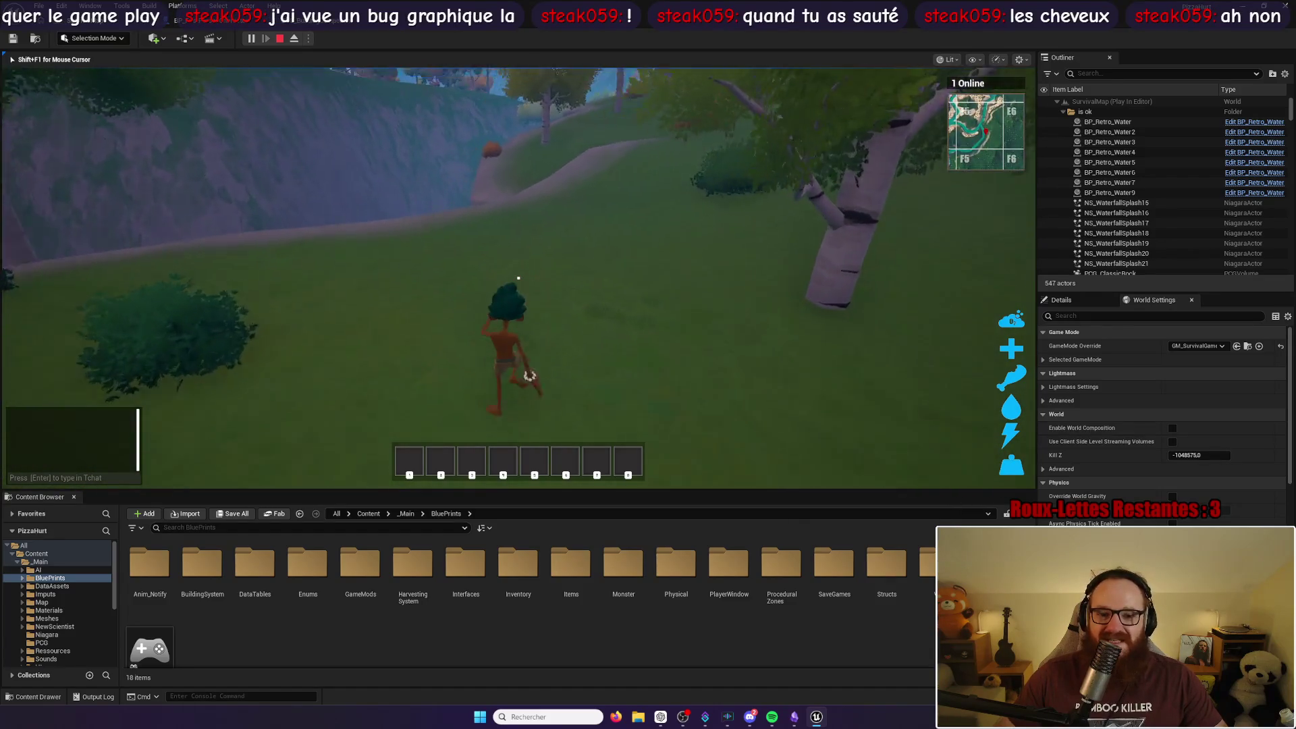
Step: Harvest the orange, red and crosshair bushes with E, jump, then stop the play session
{"action": "key", "text": "e"}
{"action": "key", "text": "e"}
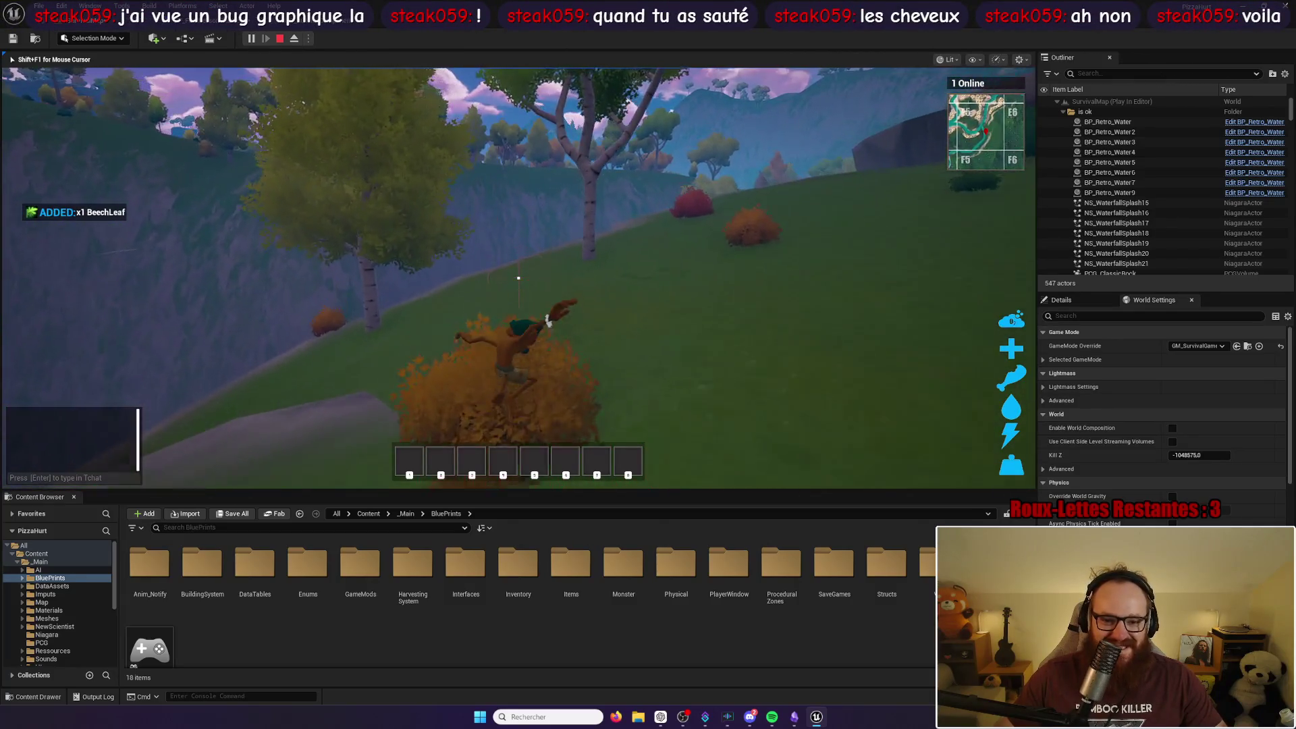
{"action": "key", "text": "e"}
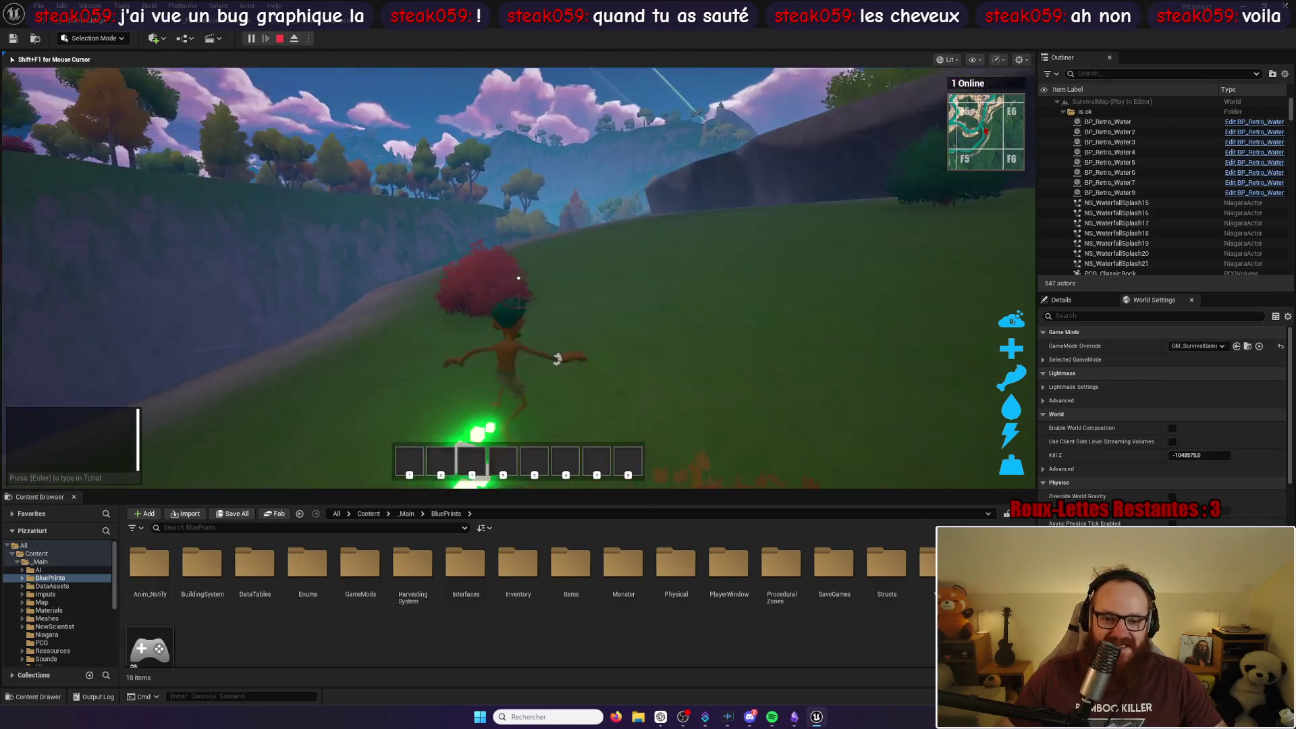
{"action": "key", "text": "e"}
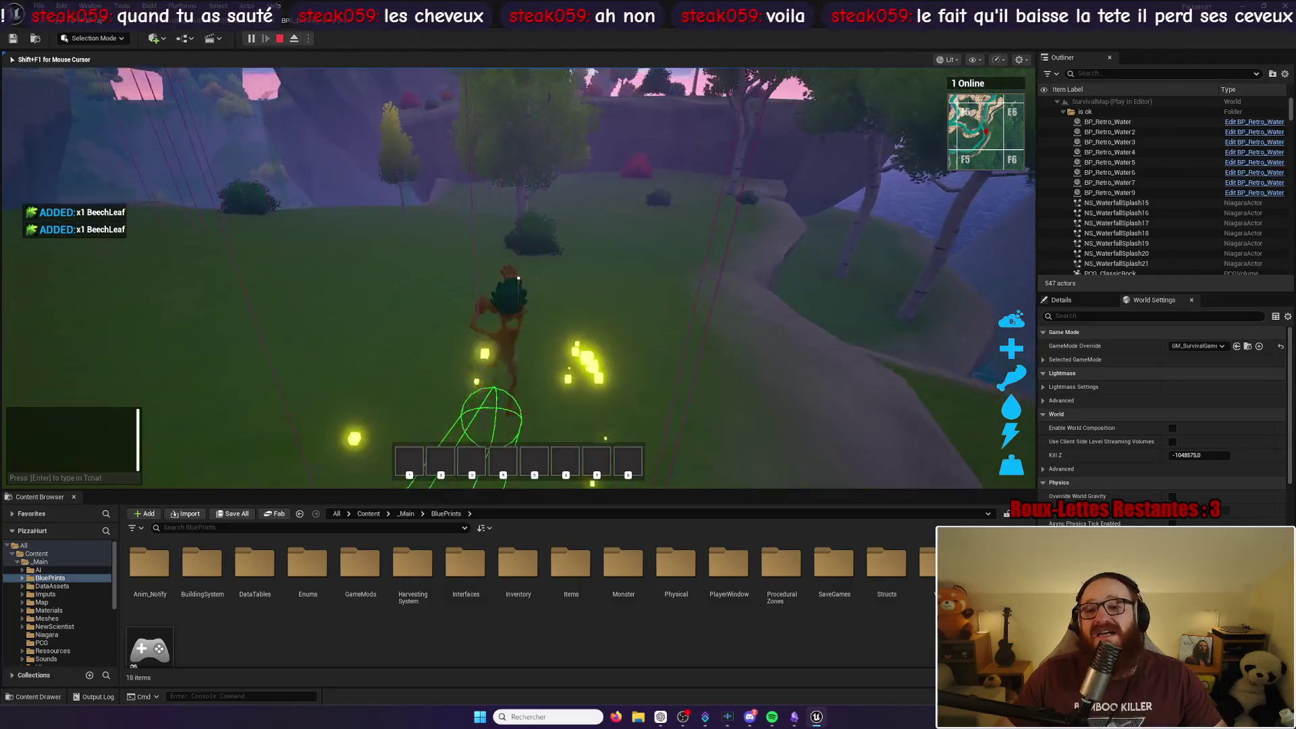
{"action": "key", "text": "e"}
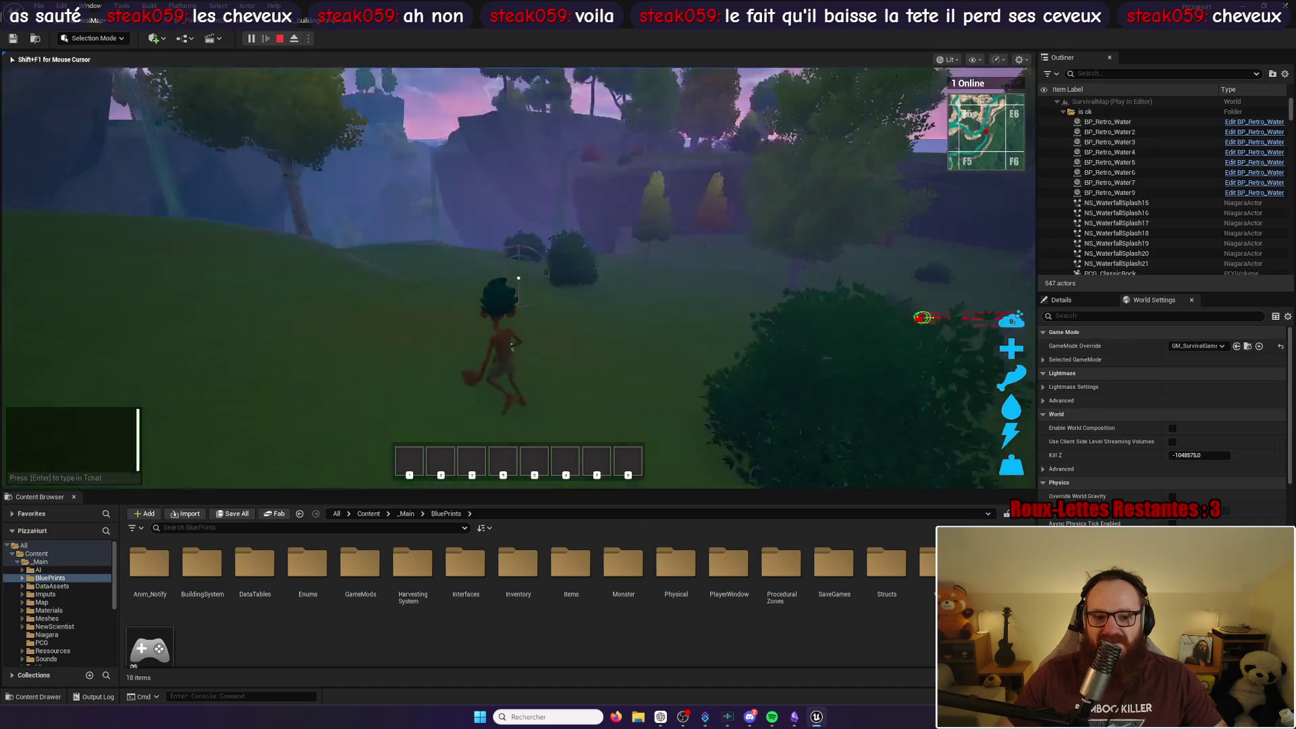
{"action": "key", "text": "space"}
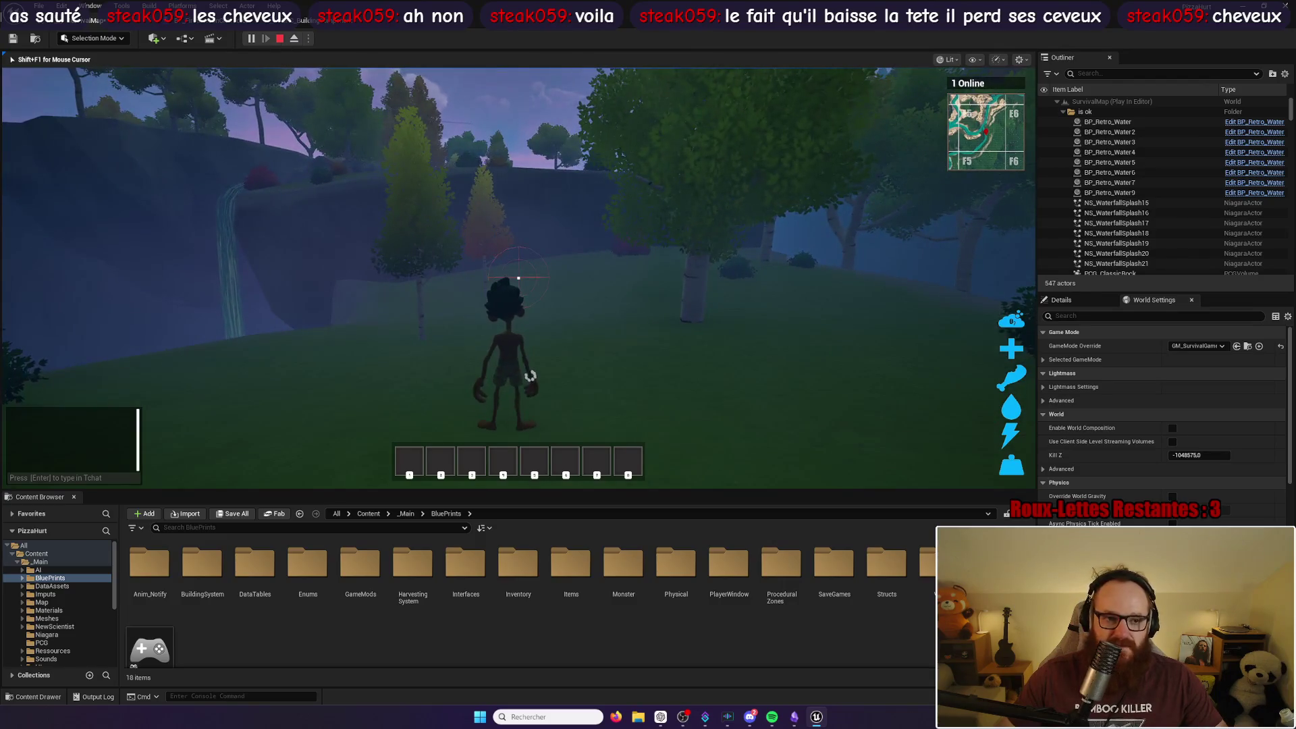
{"action": "key", "text": "Escape"}
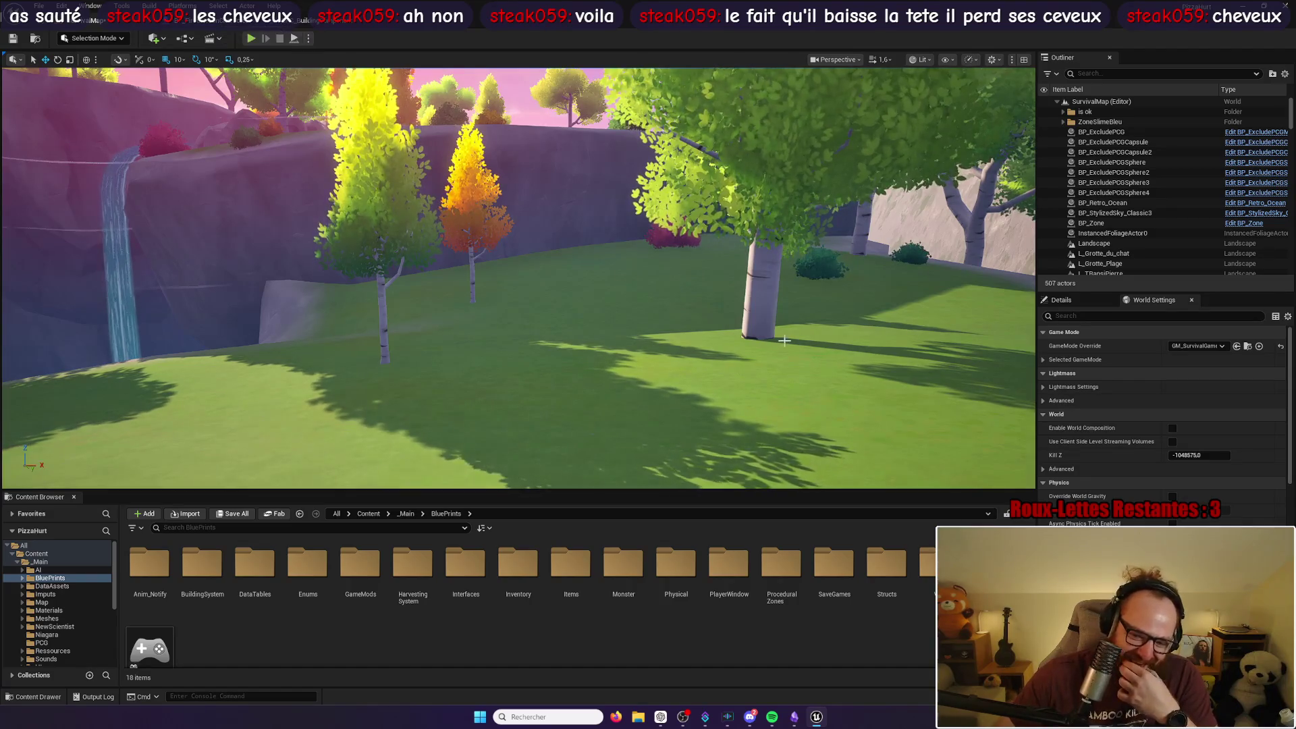
Step: Show the BP_FirstPersonCharacter Viewport preview and zoom in on the character model
{"action": "key", "text": "ctrl+Tab"}
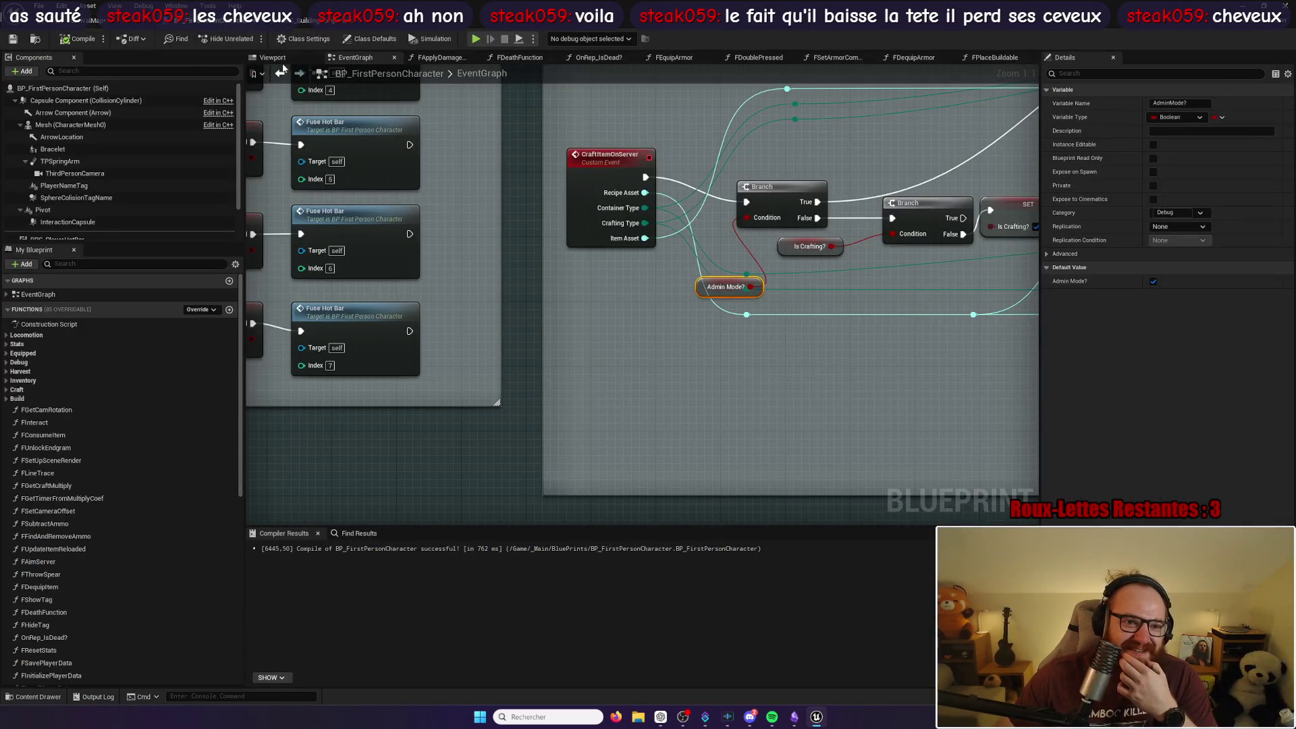
{"action": "left_click", "coordinate": [278, 58]}
{"action": "mouse_move", "coordinate": [641, 297]}
{"action": "left_mouse_down"}
{"action": "mouse_move", "coordinate": [641, 270]}
{"action": "mouse_move", "coordinate": [729, 269]}
{"action": "mouse_move", "coordinate": [621, 290]}
{"action": "mouse_move", "coordinate": [603, 348]}
{"action": "left_mouse_up"}
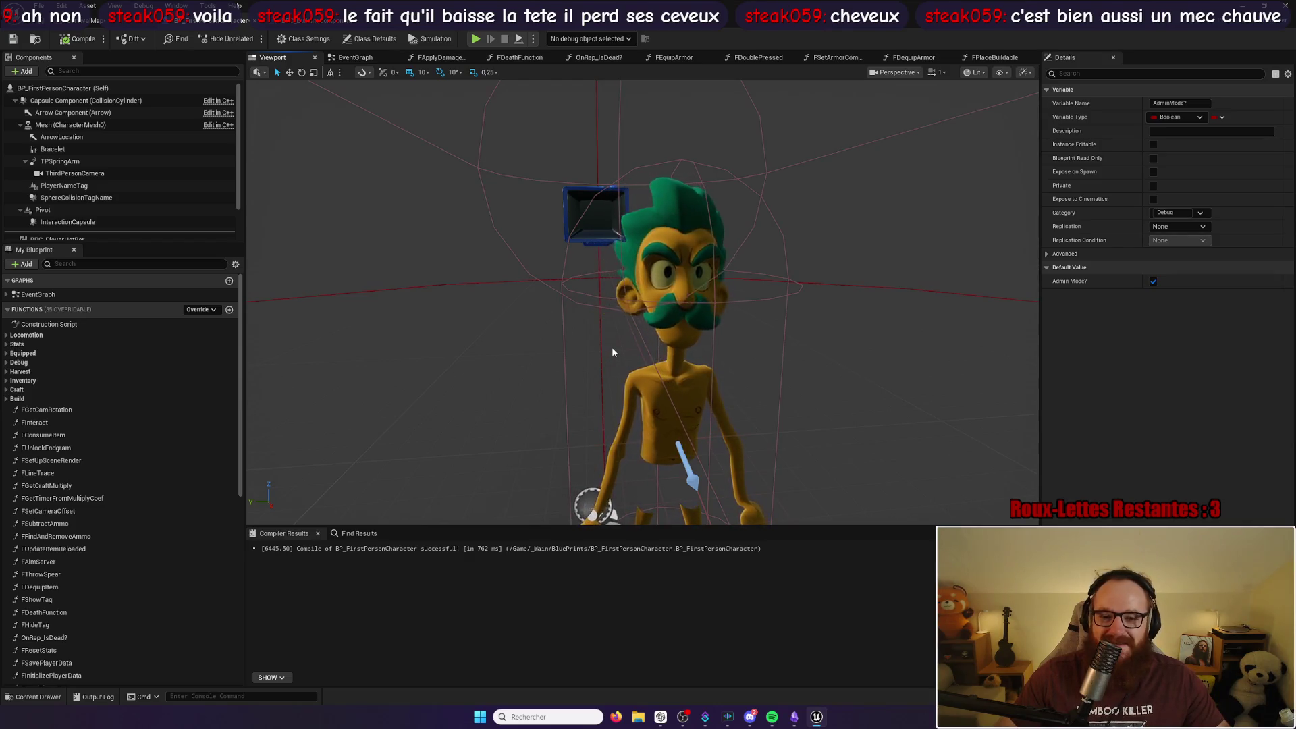
{"action": "mouse_move", "coordinate": [612, 347]}
{"action": "left_mouse_down"}
{"action": "mouse_move", "coordinate": [701, 344]}
{"action": "mouse_move", "coordinate": [705, 290]}
{"action": "mouse_move", "coordinate": [705, 374]}
{"action": "left_mouse_up"}
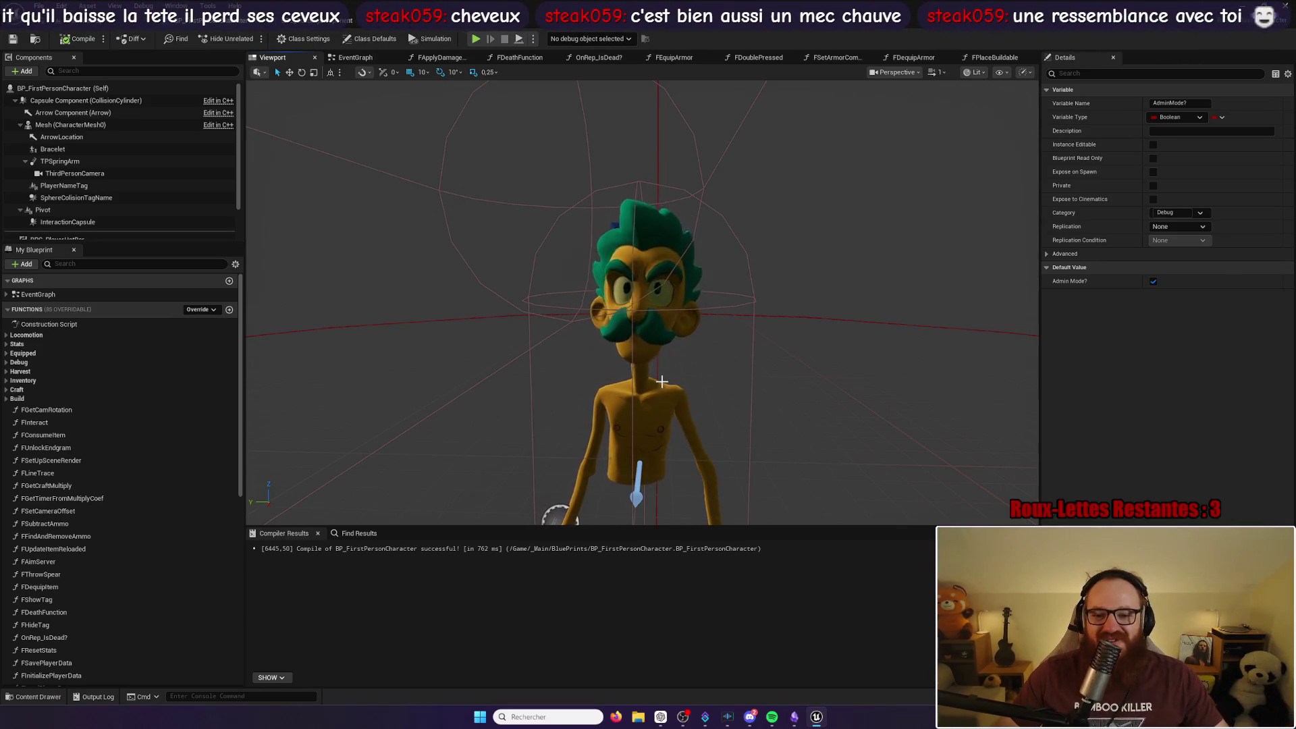
Step: Orbit the preview to see the character from behind, up close, and from above
{"action": "mouse_move", "coordinate": [641, 304]}
{"action": "left_mouse_down"}
{"action": "mouse_move", "coordinate": [607, 305]}
{"action": "mouse_move", "coordinate": [742, 307]}
{"action": "mouse_move", "coordinate": [715, 297]}
{"action": "mouse_move", "coordinate": [715, 237]}
{"action": "mouse_move", "coordinate": [689, 256]}
{"action": "mouse_move", "coordinate": [688, 338]}
{"action": "mouse_move", "coordinate": [795, 202]}
{"action": "mouse_move", "coordinate": [625, 353]}
{"action": "mouse_move", "coordinate": [540, 324]}
{"action": "mouse_move", "coordinate": [547, 283]}
{"action": "mouse_move", "coordinate": [533, 310]}
{"action": "mouse_move", "coordinate": [560, 297]}
{"action": "mouse_move", "coordinate": [540, 311]}
{"action": "mouse_move", "coordinate": [641, 324]}
{"action": "mouse_move", "coordinate": [641, 351]}
{"action": "left_mouse_up"}
{"action": "left_click_drag", "start_coordinate": [641, 304], "coordinate": [675, 304]}
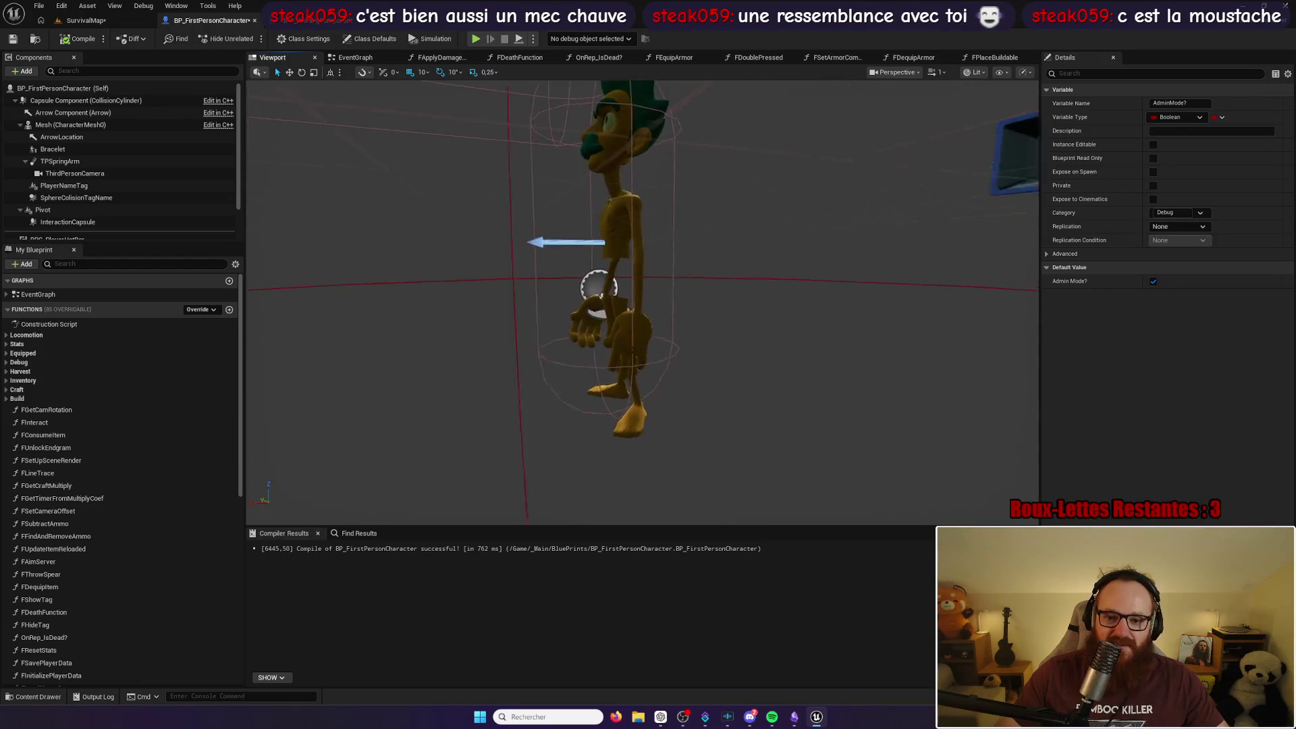
{"action": "left_click_drag", "start_coordinate": [641, 304], "coordinate": [658, 310]}
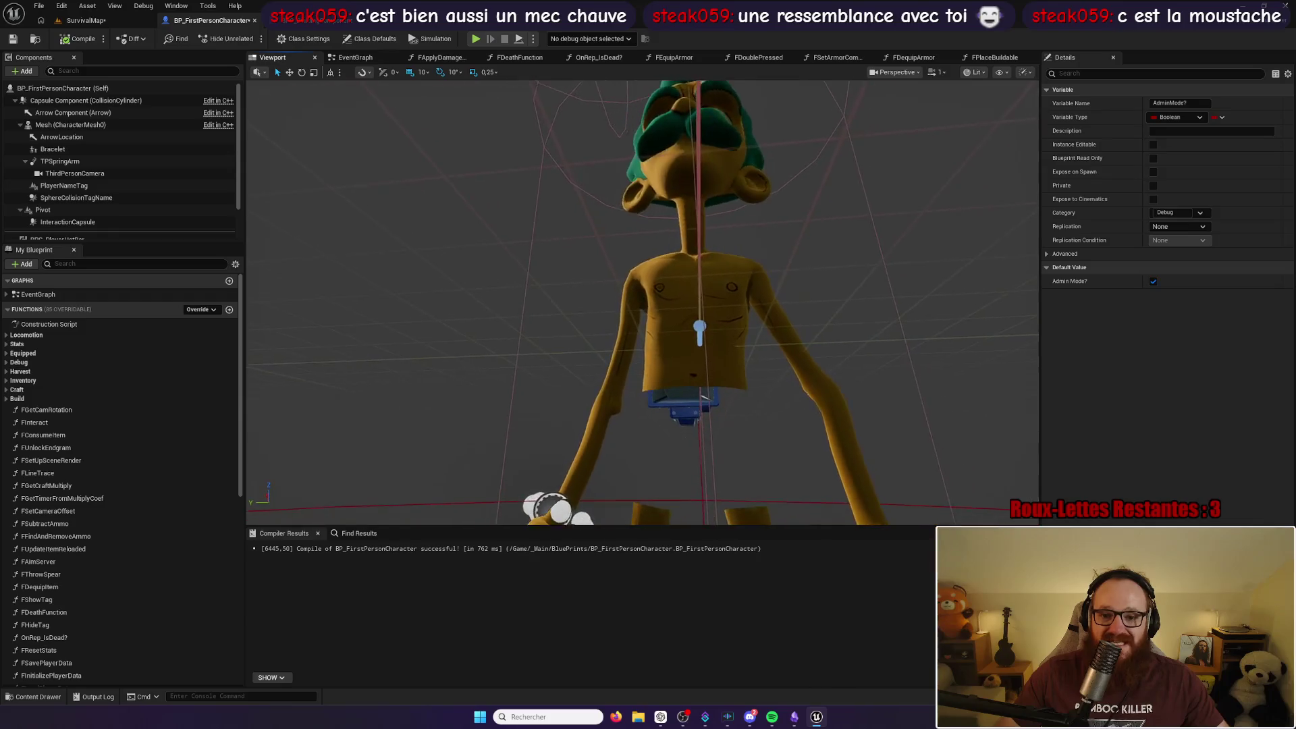
{"action": "left_click_drag", "start_coordinate": [641, 303], "coordinate": [647, 301]}
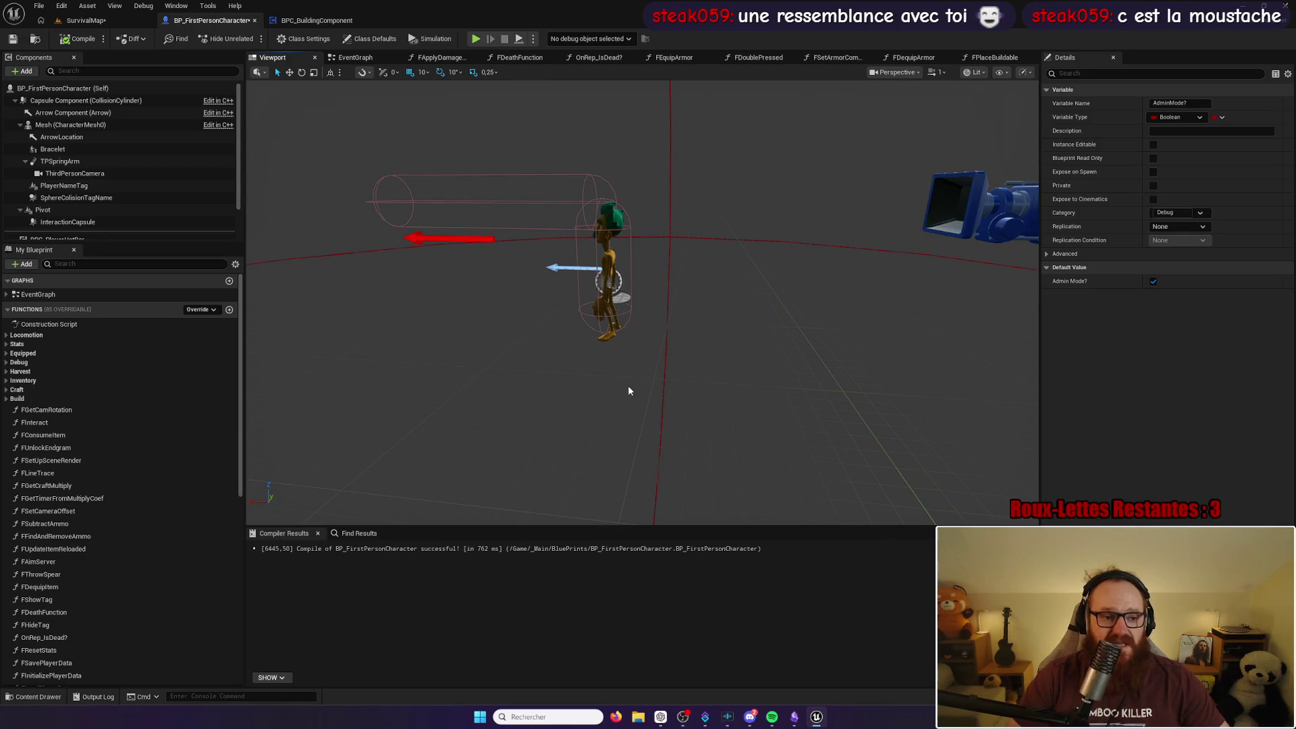
{"action": "mouse_move", "coordinate": [611, 270]}
{"action": "left_mouse_down"}
{"action": "mouse_move", "coordinate": [600, 317]}
{"action": "mouse_move", "coordinate": [499, 317]}
{"action": "mouse_move", "coordinate": [513, 330]}
{"action": "left_mouse_up"}
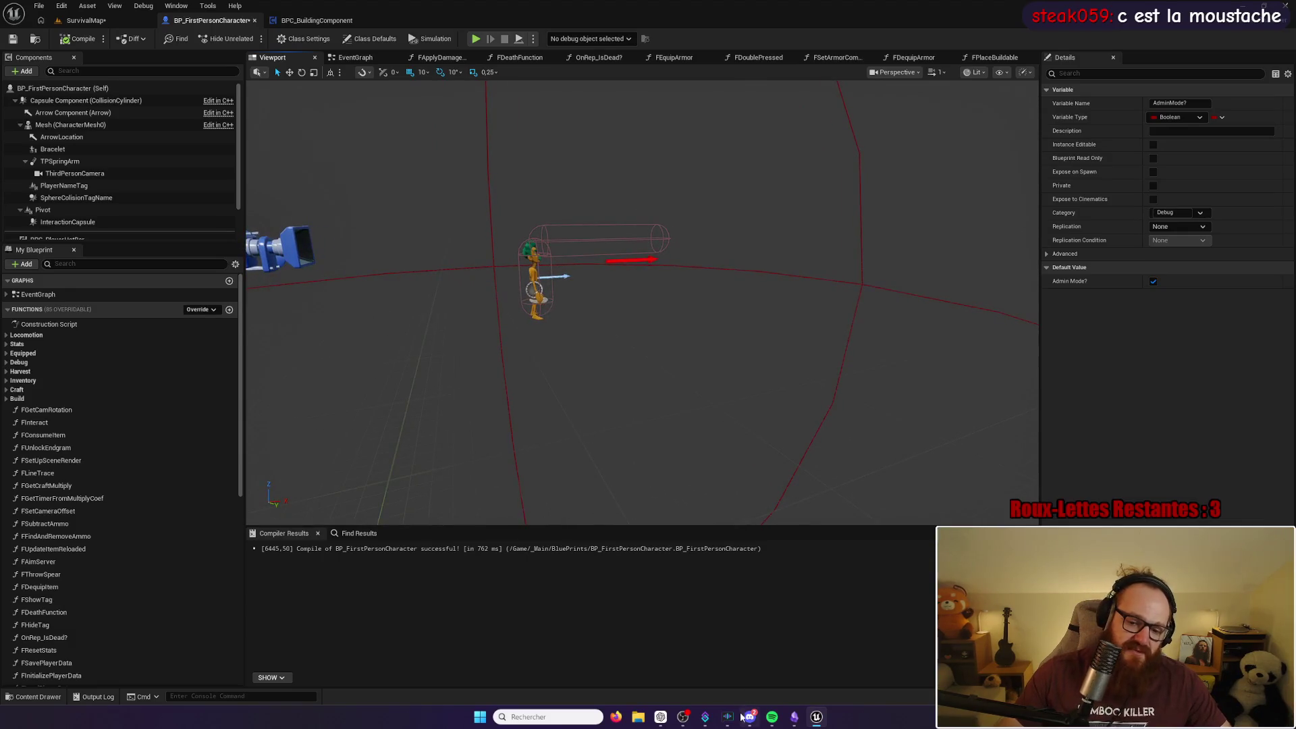
Step: In Obsidian, collapse Economie and 02 - Systèmes, read TO DO LIST, then return to Unreal
{"action": "left_click", "coordinate": [796, 719]}
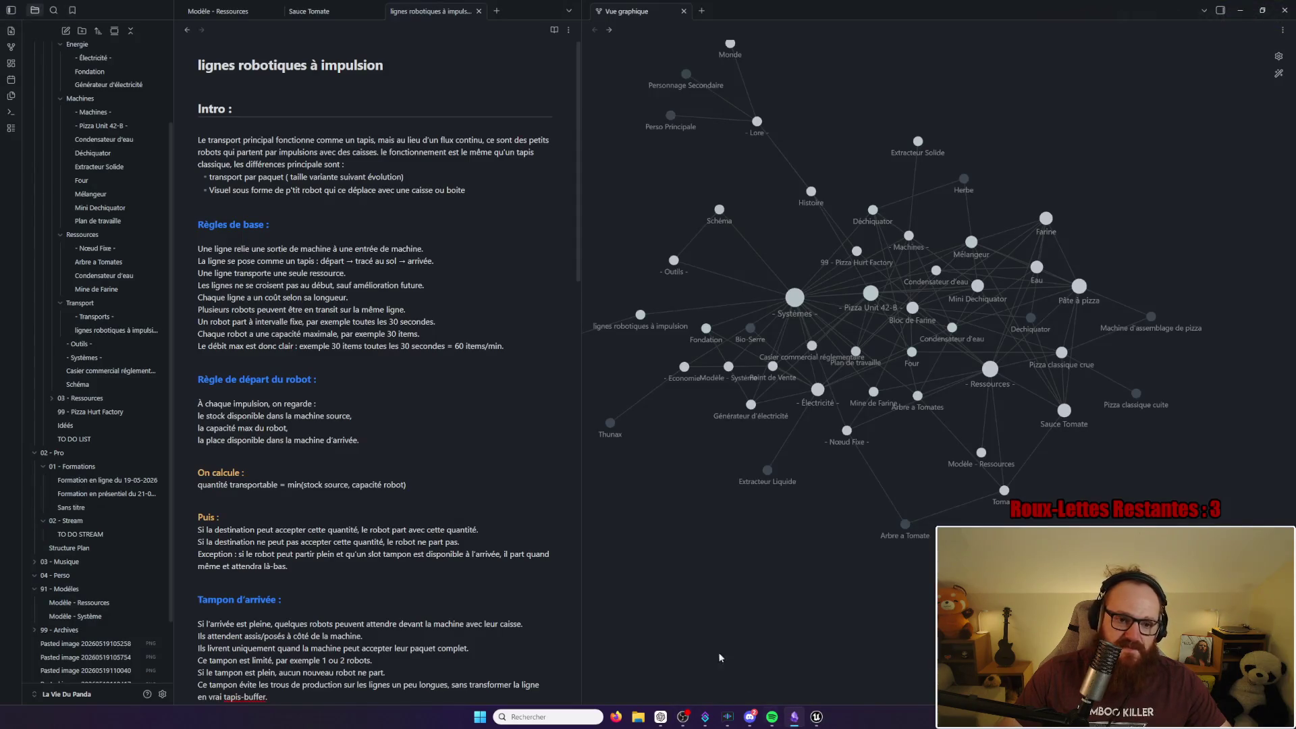
{"action": "scroll", "coordinate": [86, 141], "scroll_direction": "up", "scroll_amount": 3}
{"action": "left_click", "coordinate": [58, 105]}
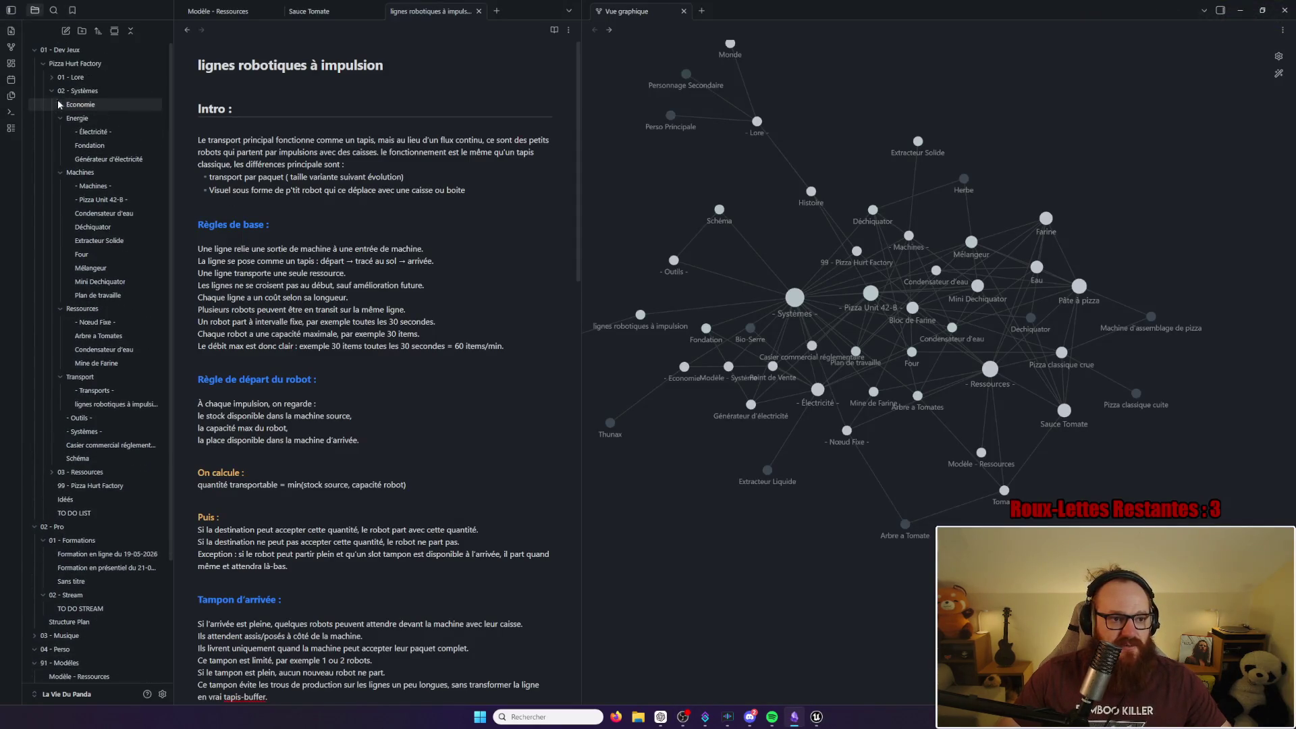
{"action": "left_click", "coordinate": [51, 92]}
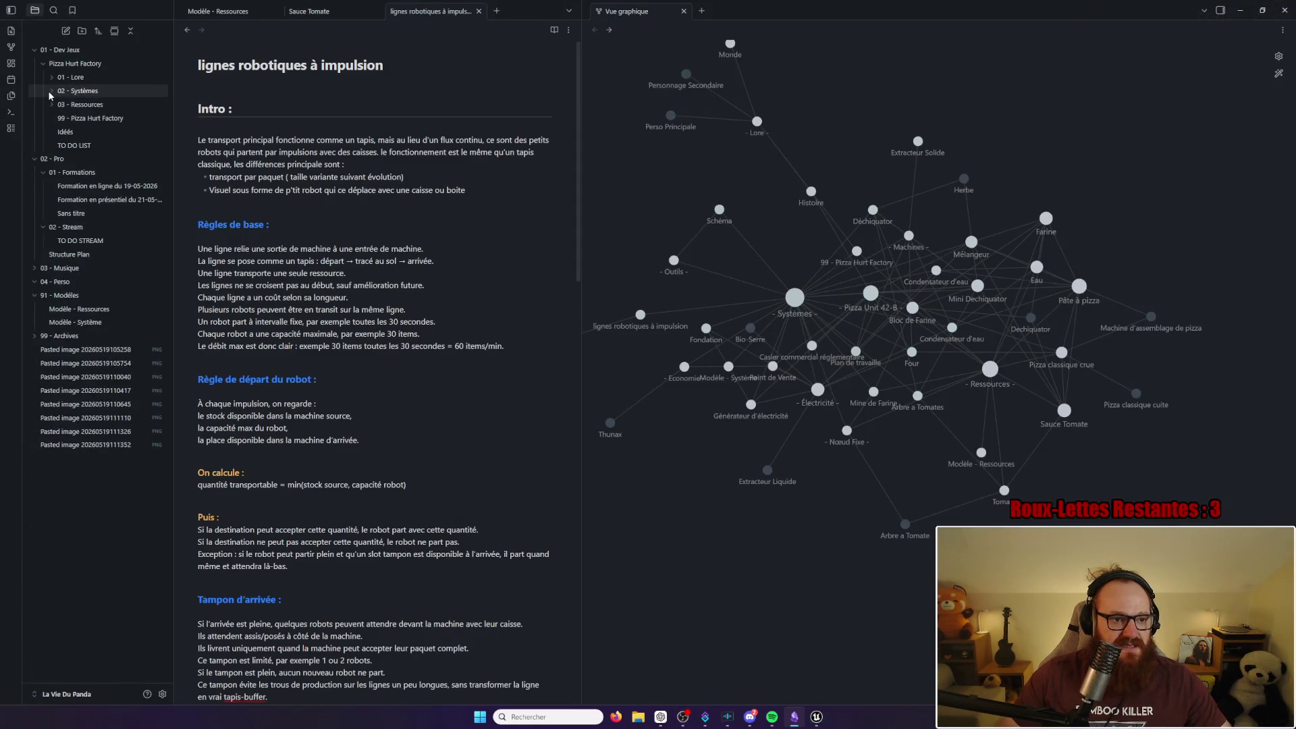
{"action": "left_click", "coordinate": [78, 149]}
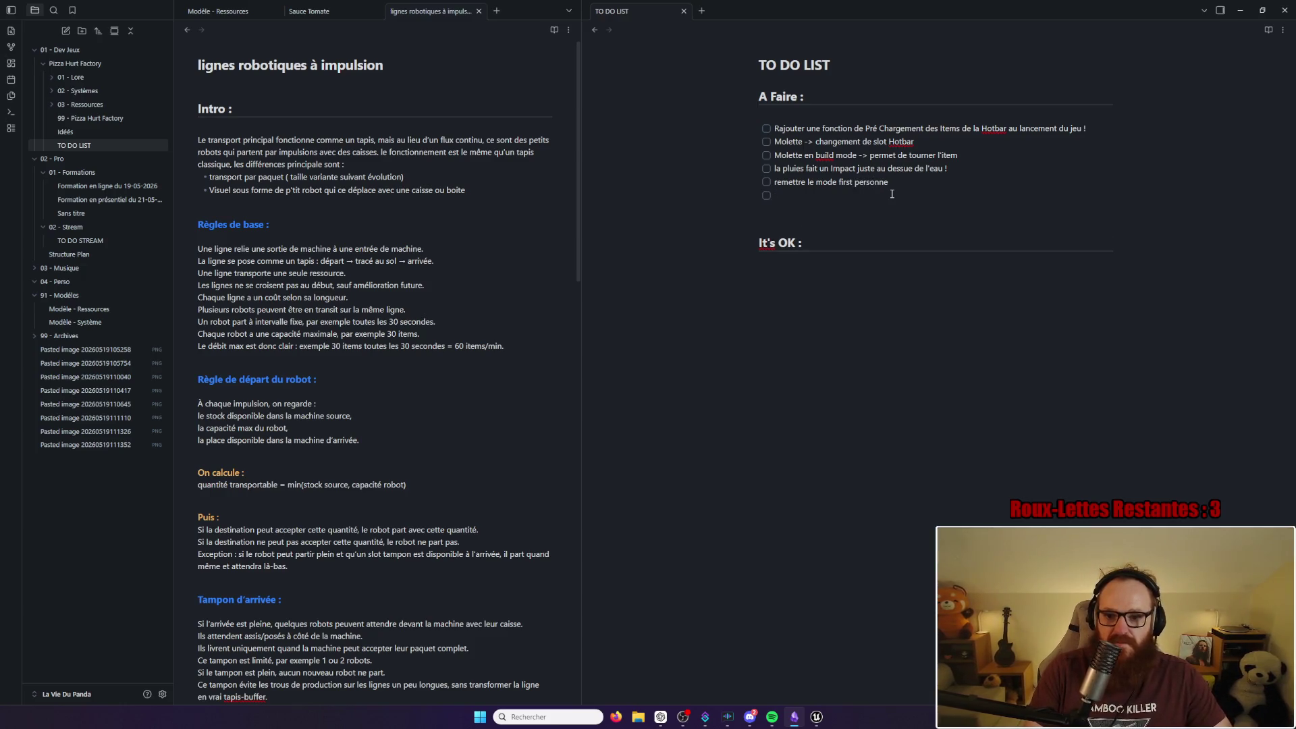
{"action": "left_click", "coordinate": [1241, 10]}
{"action": "left_click", "coordinate": [817, 718]}
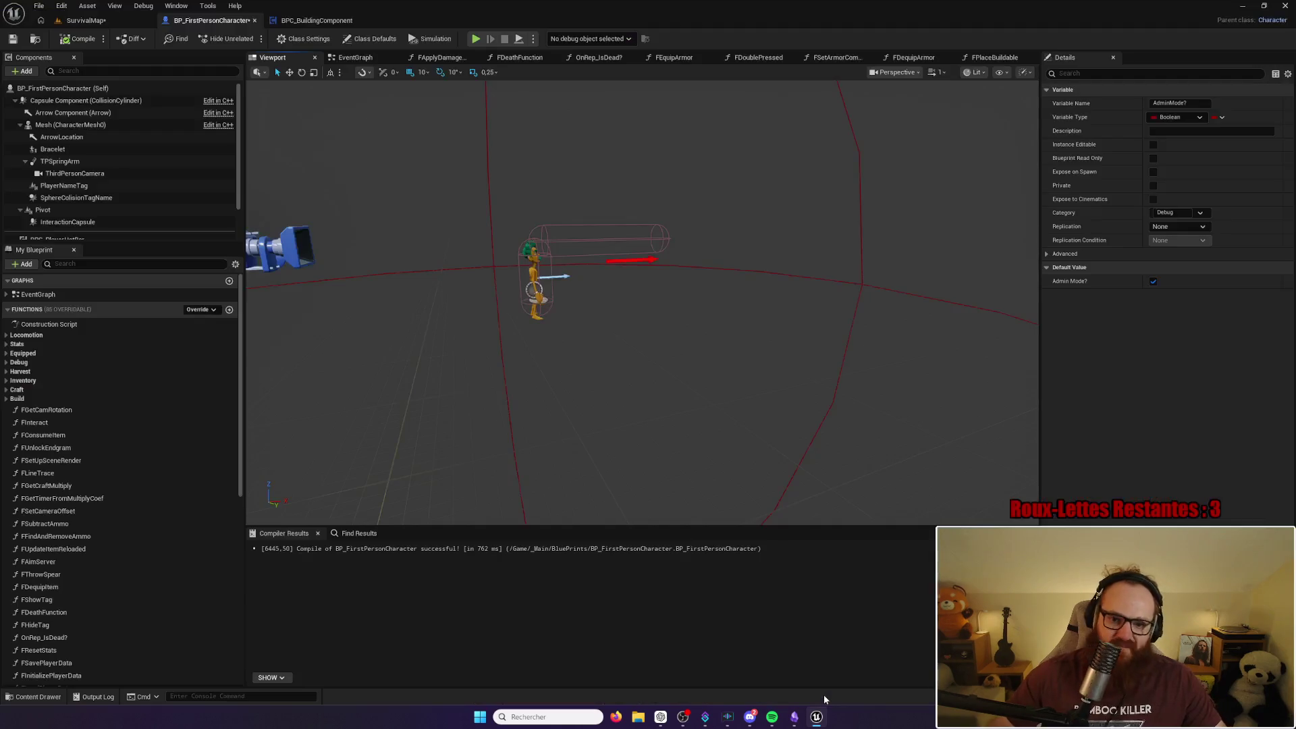
Step: Orbit the blueprint preview to face the character and look down on it
{"action": "left_click_drag", "start_coordinate": [642, 304], "coordinate": [776, 304]}
{"action": "scroll", "coordinate": [641, 304], "scroll_direction": "up", "scroll_amount": 5}
{"action": "mouse_move", "coordinate": [641, 303]}
{"action": "left_mouse_down"}
{"action": "mouse_move", "coordinate": [674, 303]}
{"action": "mouse_move", "coordinate": [668, 344]}
{"action": "mouse_move", "coordinate": [628, 378]}
{"action": "mouse_move", "coordinate": [608, 365]}
{"action": "mouse_move", "coordinate": [593, 338]}
{"action": "mouse_move", "coordinate": [641, 358]}
{"action": "mouse_move", "coordinate": [722, 344]}
{"action": "mouse_move", "coordinate": [661, 331]}
{"action": "left_mouse_up"}
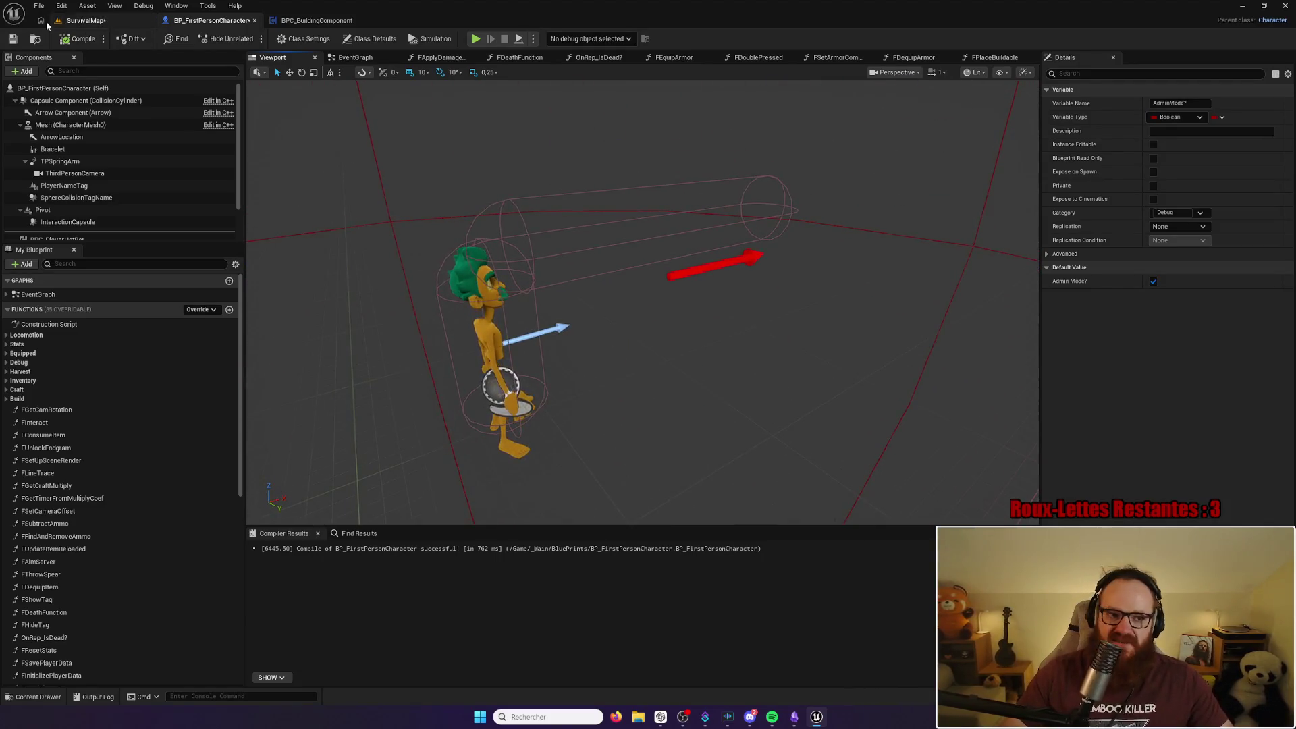
Step: Start a SurvivalMap play session and drag a tool from the inventory into hotbar slot 1
{"action": "left_click", "coordinate": [86, 21]}
{"action": "mouse_move", "coordinate": [495, 209]}
{"action": "left_mouse_down"}
{"action": "mouse_move", "coordinate": [506, 199]}
{"action": "mouse_move", "coordinate": [495, 209]}
{"action": "left_mouse_up"}
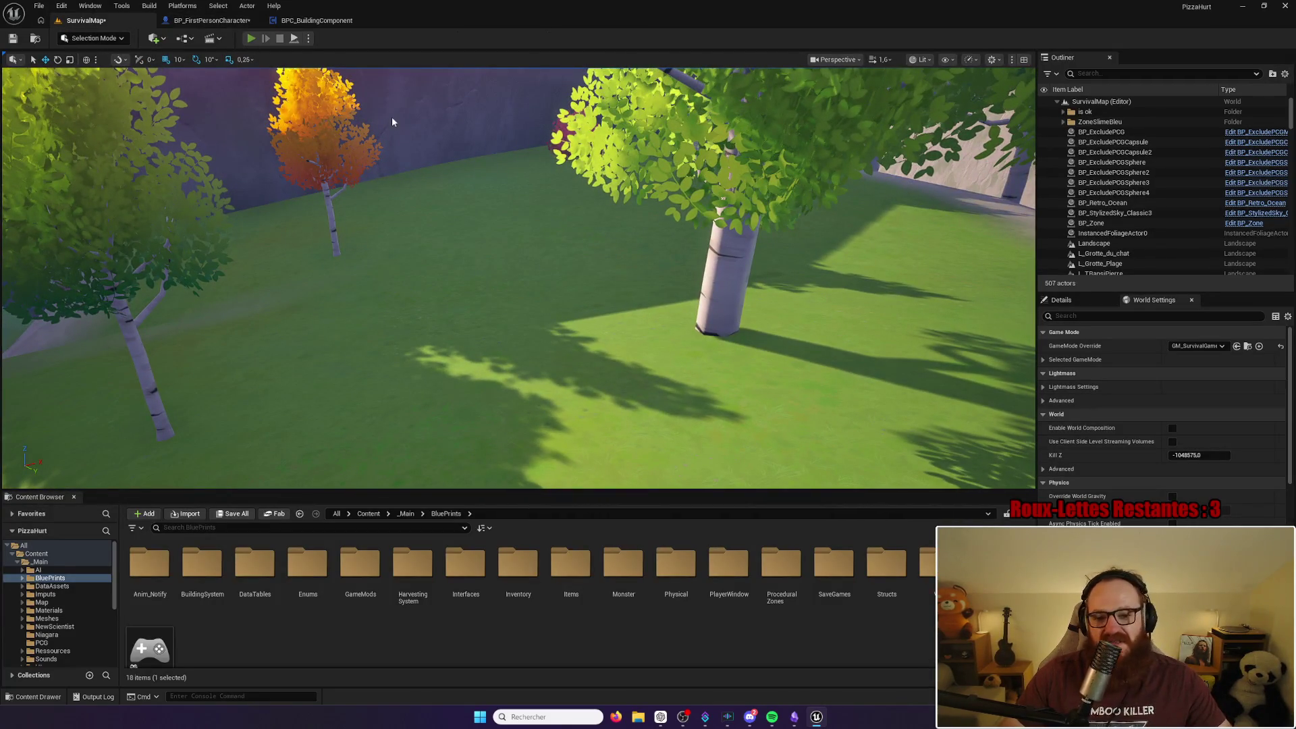
{"action": "key", "text": "alt+p"}
{"action": "key", "text": "i"}
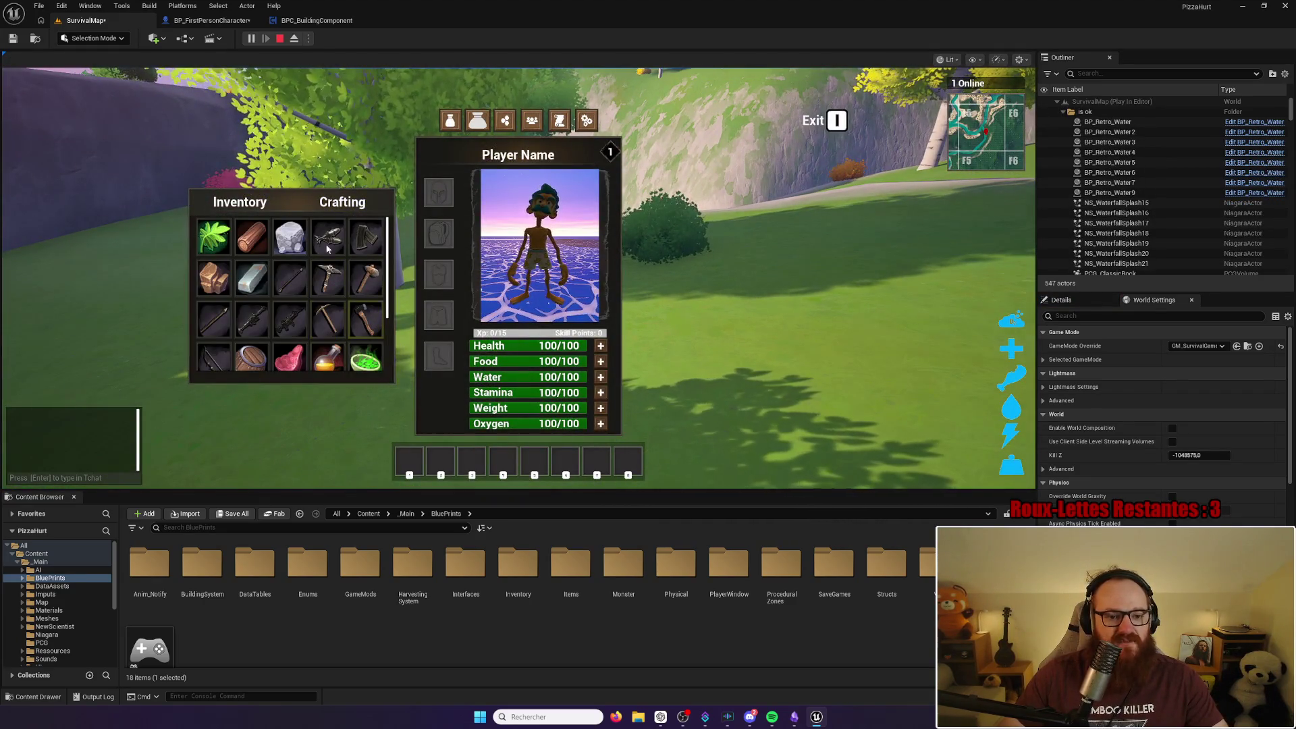
{"action": "left_click_drag", "start_coordinate": [328, 278], "coordinate": [409, 461]}
Step: Close the inventory, swing the axe at a tree, and harvest a bush and an orange bush
{"action": "key", "text": "i"}
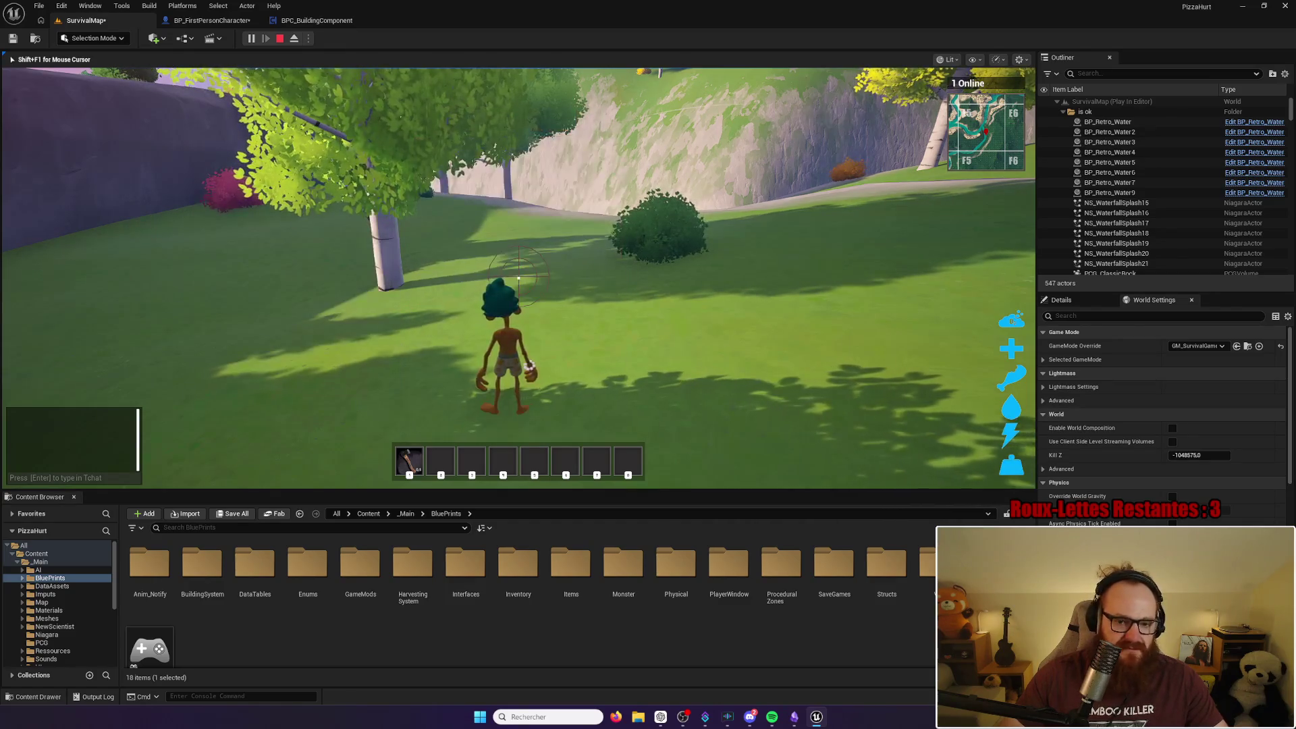
{"action": "key", "text": "w"}
{"action": "left_click", "coordinate": [519, 277]}
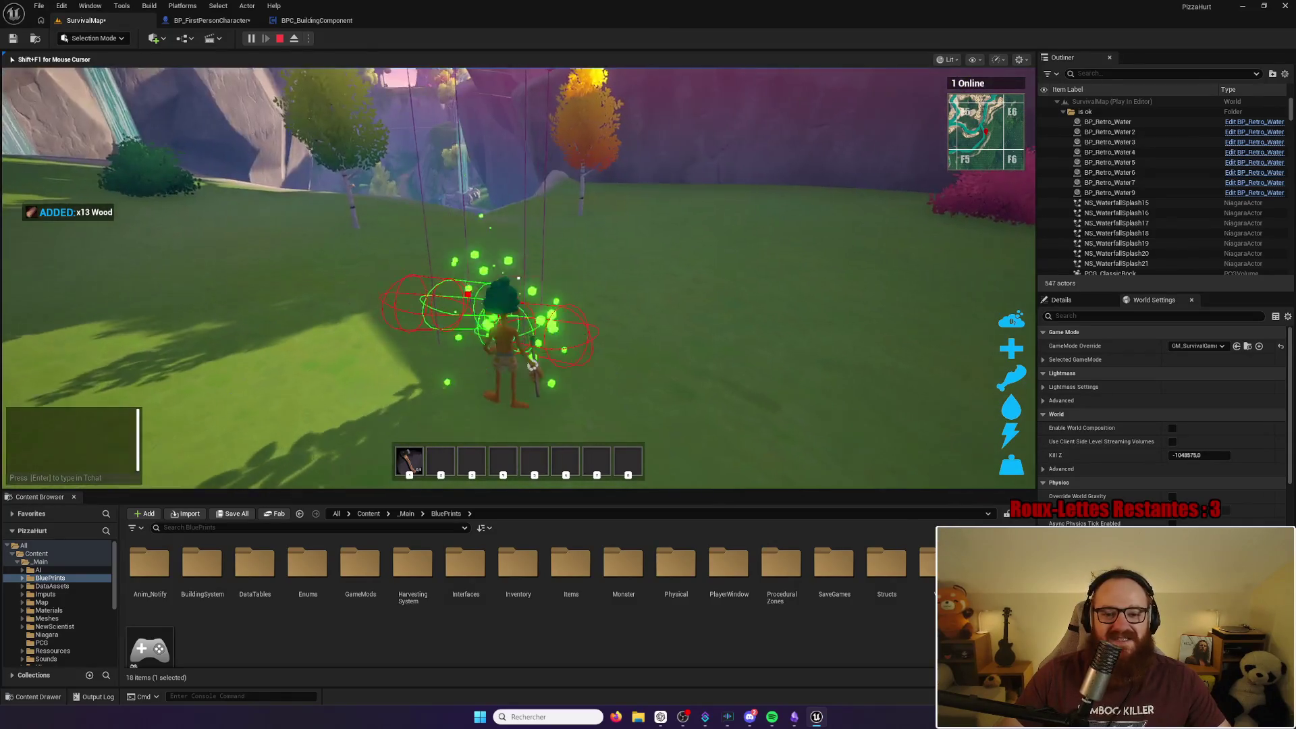
{"action": "key", "text": "w"}
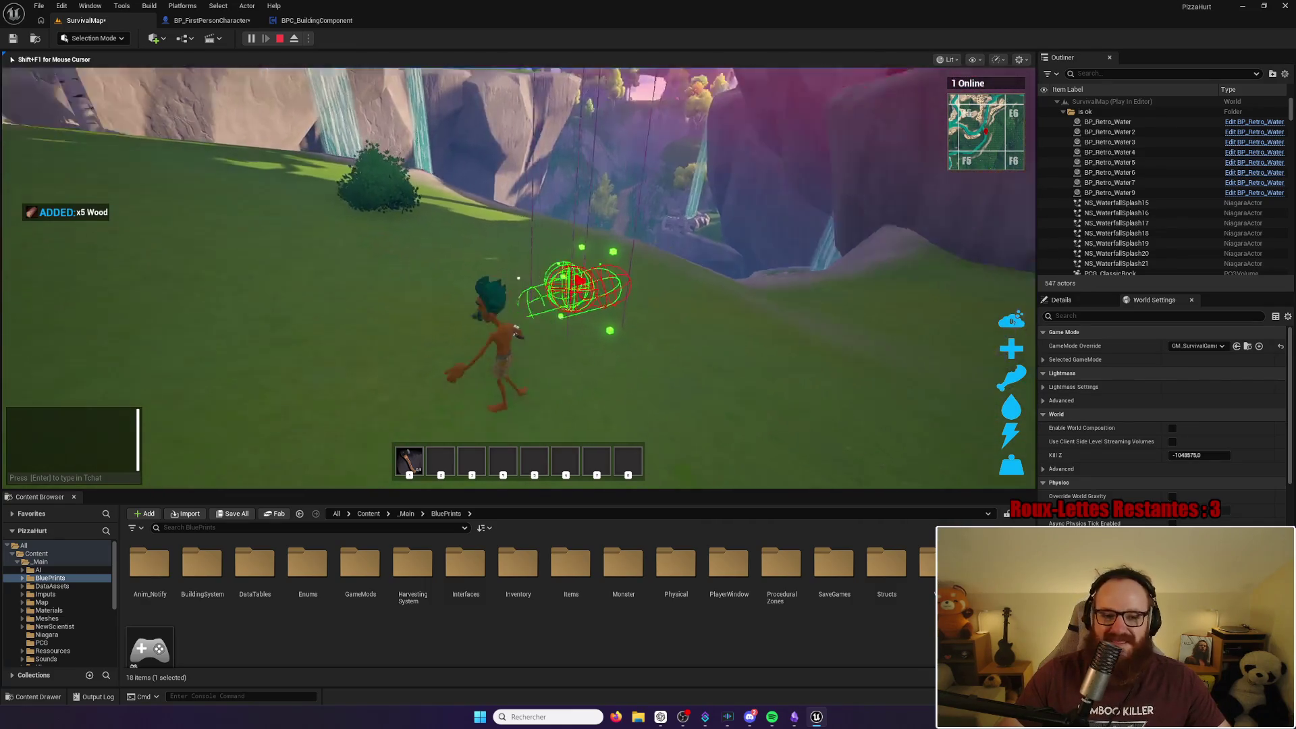
{"action": "left_click", "coordinate": [518, 278]}
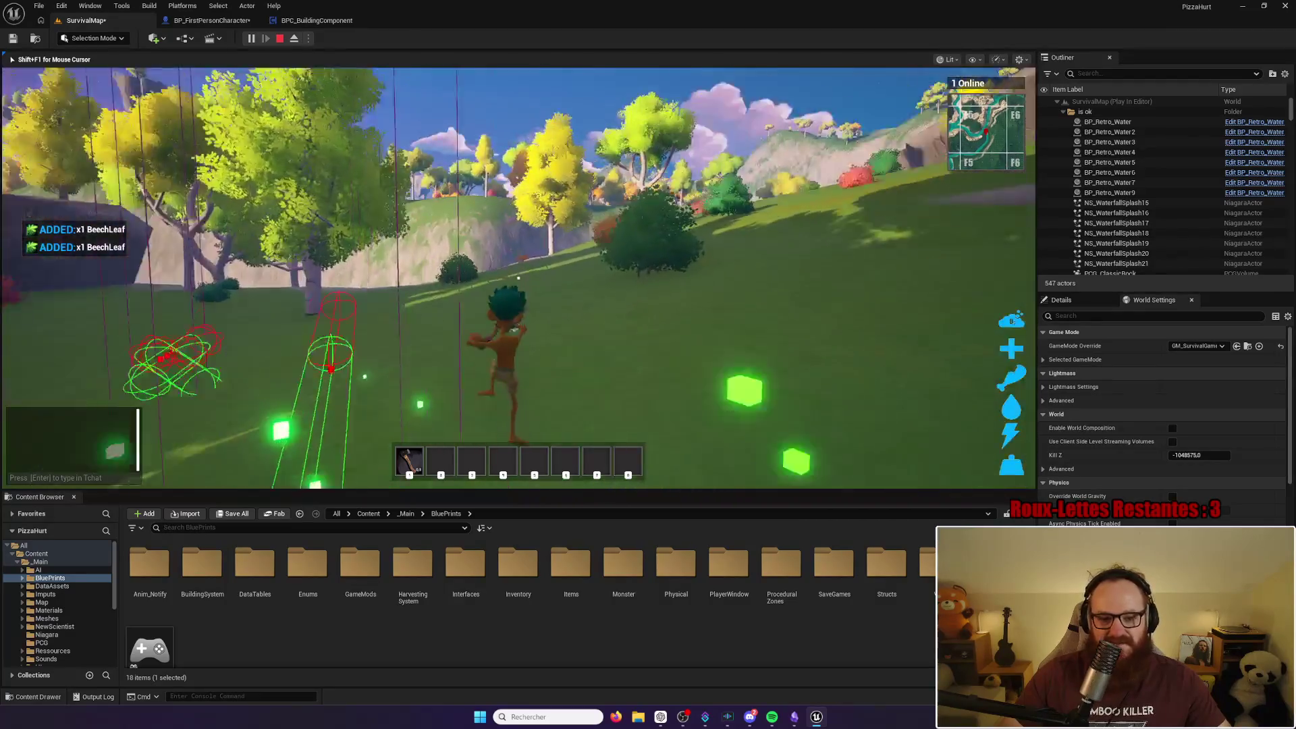
{"action": "key", "text": "w"}
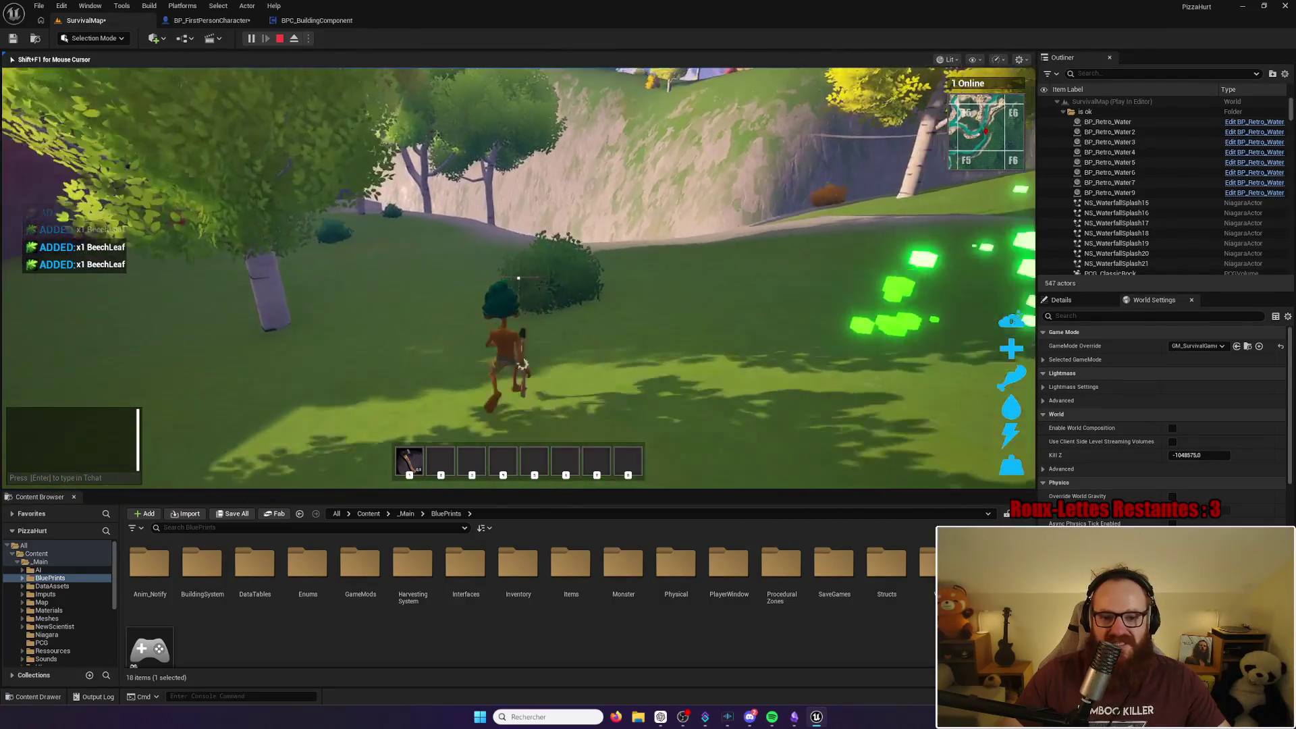
{"action": "left_click", "coordinate": [518, 277]}
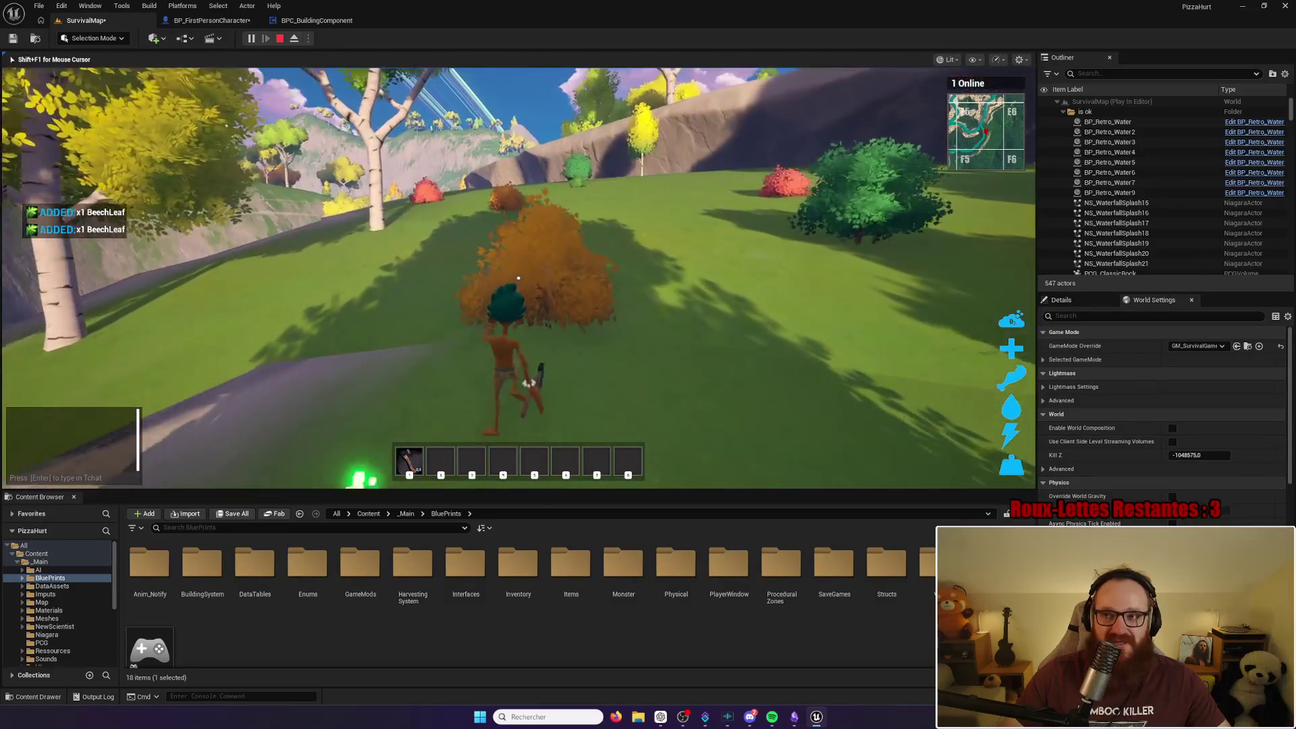
Step: Harvest another orange bush and two small bushes for BeechLeaf across the slope
{"action": "key", "text": "w"}
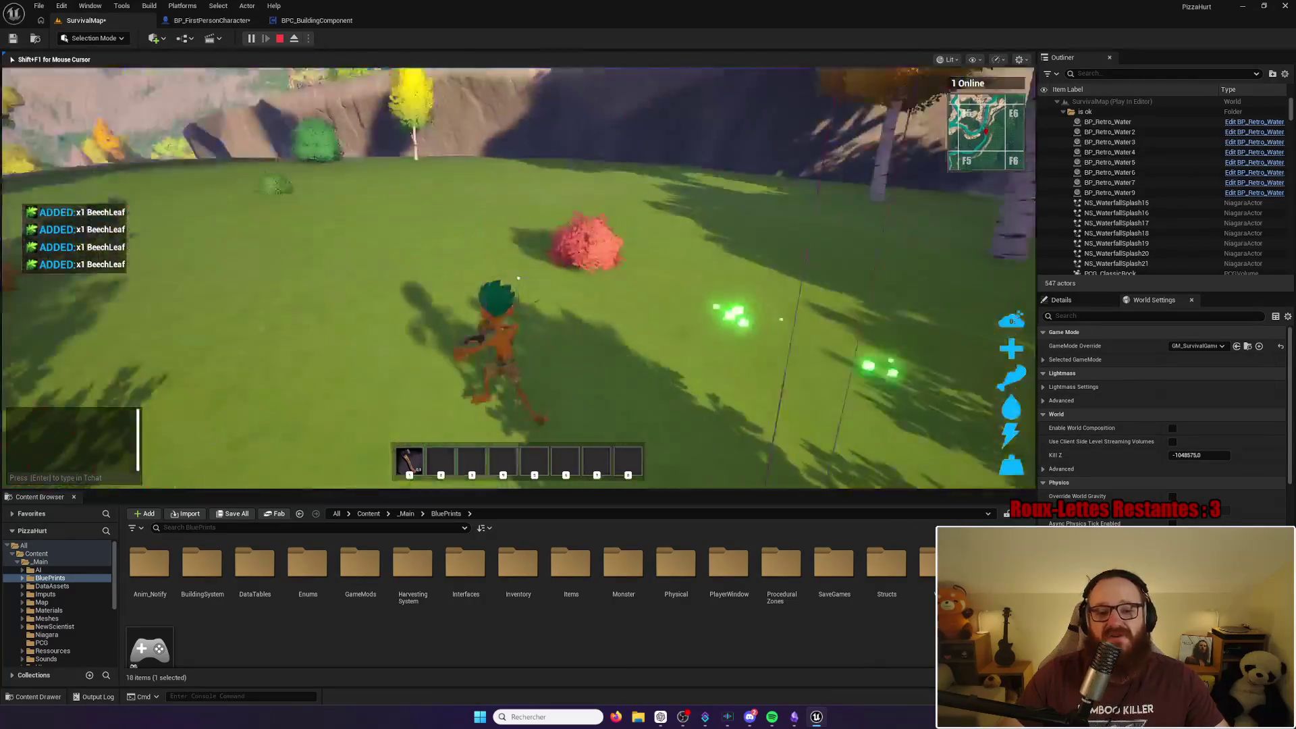
{"action": "key", "text": "w"}
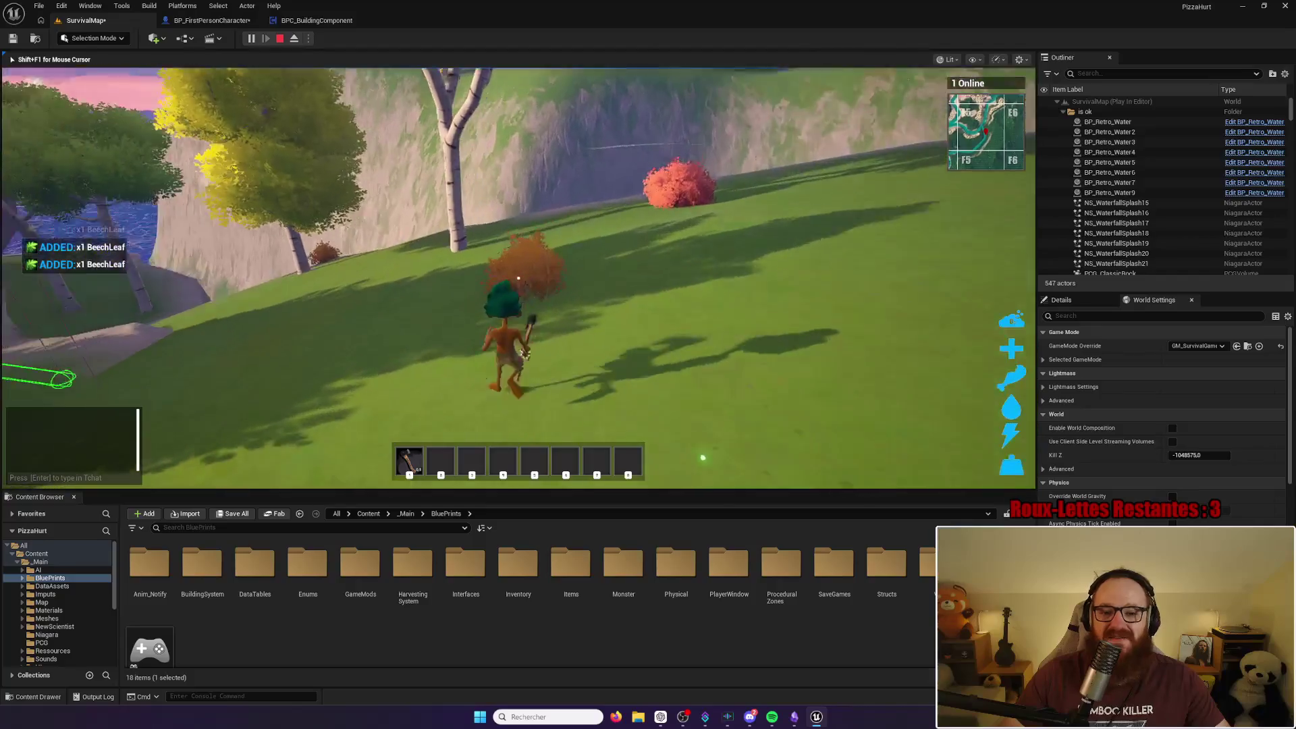
{"action": "left_click", "coordinate": [519, 278]}
{"action": "key", "text": "w"}
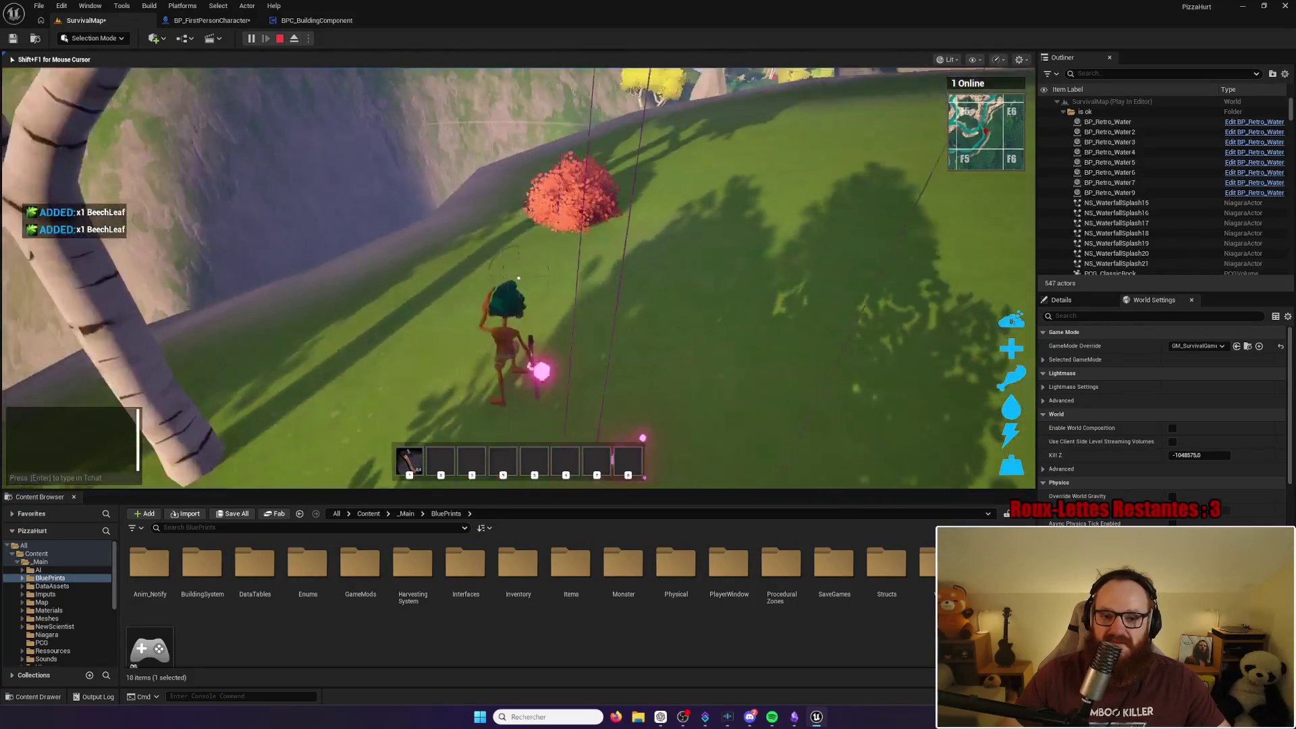
{"action": "key", "text": "w"}
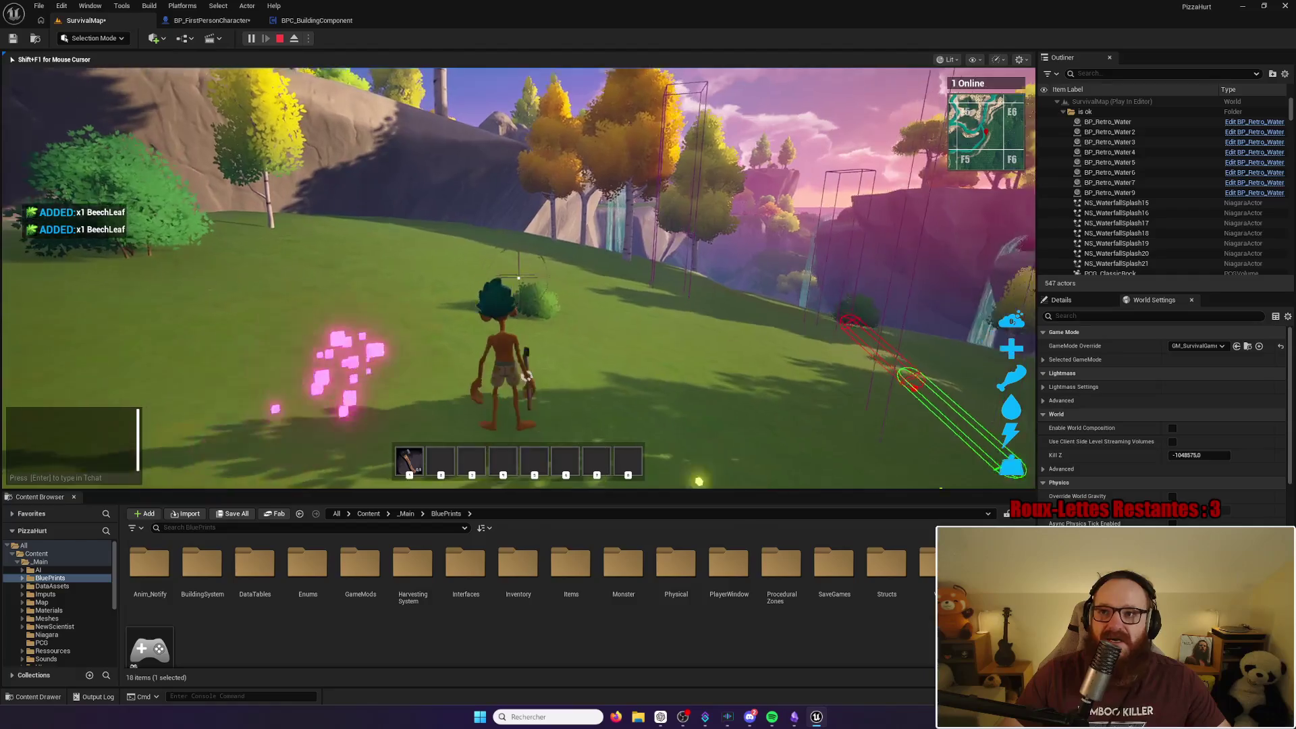
{"action": "left_click", "coordinate": [518, 277]}
{"action": "key", "text": "w"}
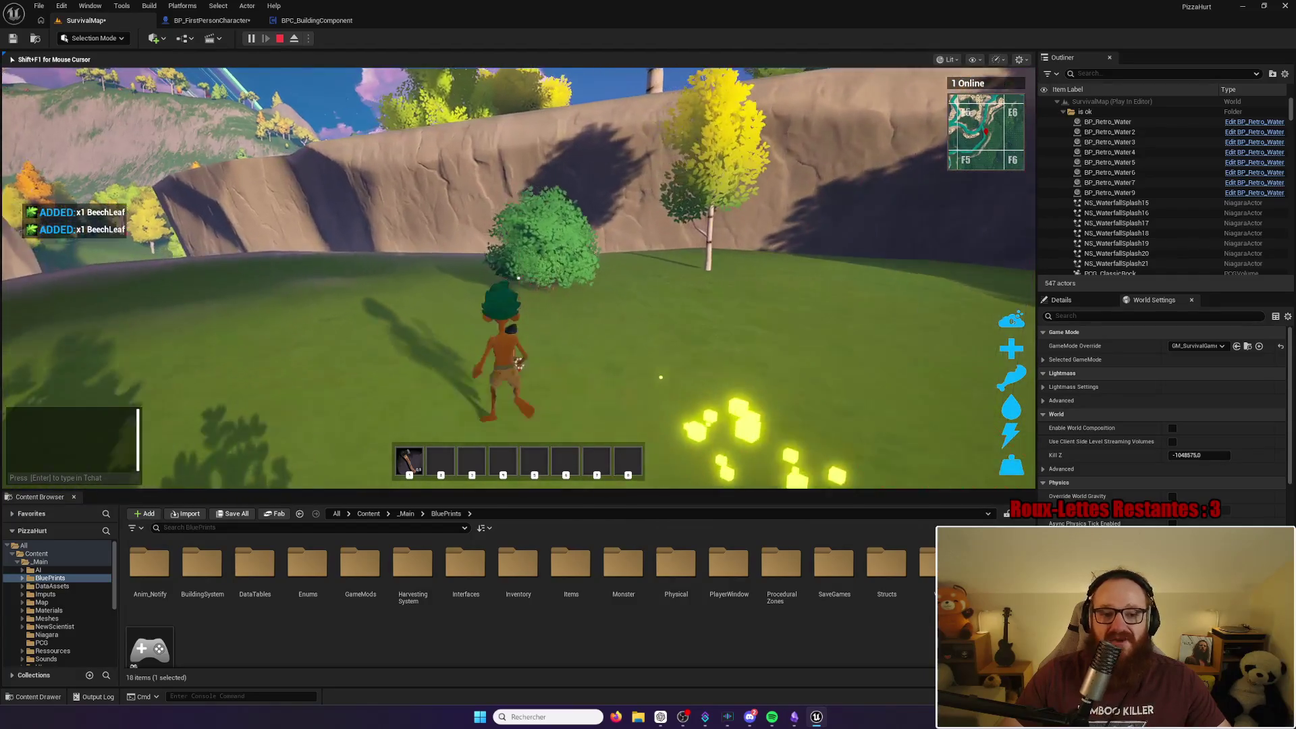
{"action": "left_click", "coordinate": [518, 278]}
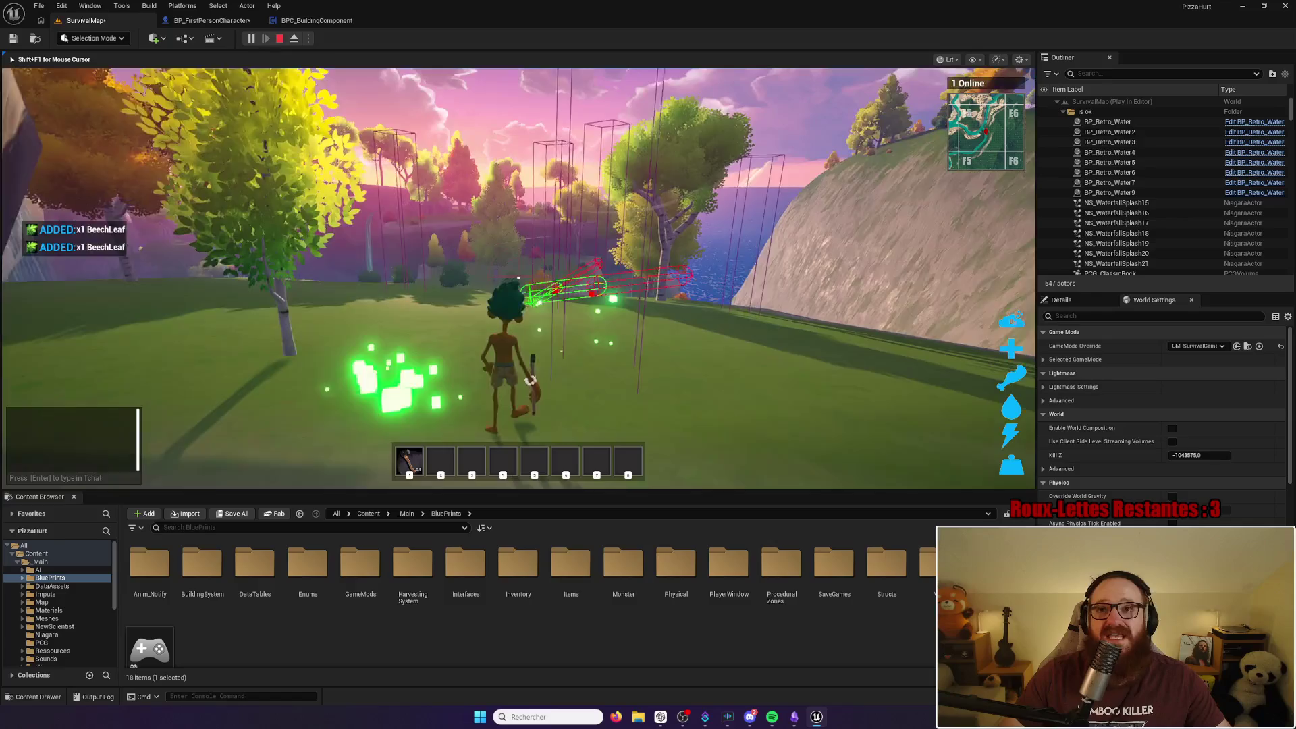
{"action": "key", "text": "w"}
{"action": "key", "text": "w"}
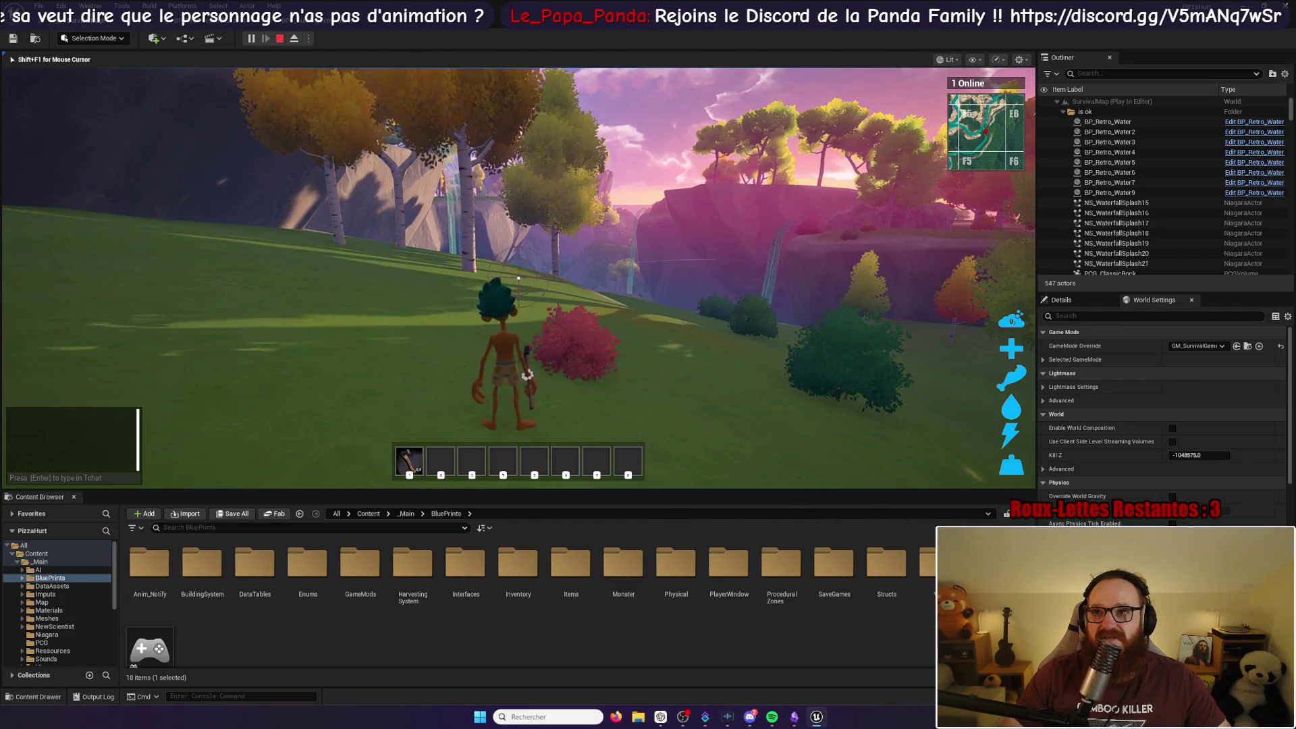
Step: Run across the island harvesting the dark green bush and a red bush
{"action": "key", "text": "w"}
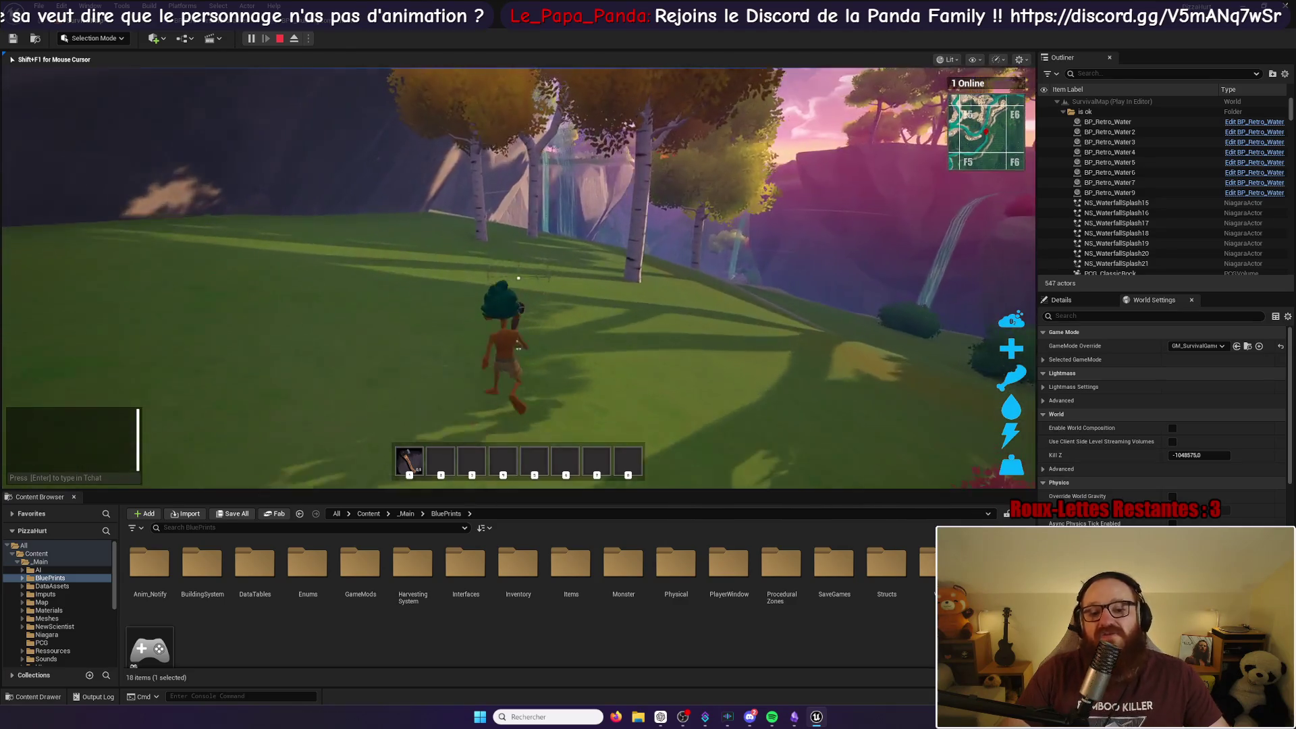
{"action": "key", "text": "w"}
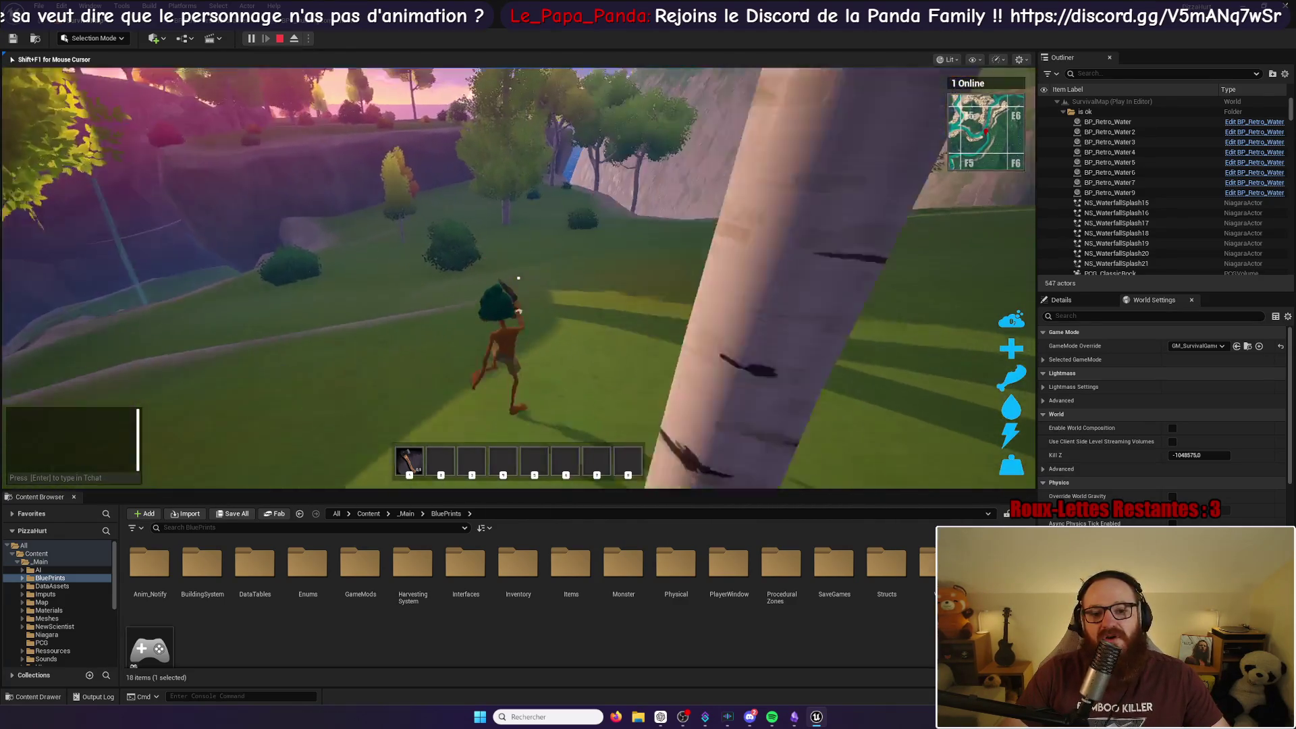
{"action": "left_click", "coordinate": [519, 277]}
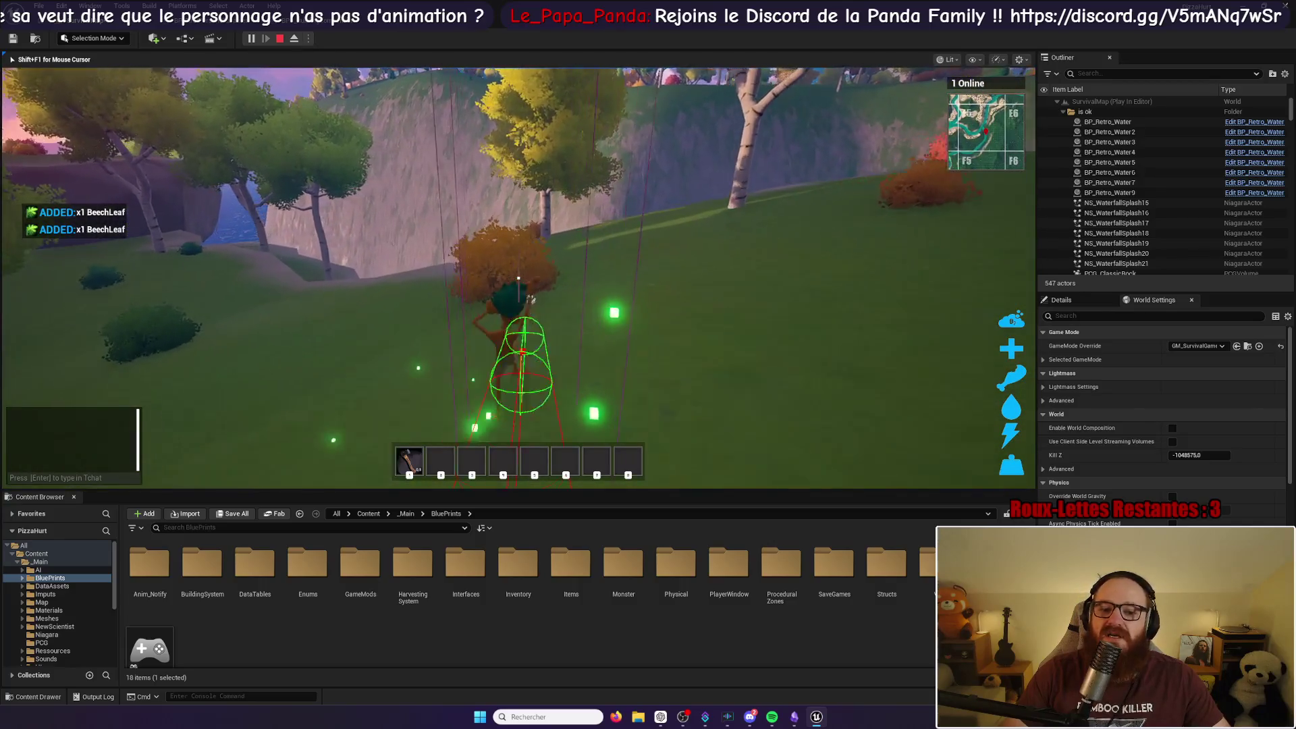
{"action": "key", "text": "w"}
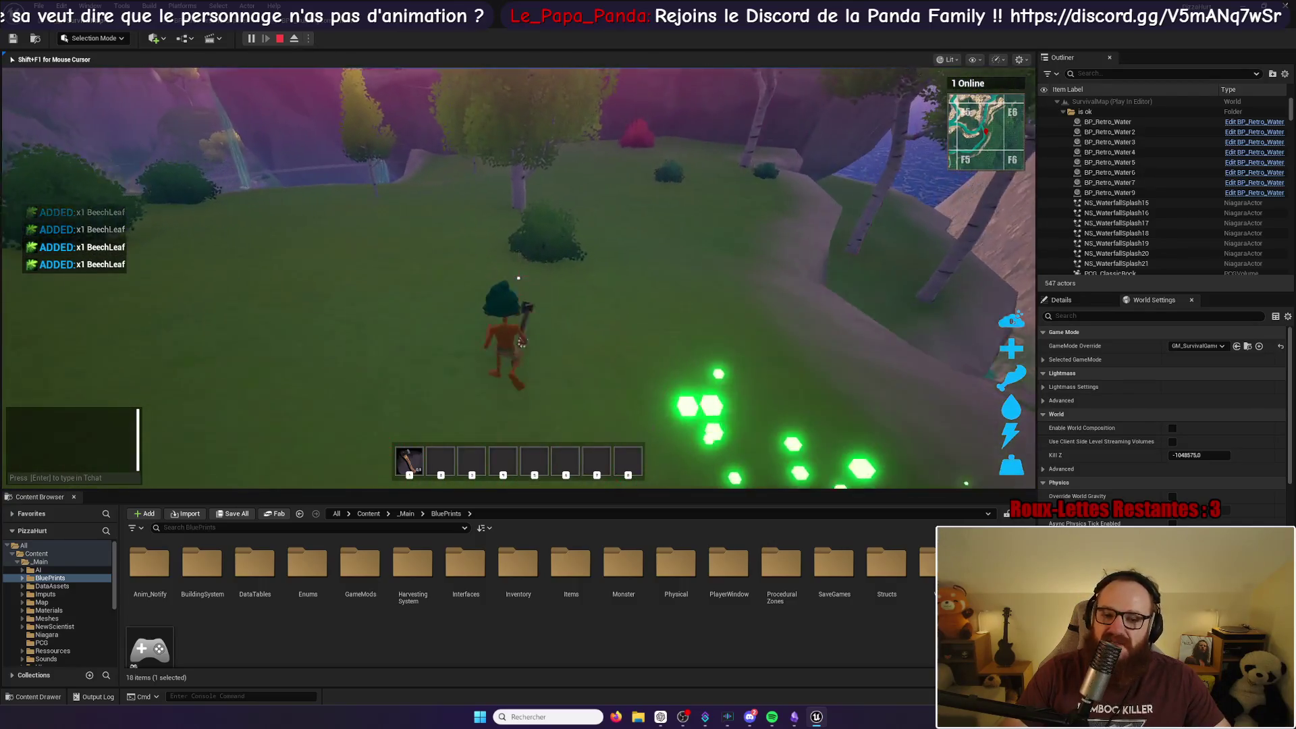
{"action": "key", "text": "w"}
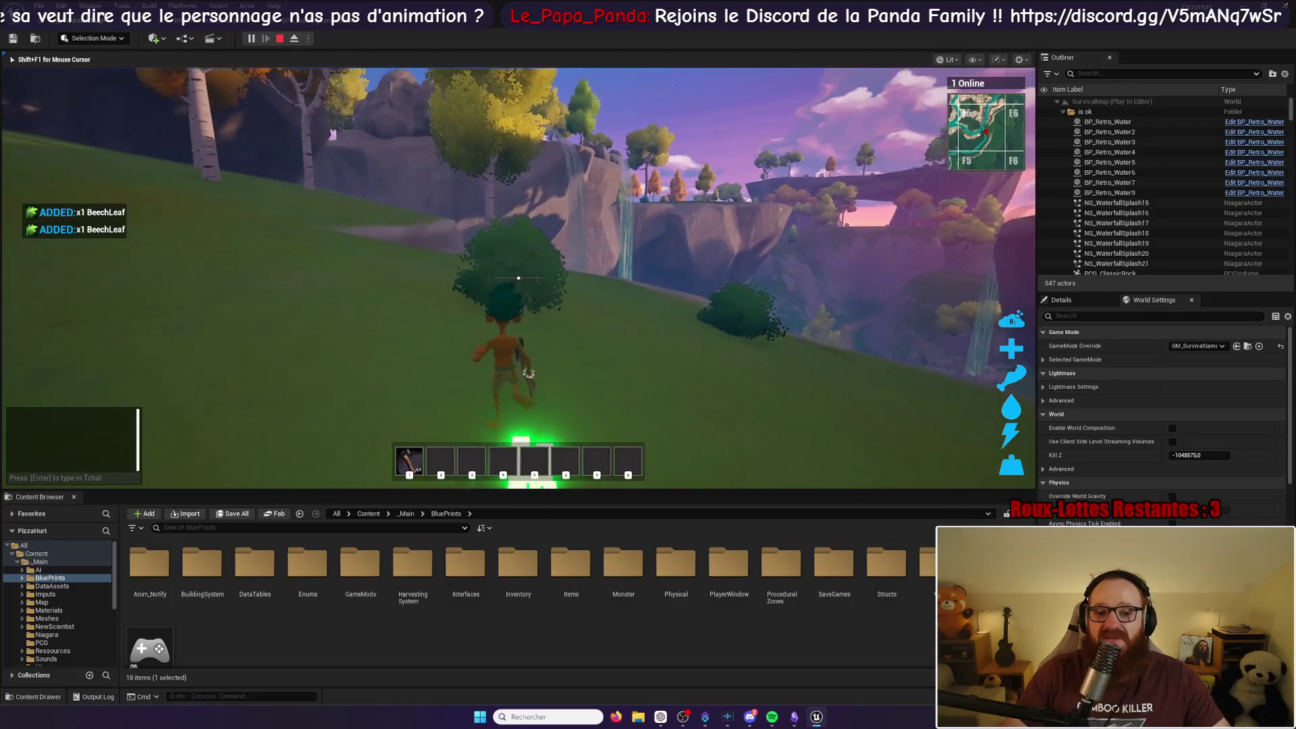
{"action": "key", "text": "w"}
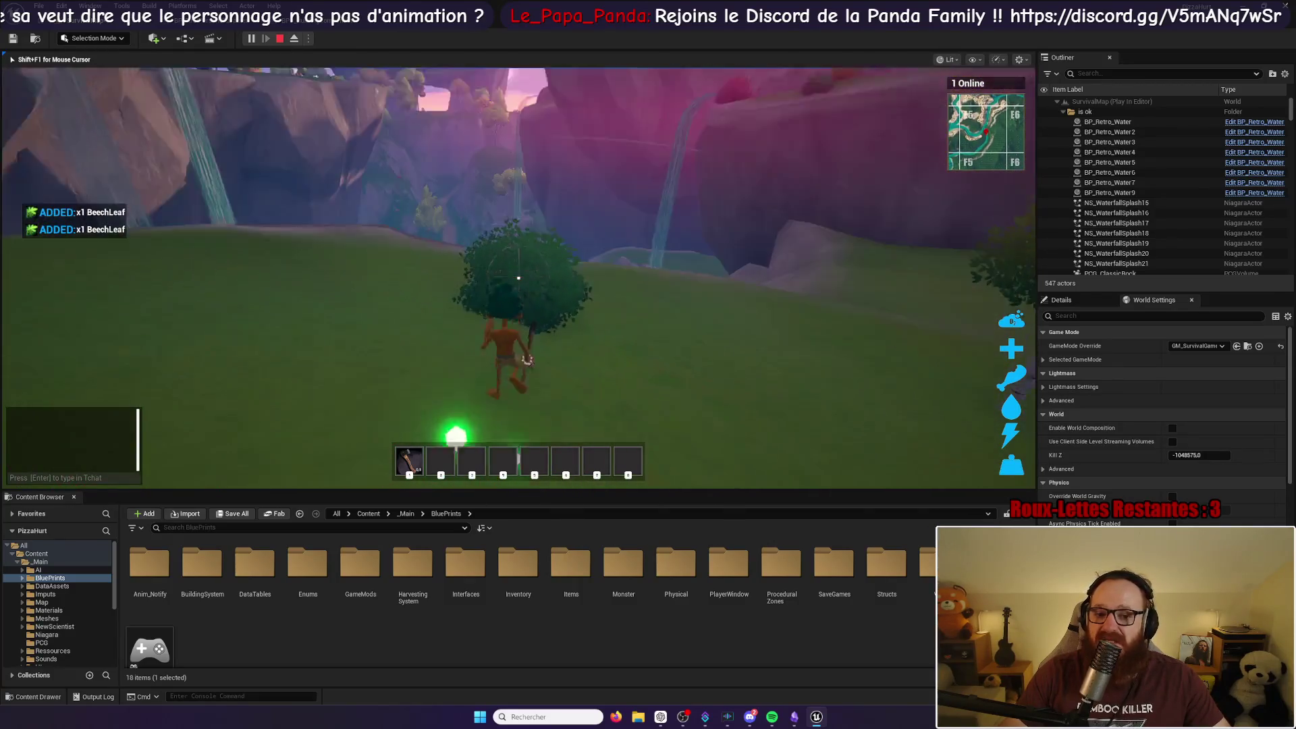
{"action": "key", "text": "w"}
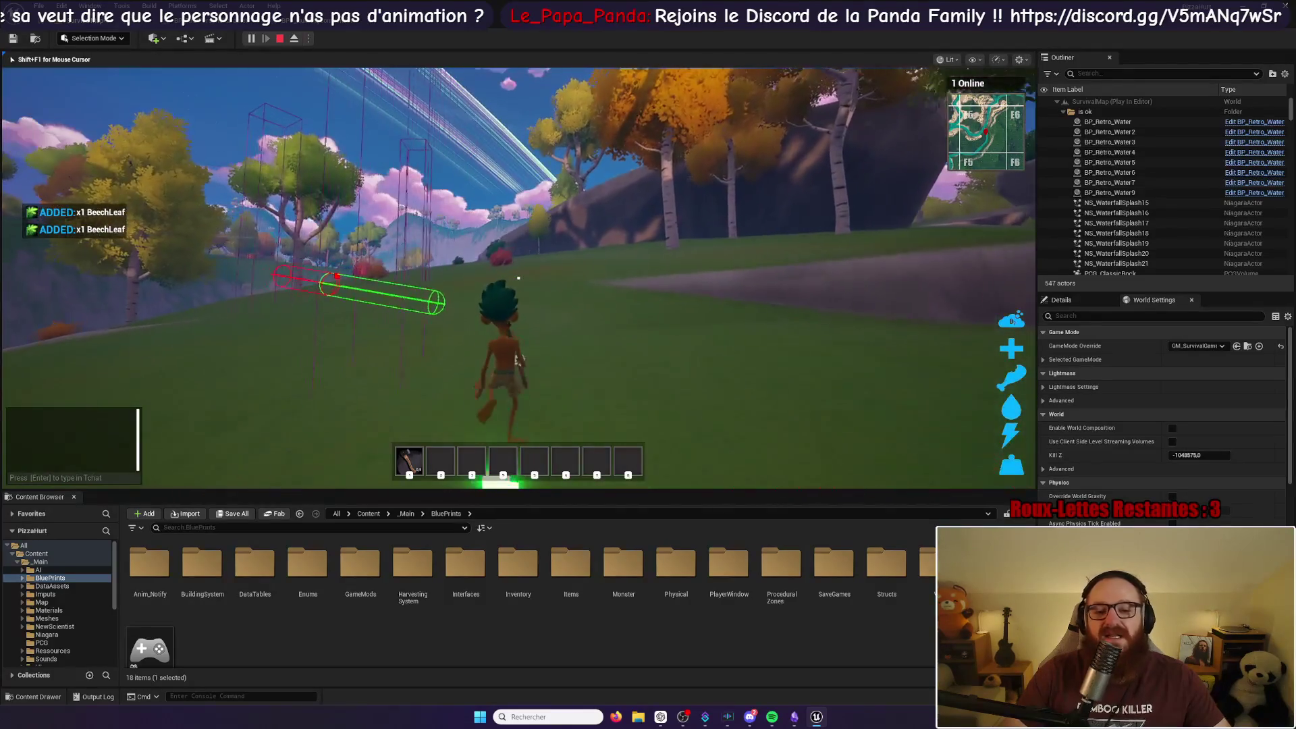
{"action": "key", "text": "w"}
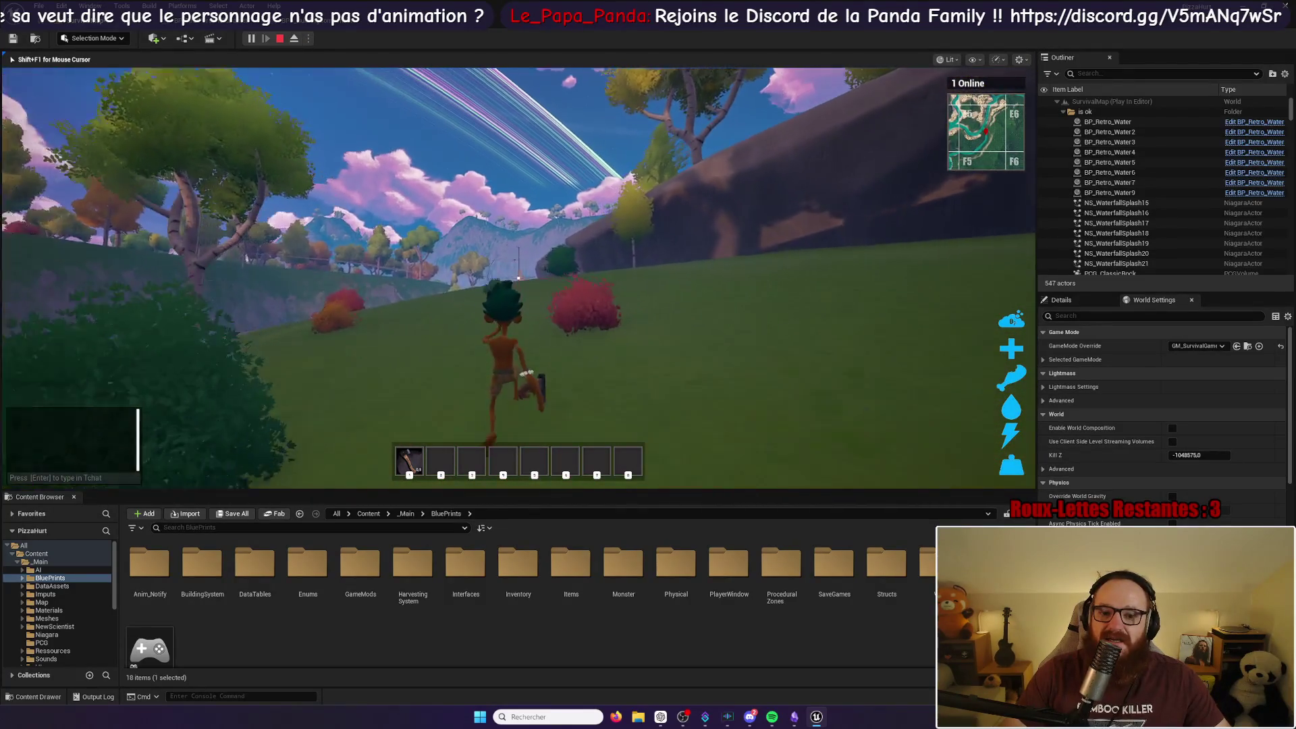
{"action": "key", "text": "e"}
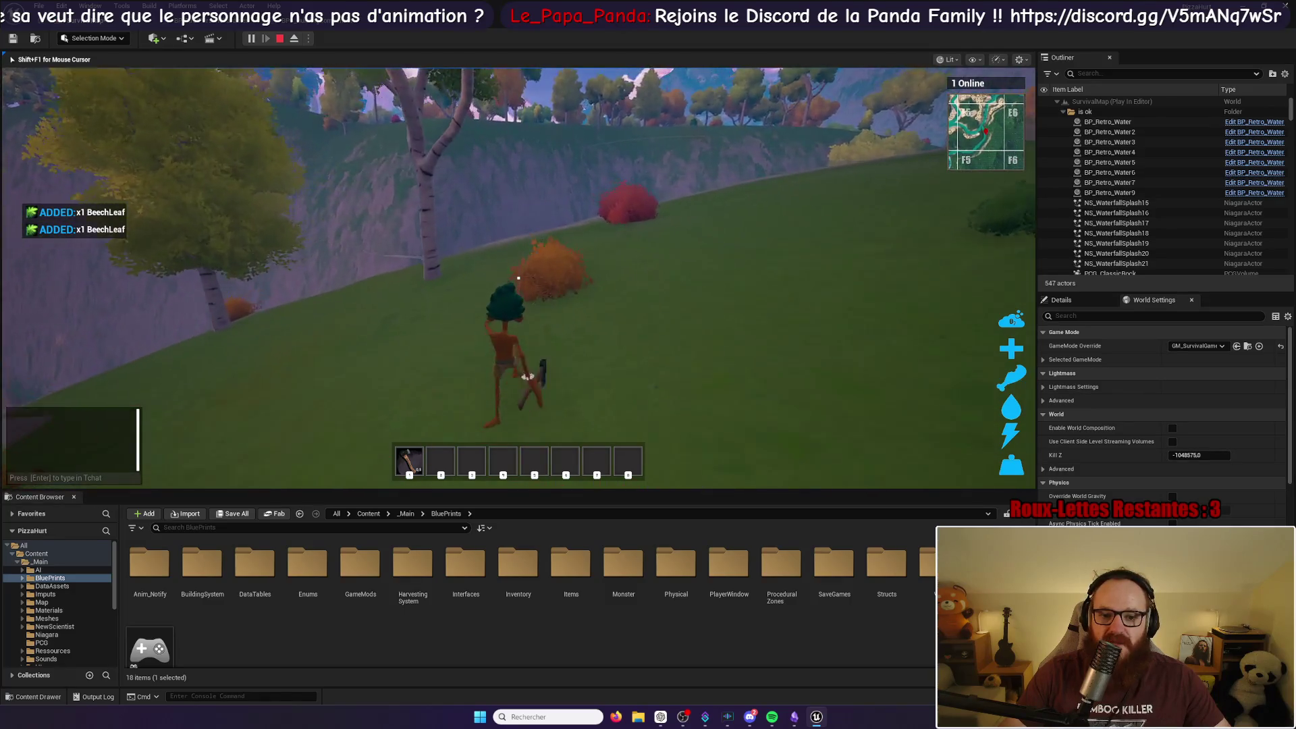
{"action": "key", "text": "w"}
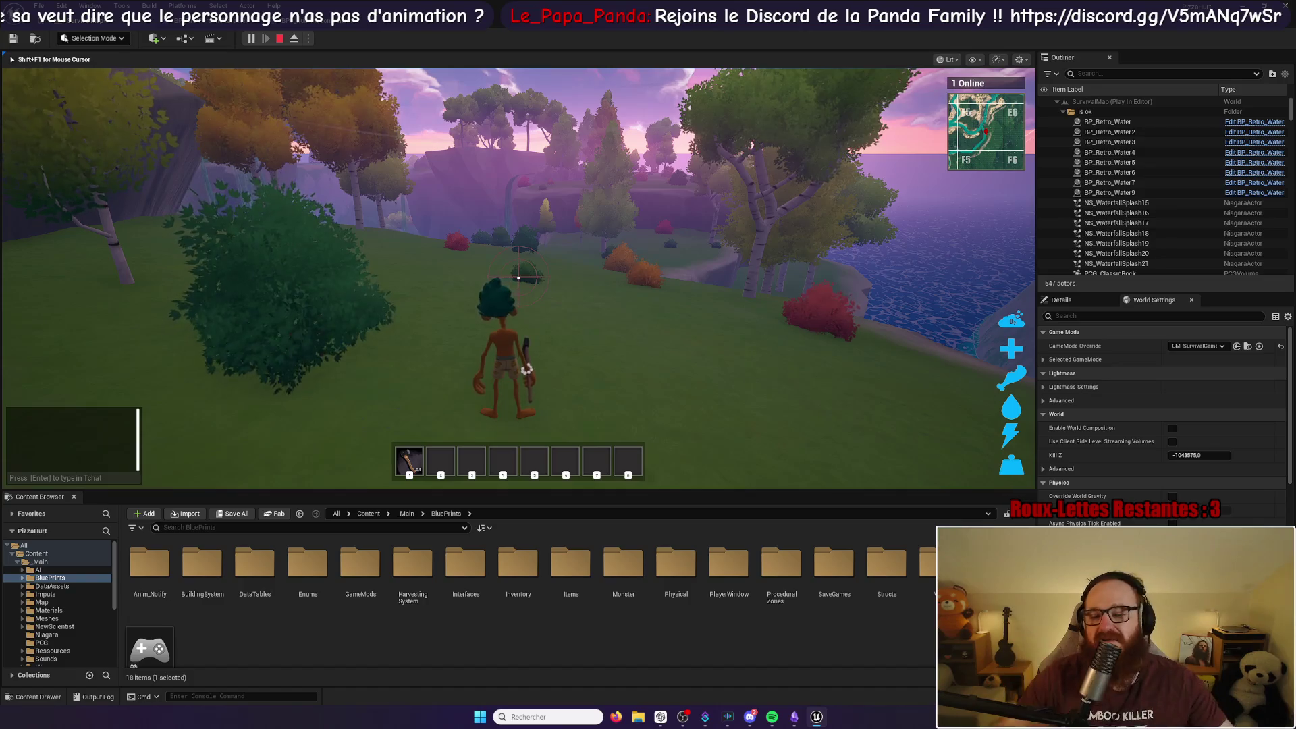
Step: Jump toward the cliff, harvest red, orange and birch-side bushes with E, then climb onto shore
{"action": "key", "text": "space"}
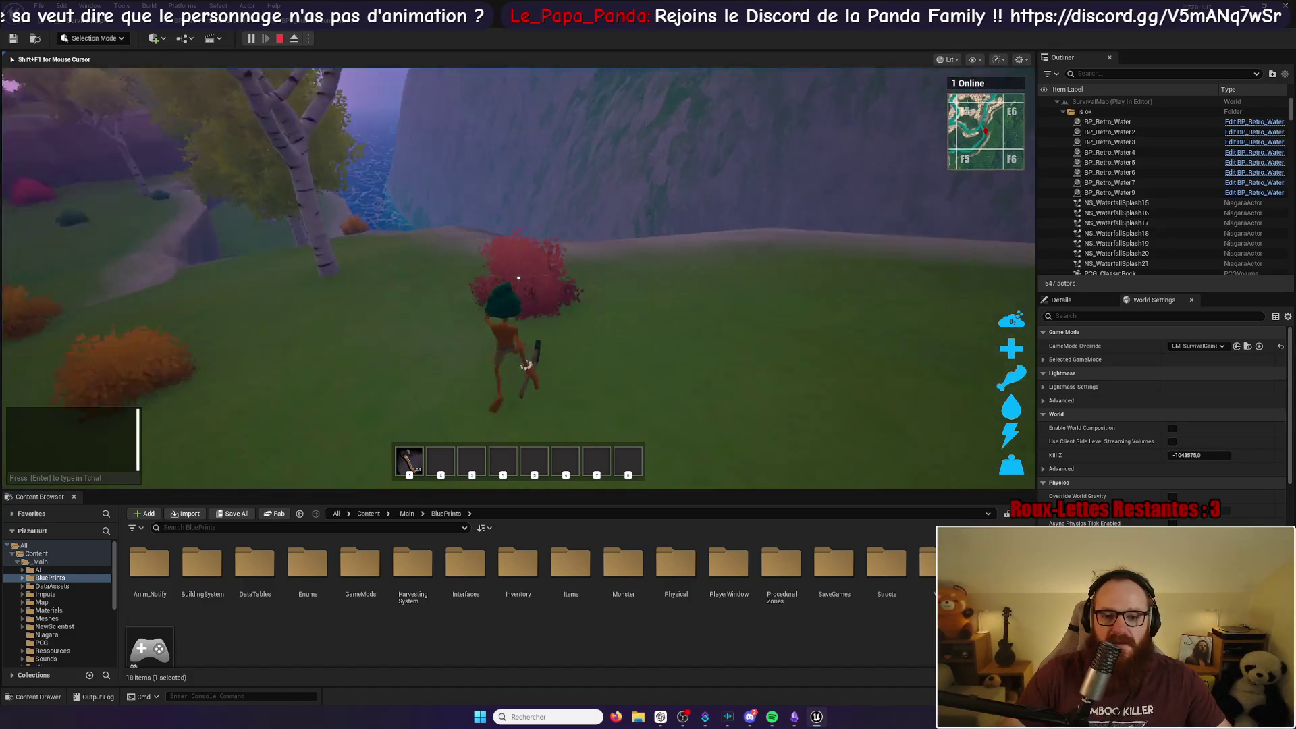
{"action": "key", "text": "e"}
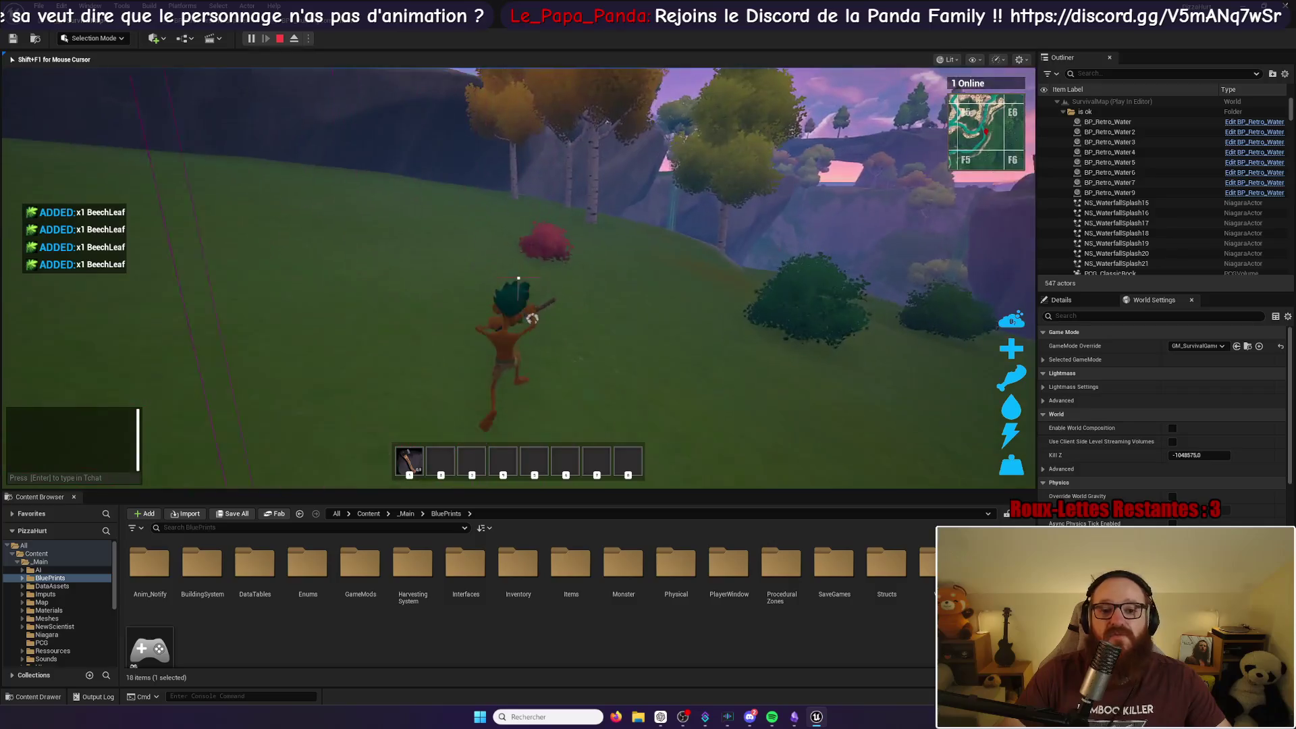
{"action": "key", "text": "e"}
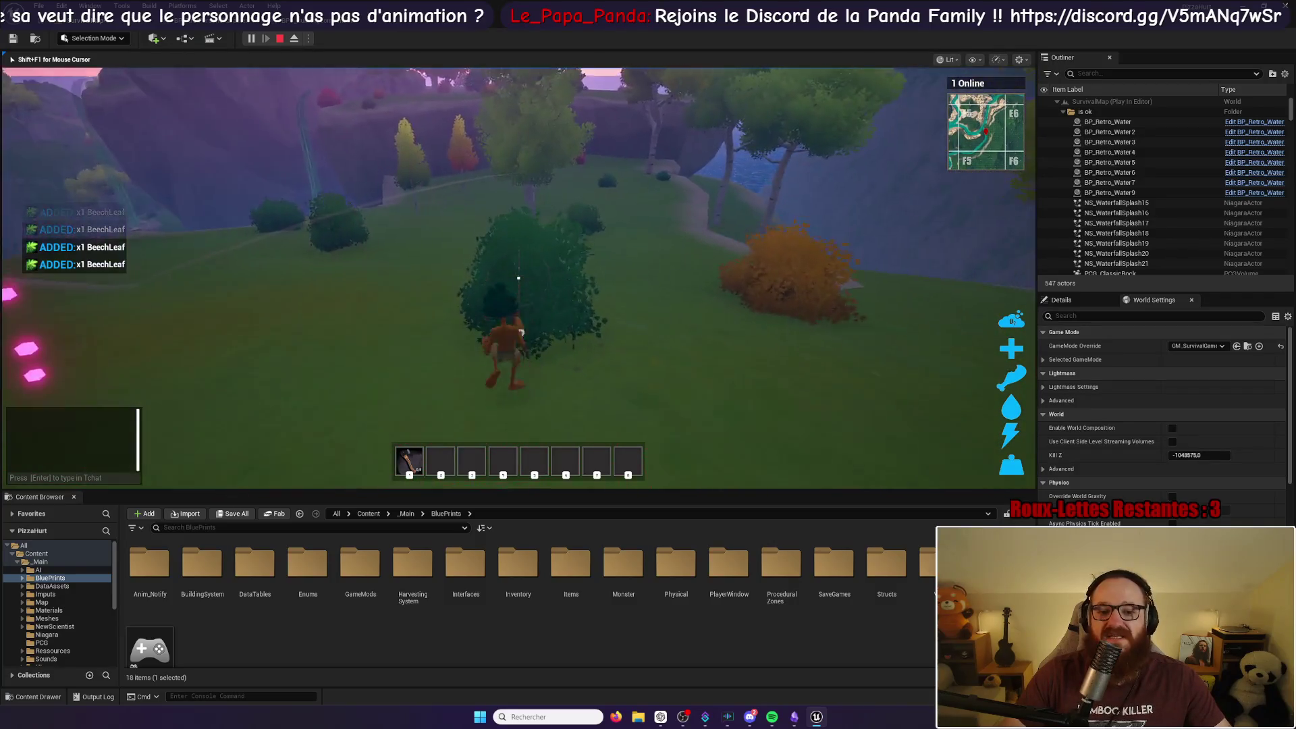
{"action": "key", "text": "e"}
{"action": "key", "text": "e"}
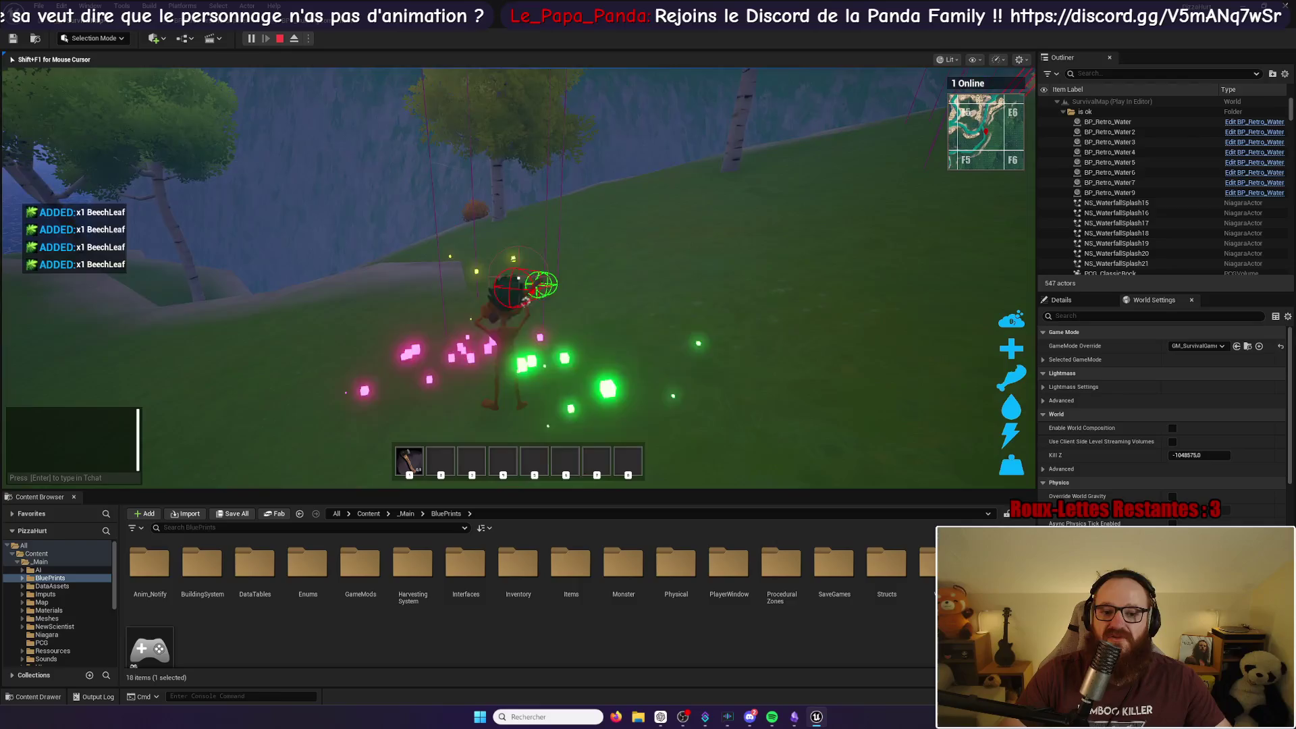
{"action": "key", "text": "e"}
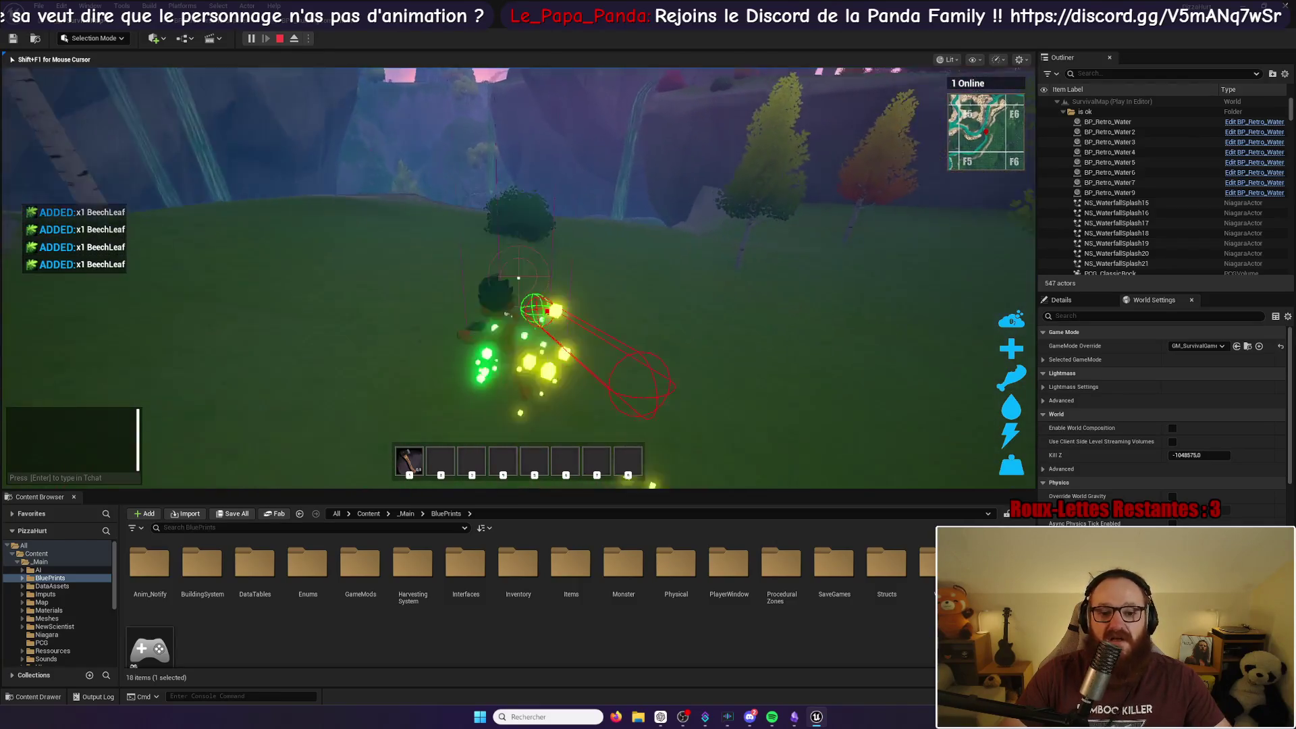
{"action": "key", "text": "e"}
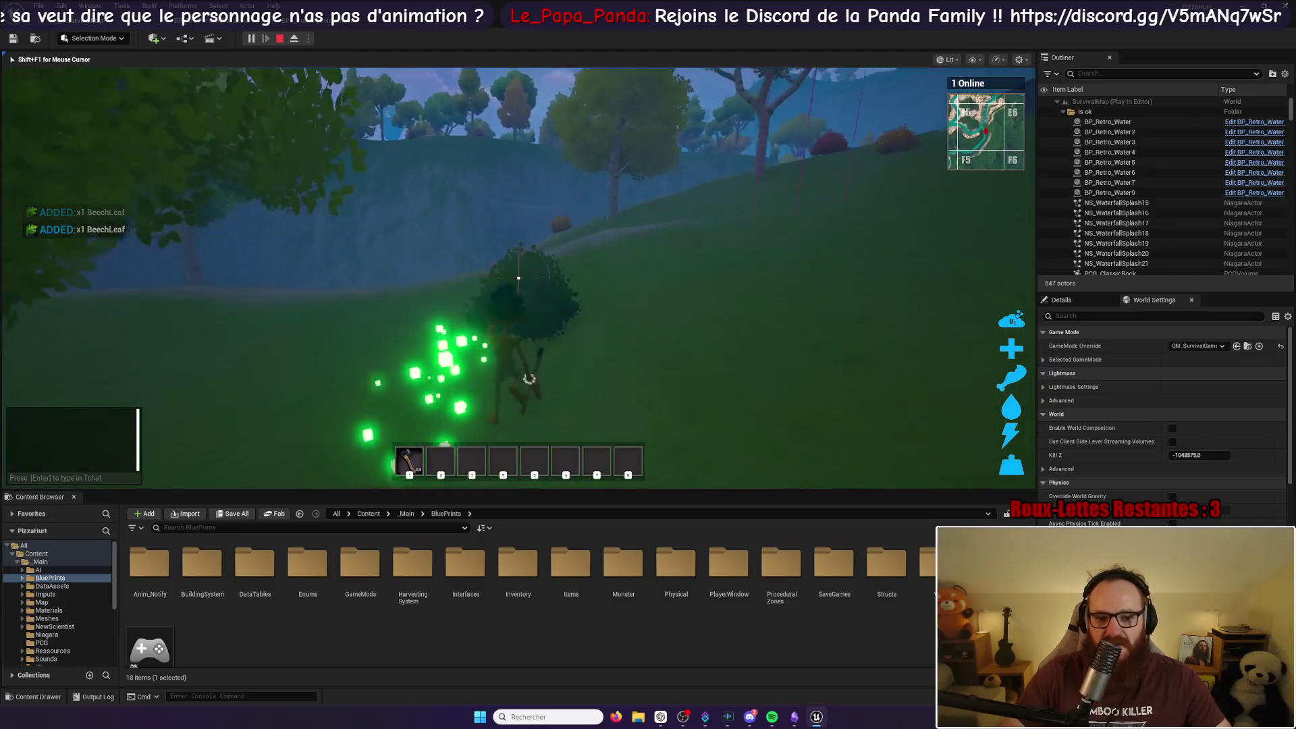
{"action": "key", "text": "e"}
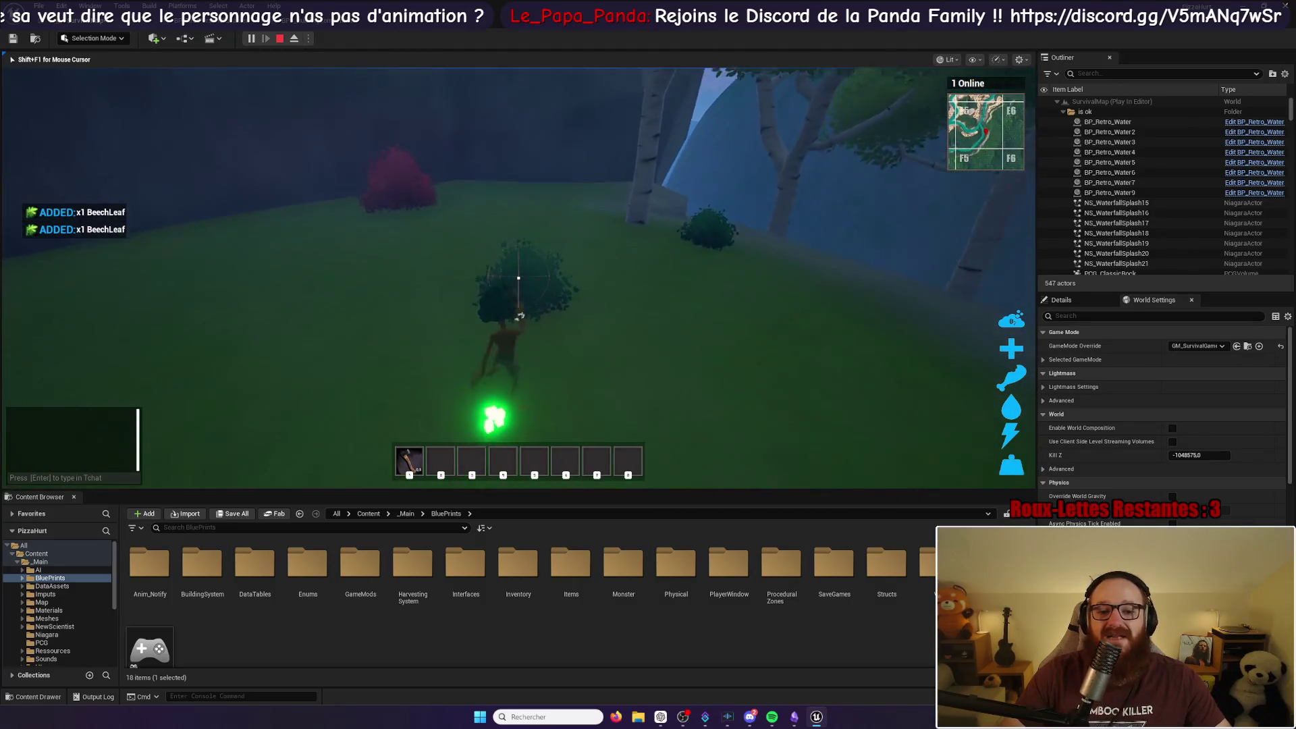
{"action": "key", "text": "e"}
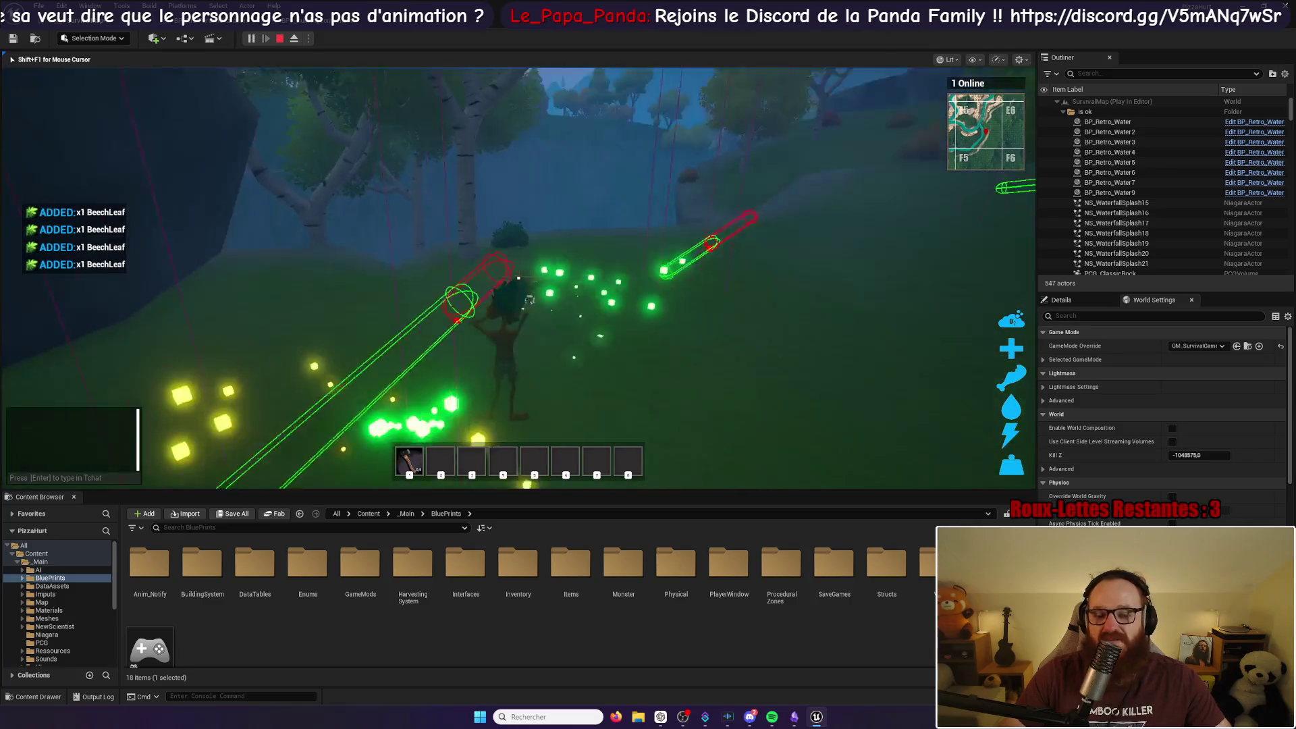
{"action": "key", "text": "e"}
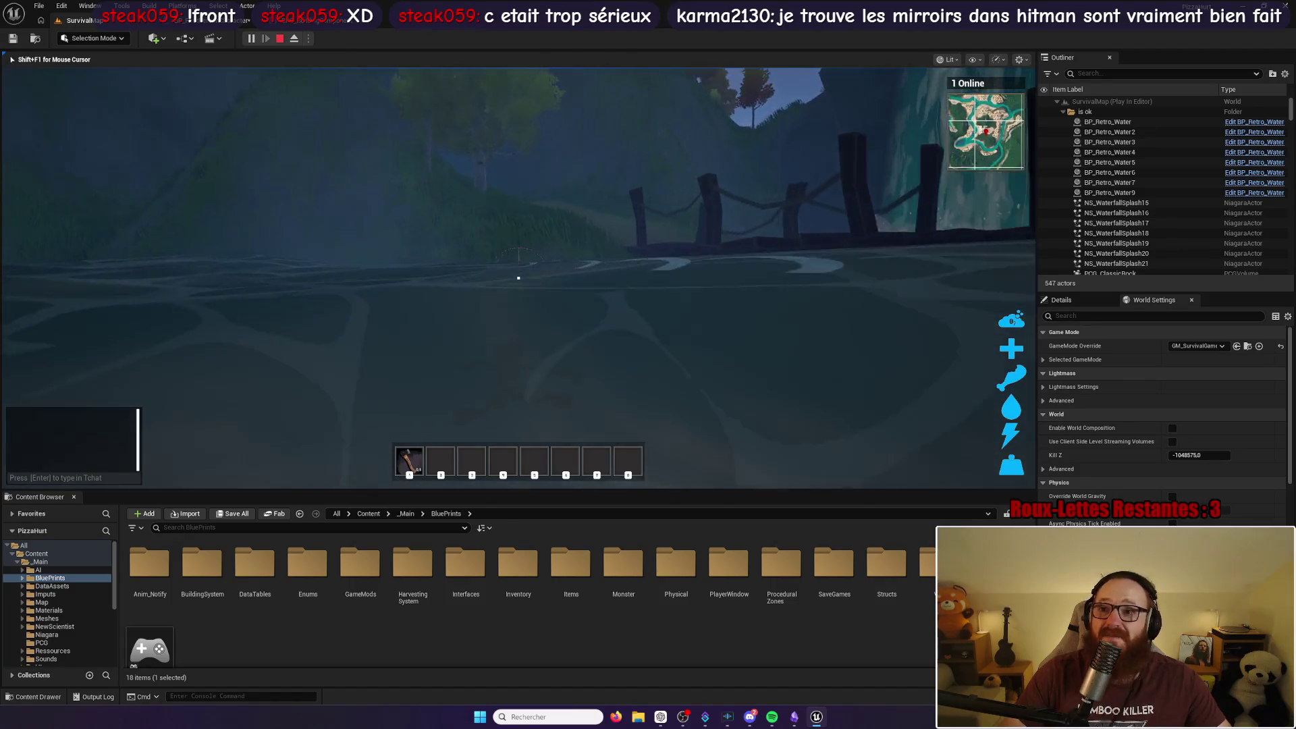
{"action": "key", "text": "w"}
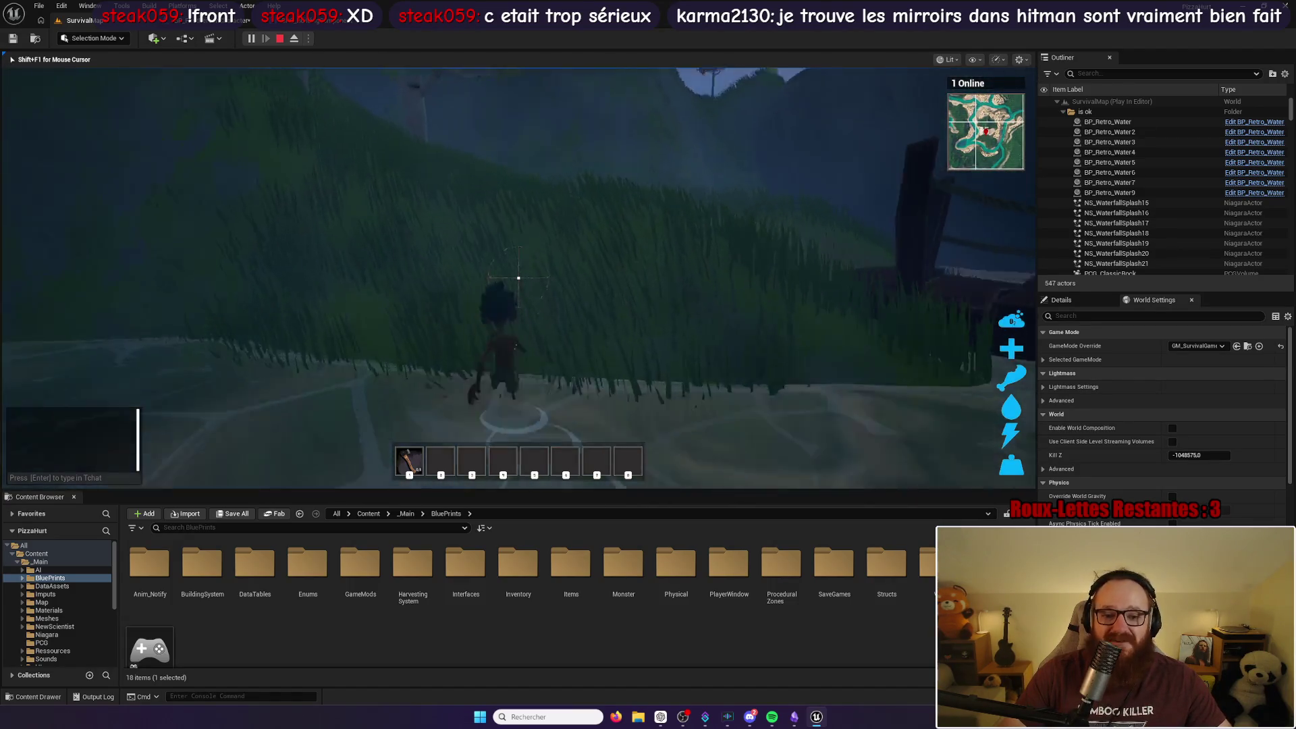
{"action": "key", "text": "w"}
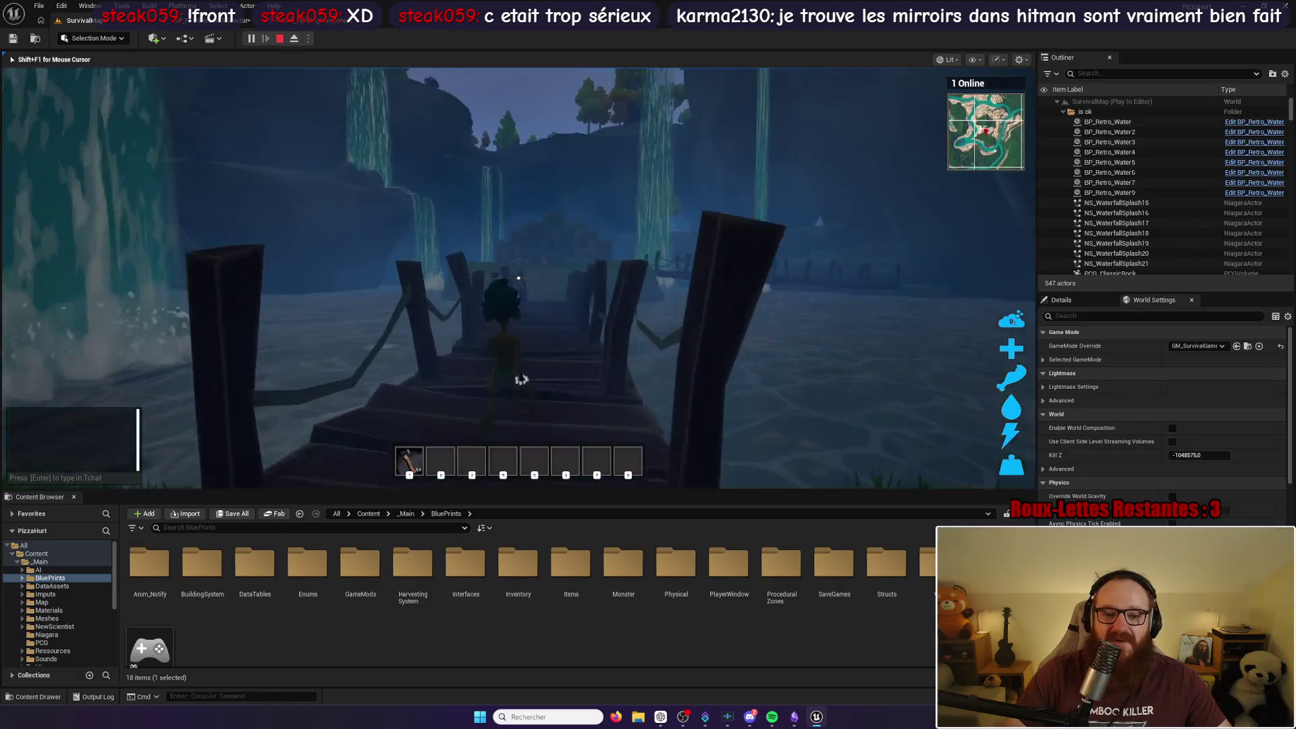
{"action": "key", "text": "w"}
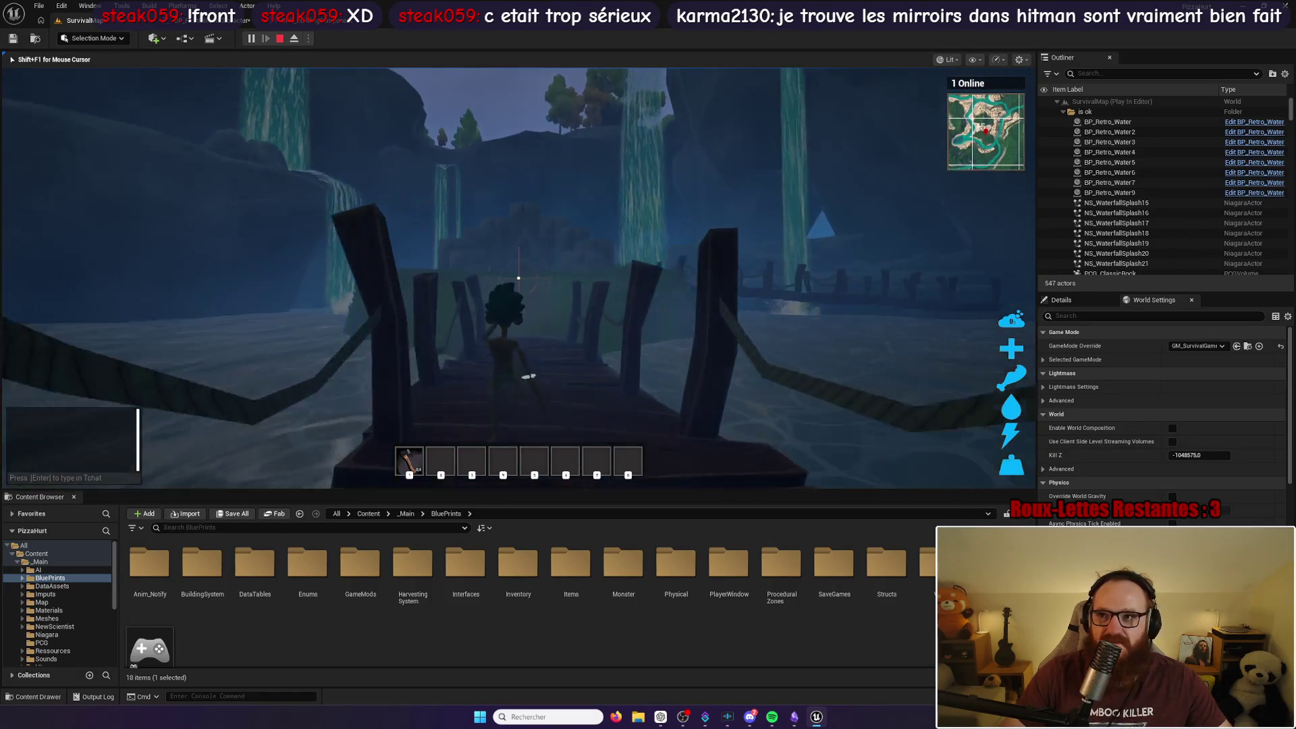
{"action": "key", "text": "w"}
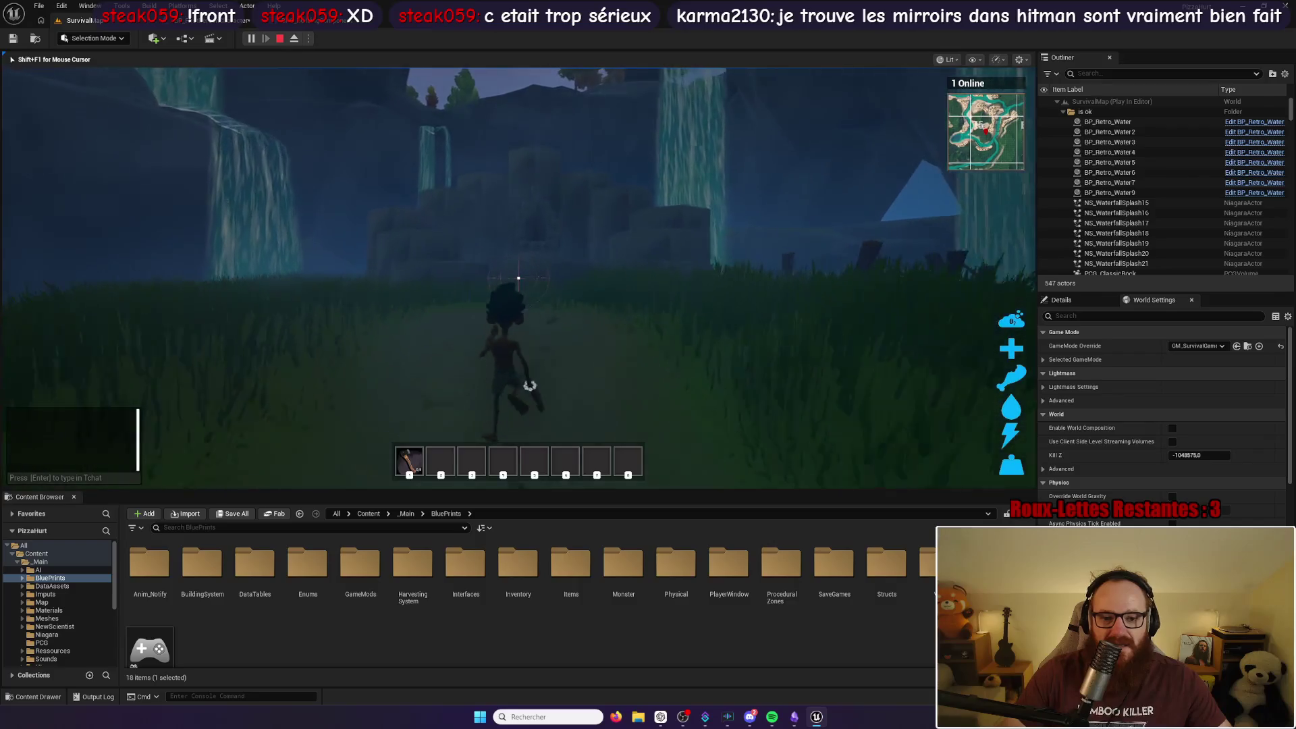
{"action": "key", "text": "w"}
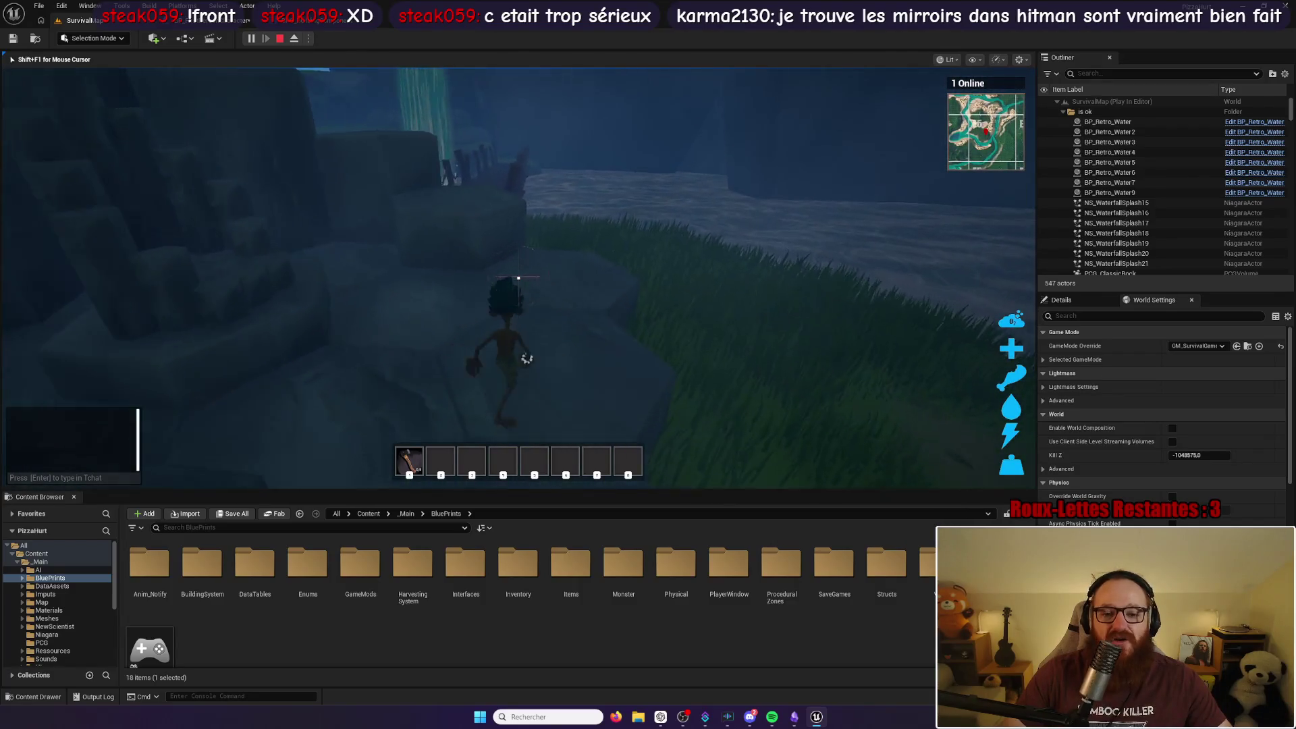
{"action": "key", "text": "w"}
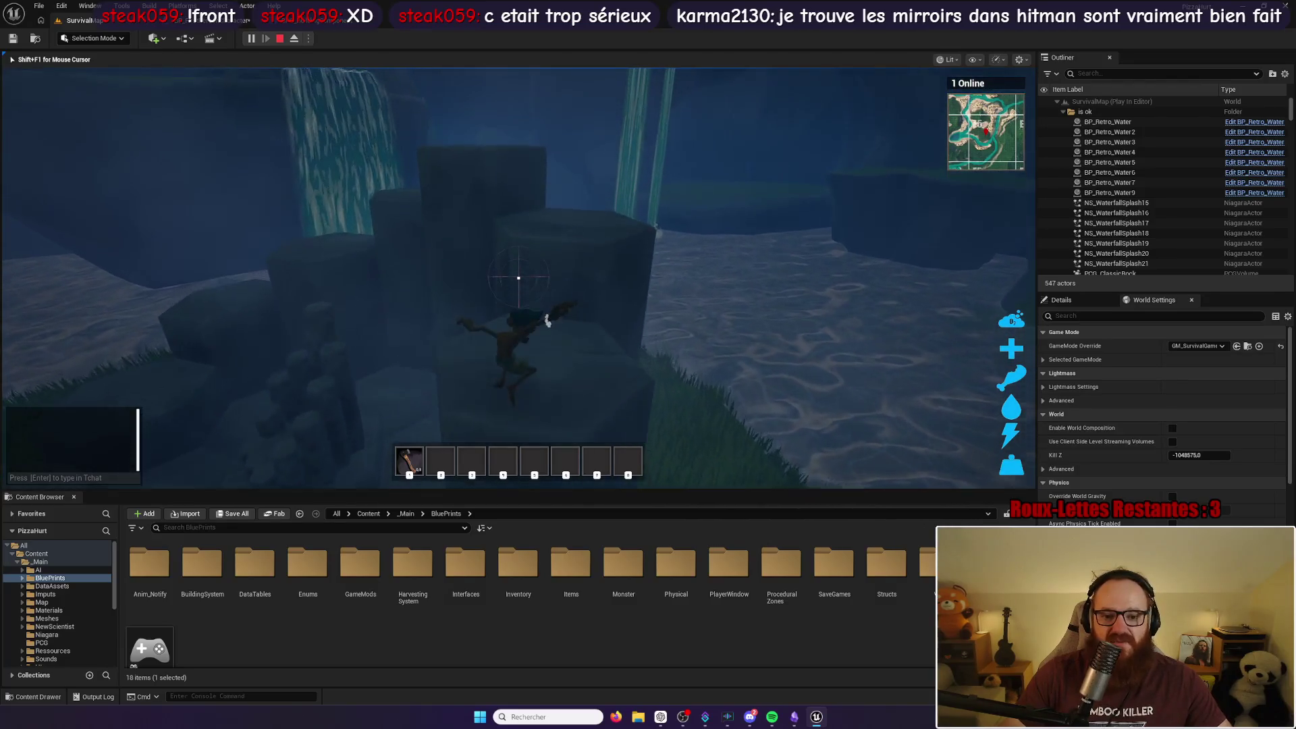
{"action": "key", "text": "w"}
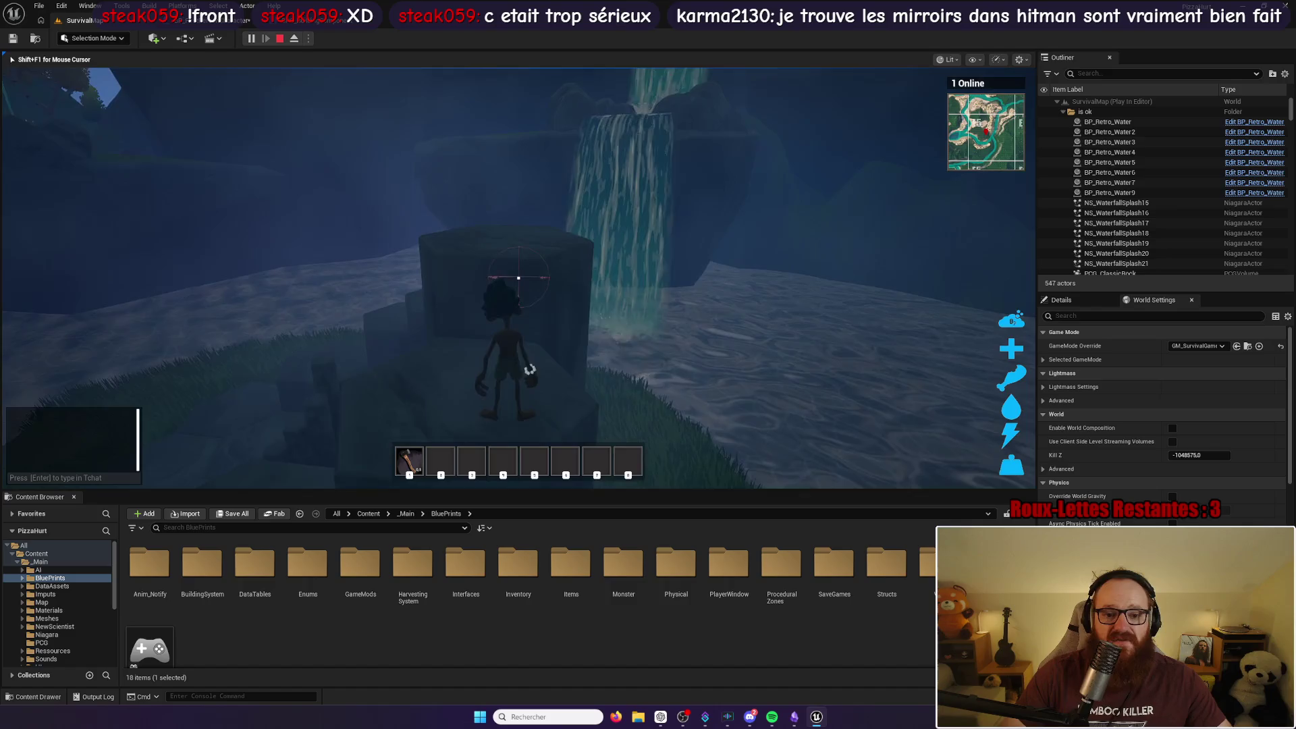
{"action": "key", "text": "w"}
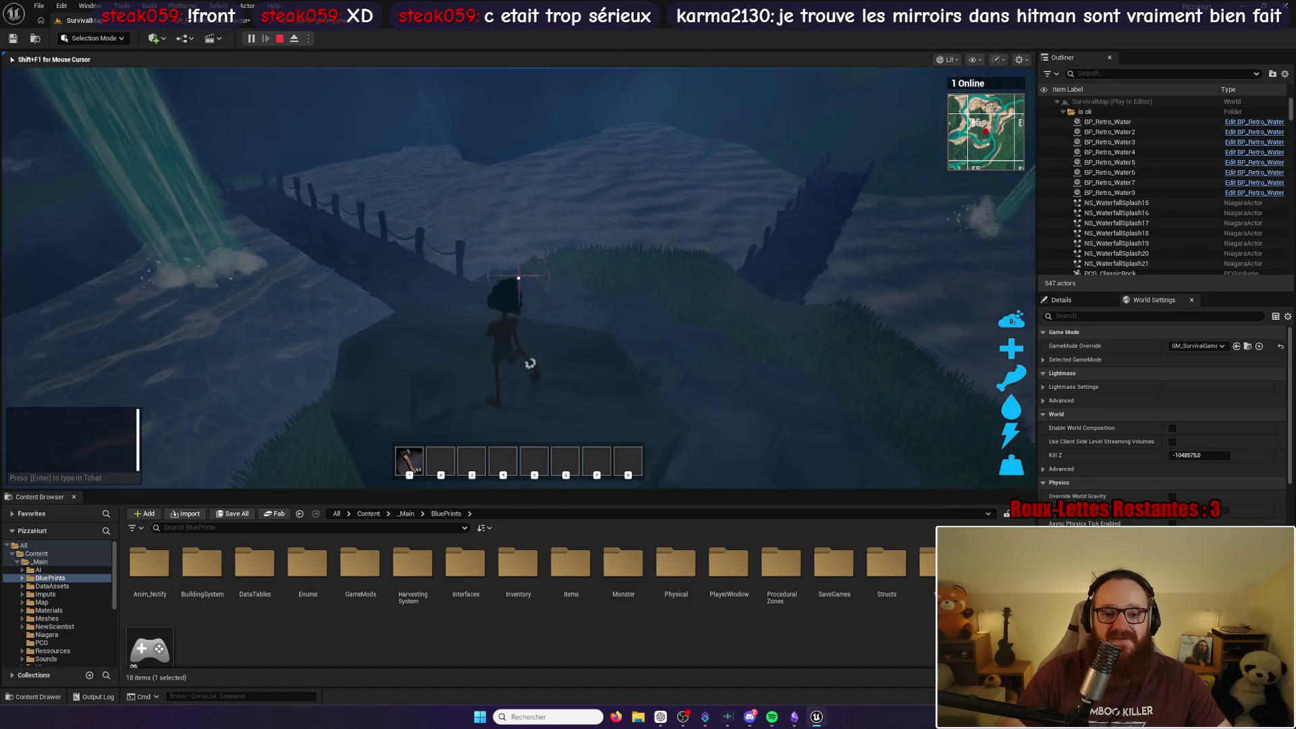
{"action": "key", "text": "w"}
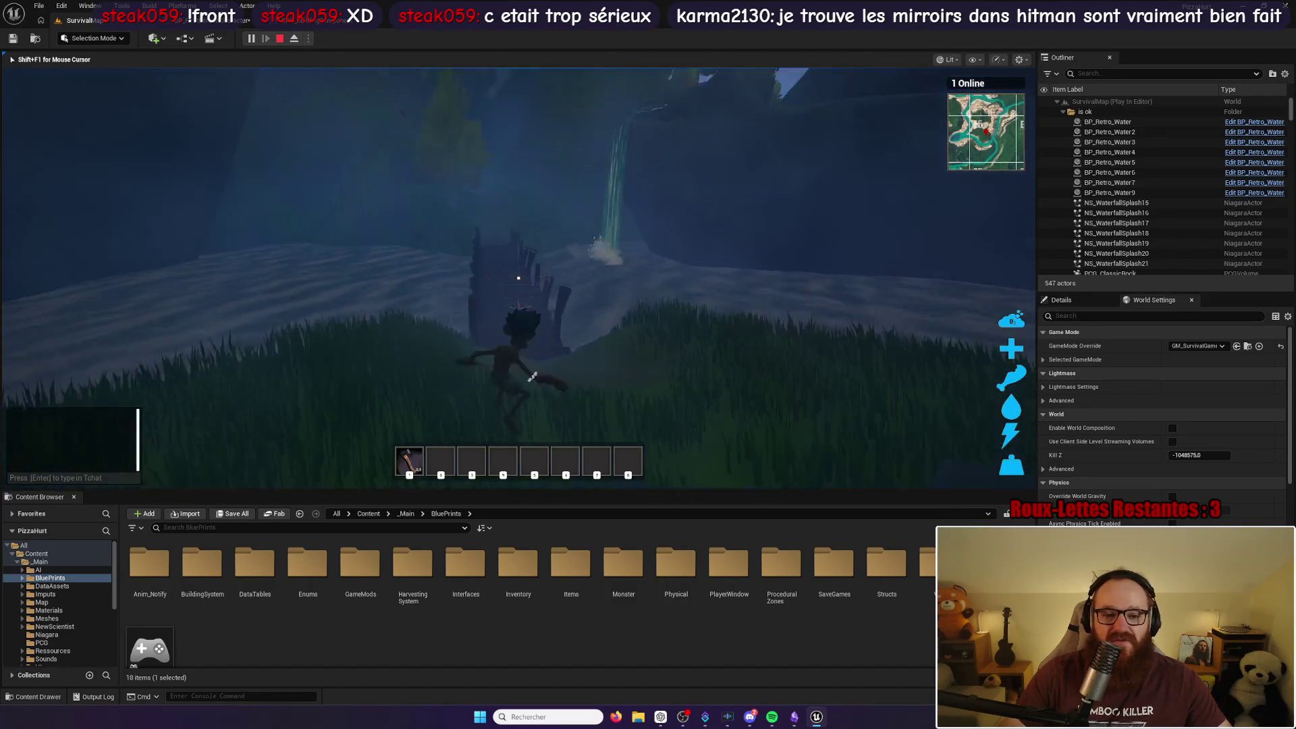
{"action": "key", "text": "w"}
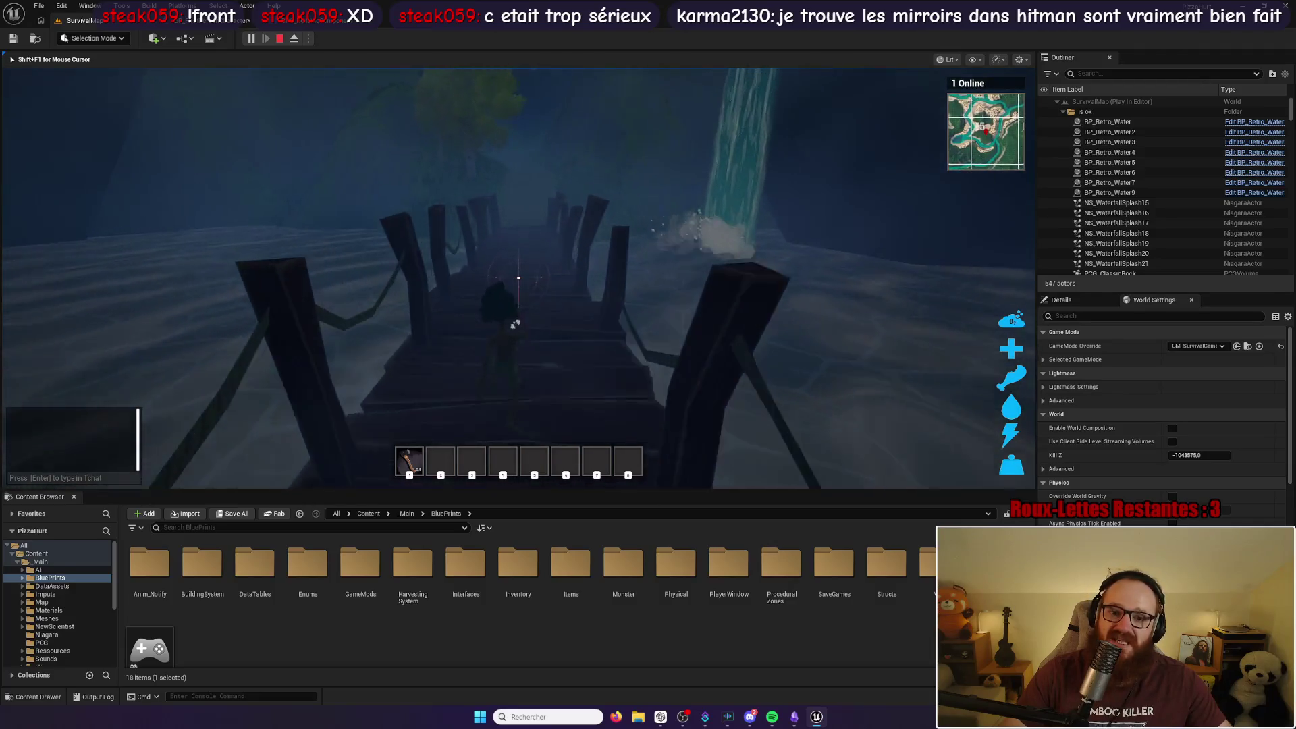
{"action": "key", "text": "w"}
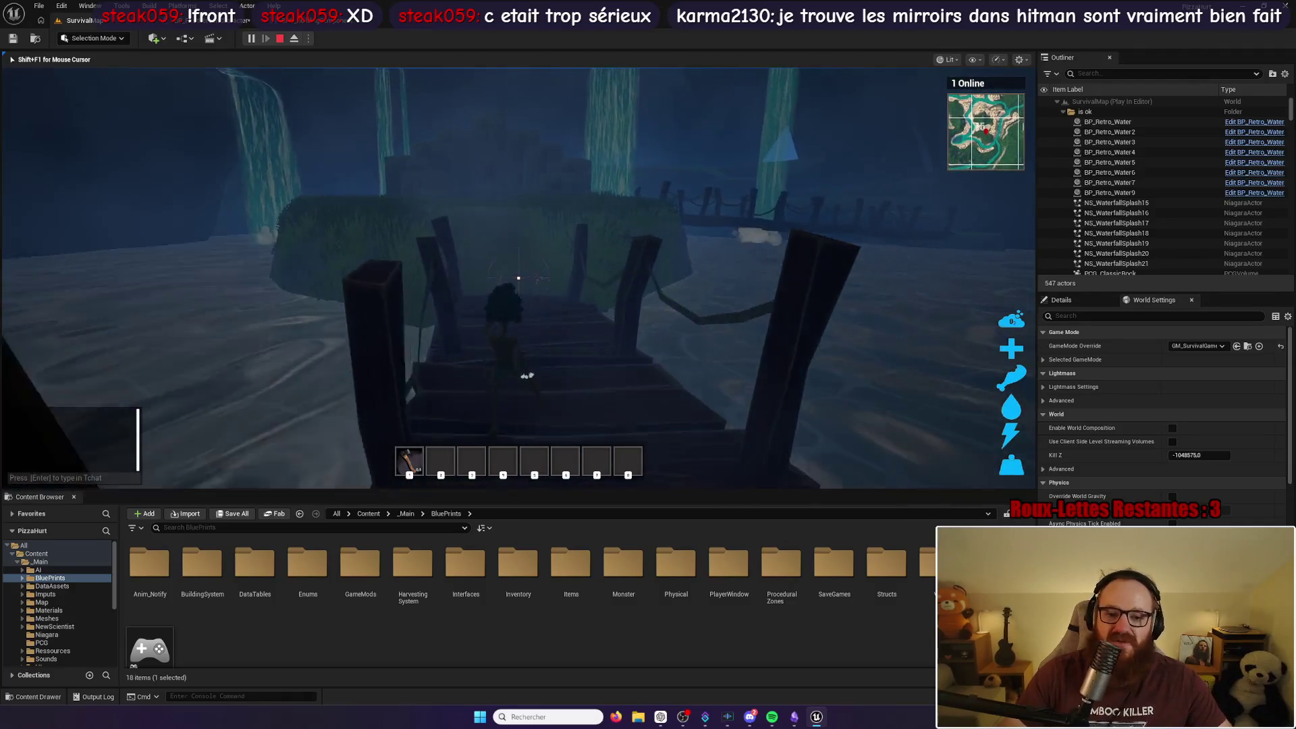
{"action": "key", "text": "w"}
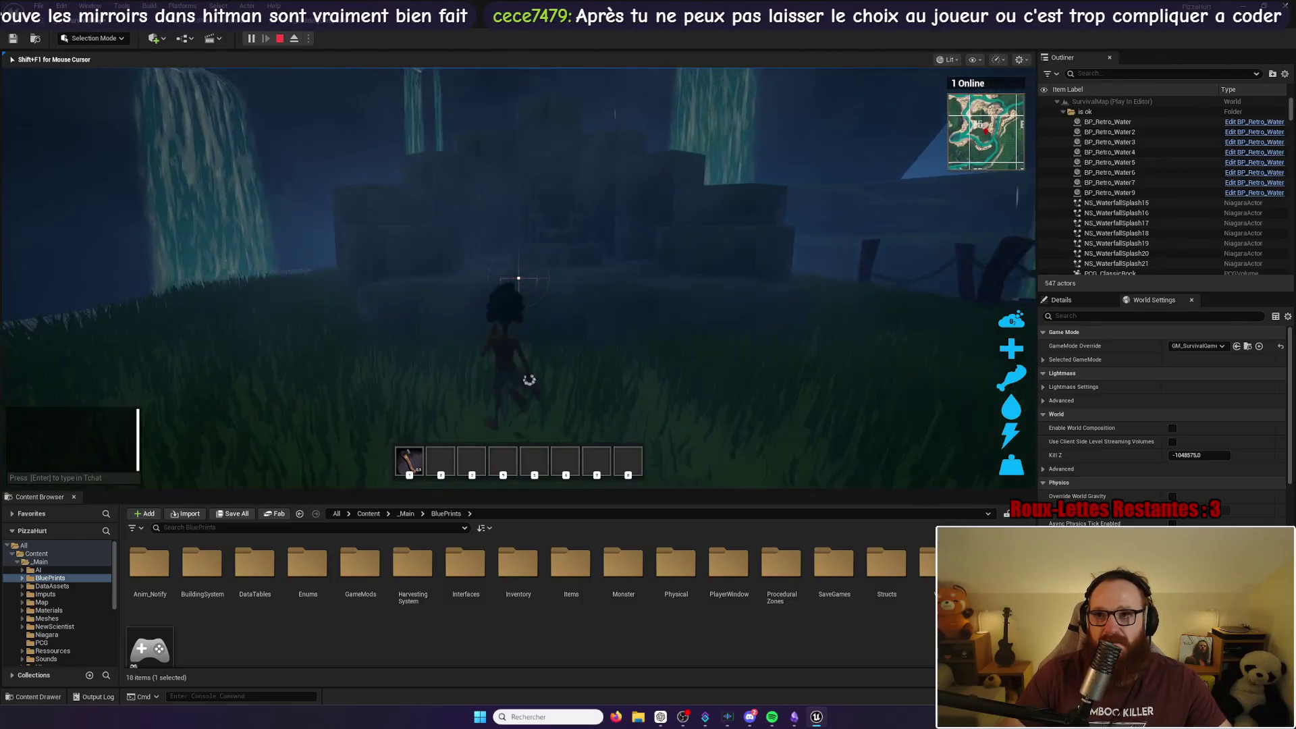
{"action": "key", "text": "w"}
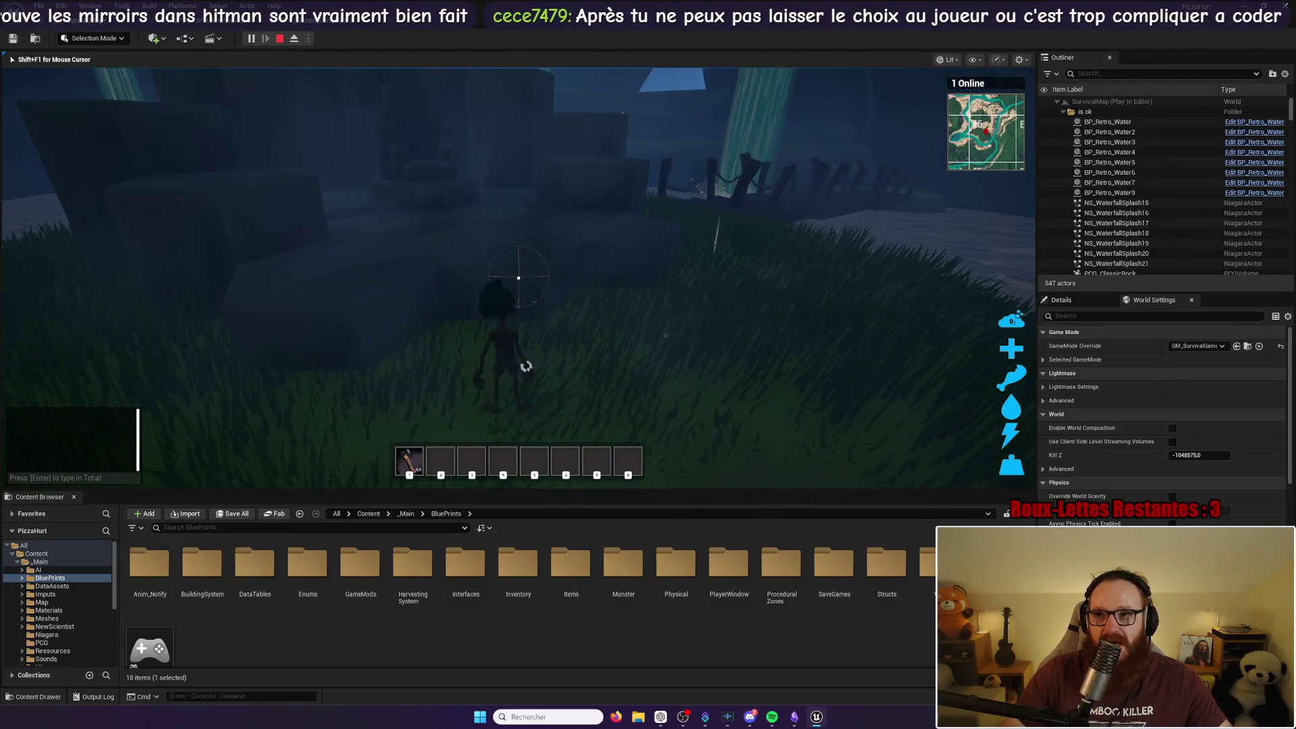
{"action": "key", "text": "w"}
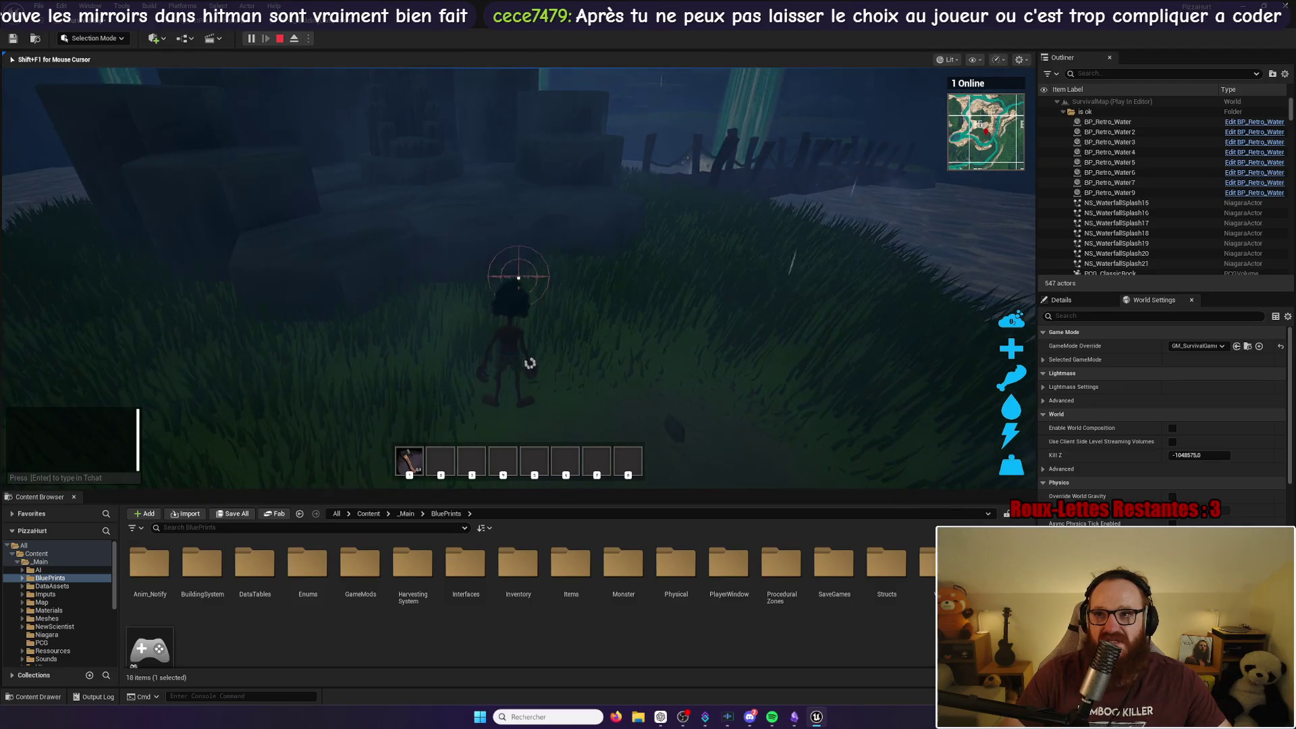
{"action": "key", "text": "w"}
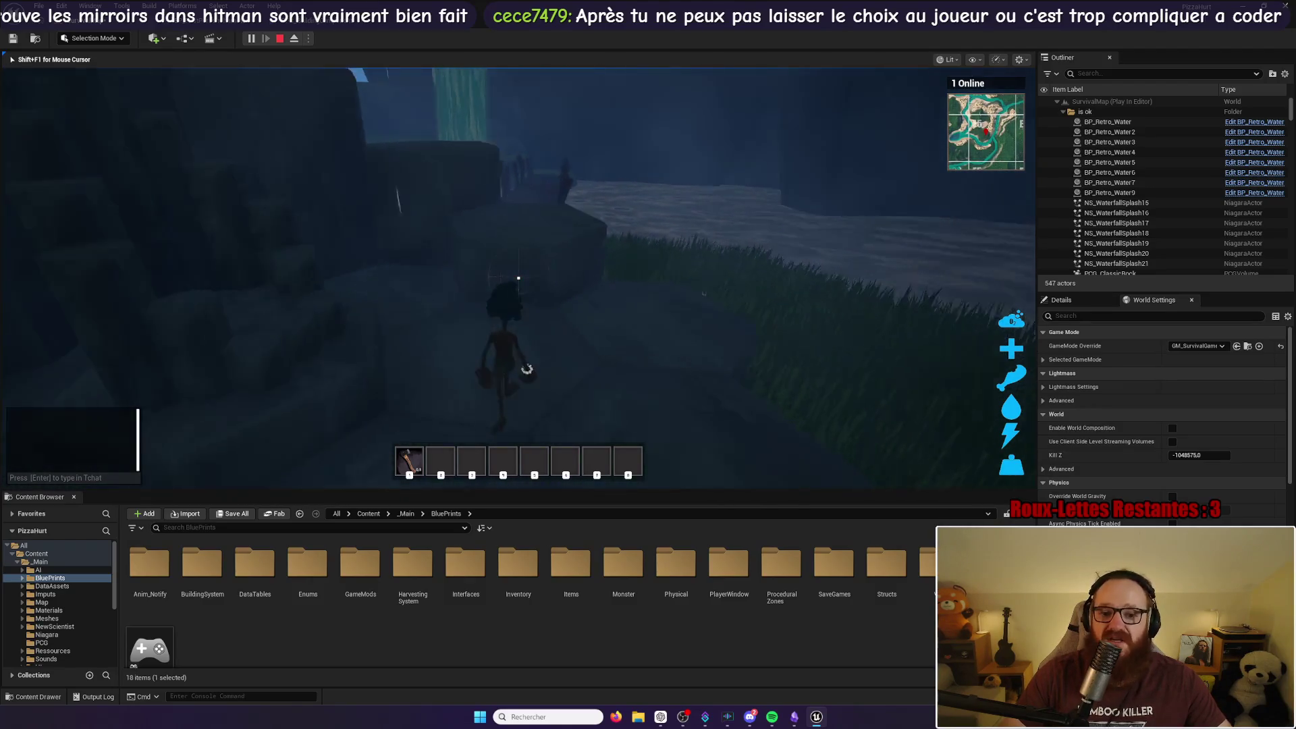
{"action": "key", "text": "w"}
{"action": "key", "text": "w"}
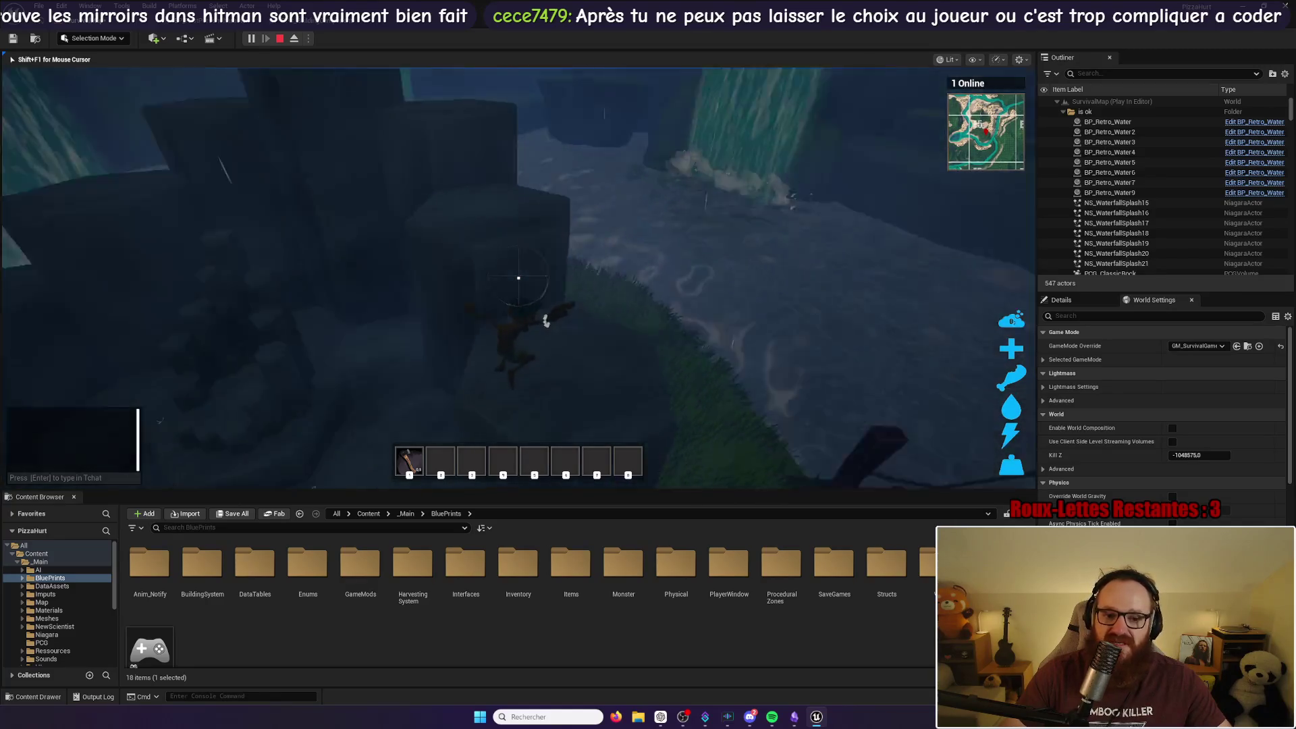
{"action": "key", "text": "w"}
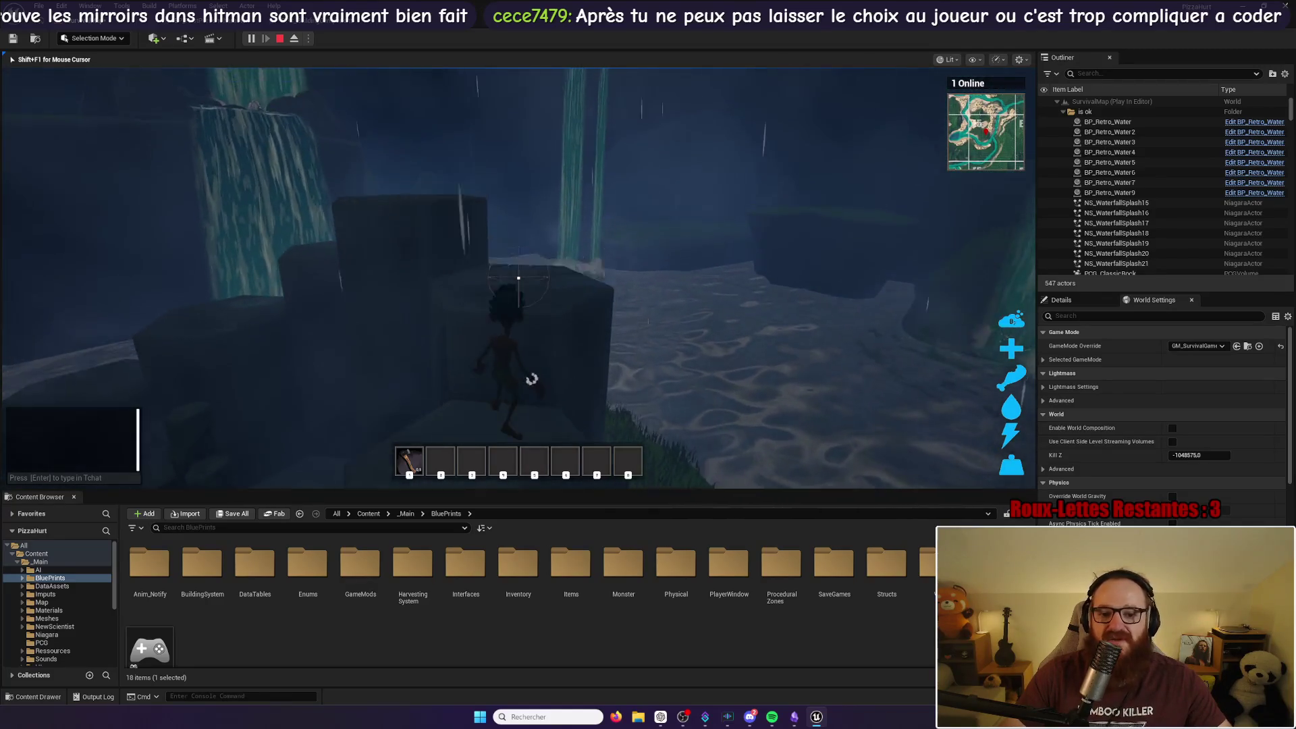
{"action": "key", "text": "w"}
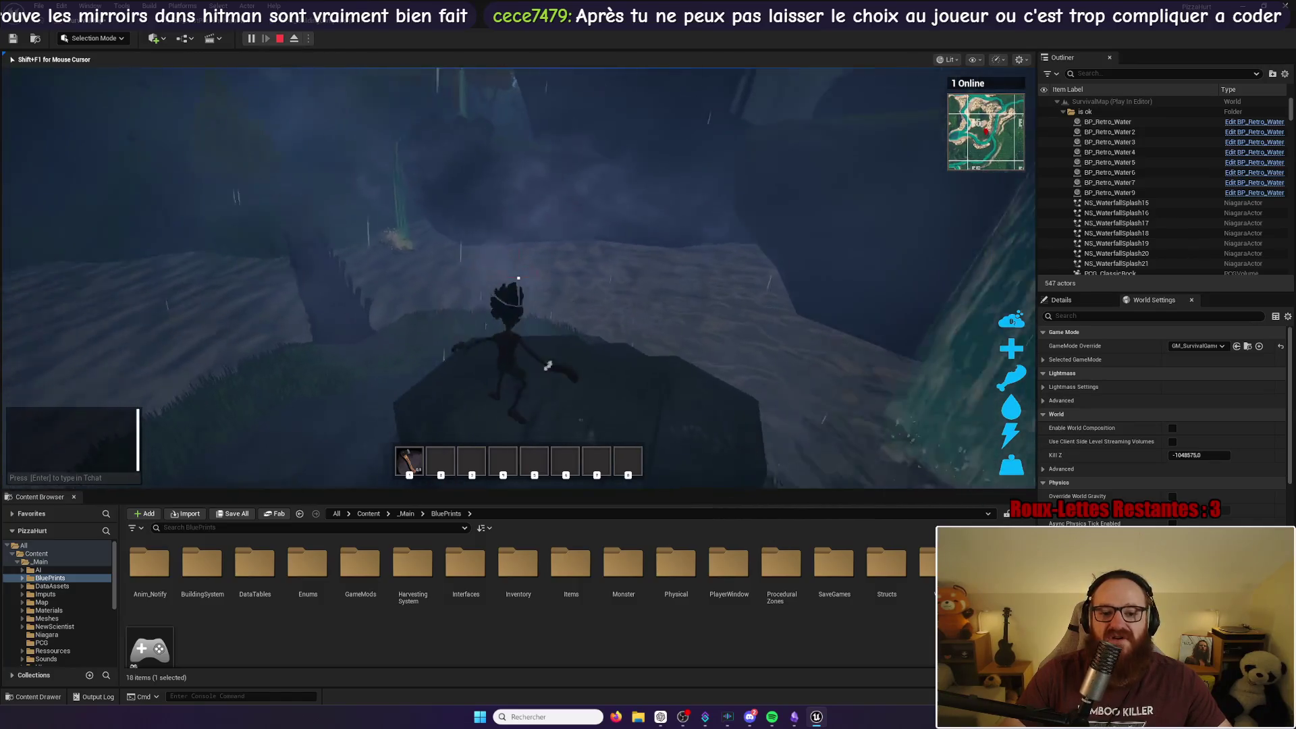
{"action": "key", "text": "w"}
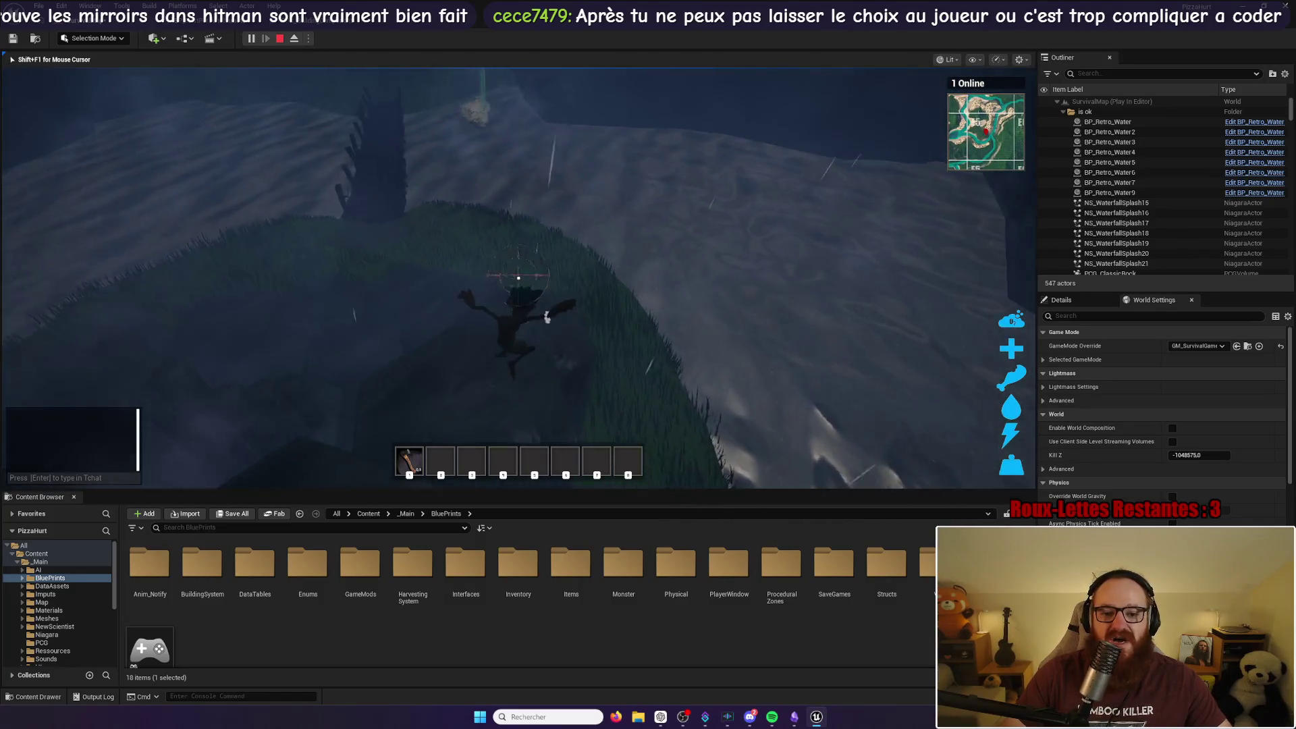
{"action": "key", "text": "w"}
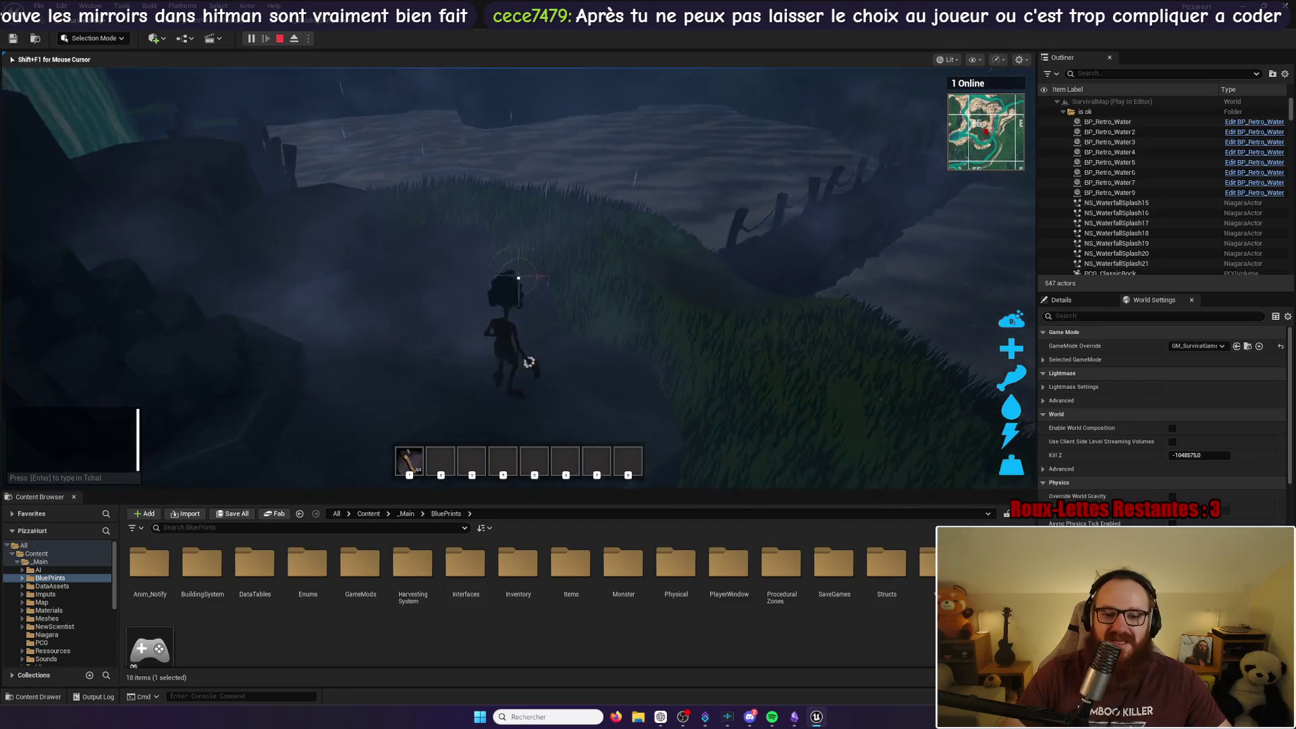
{"action": "key", "text": "w"}
{"action": "key", "text": "w"}
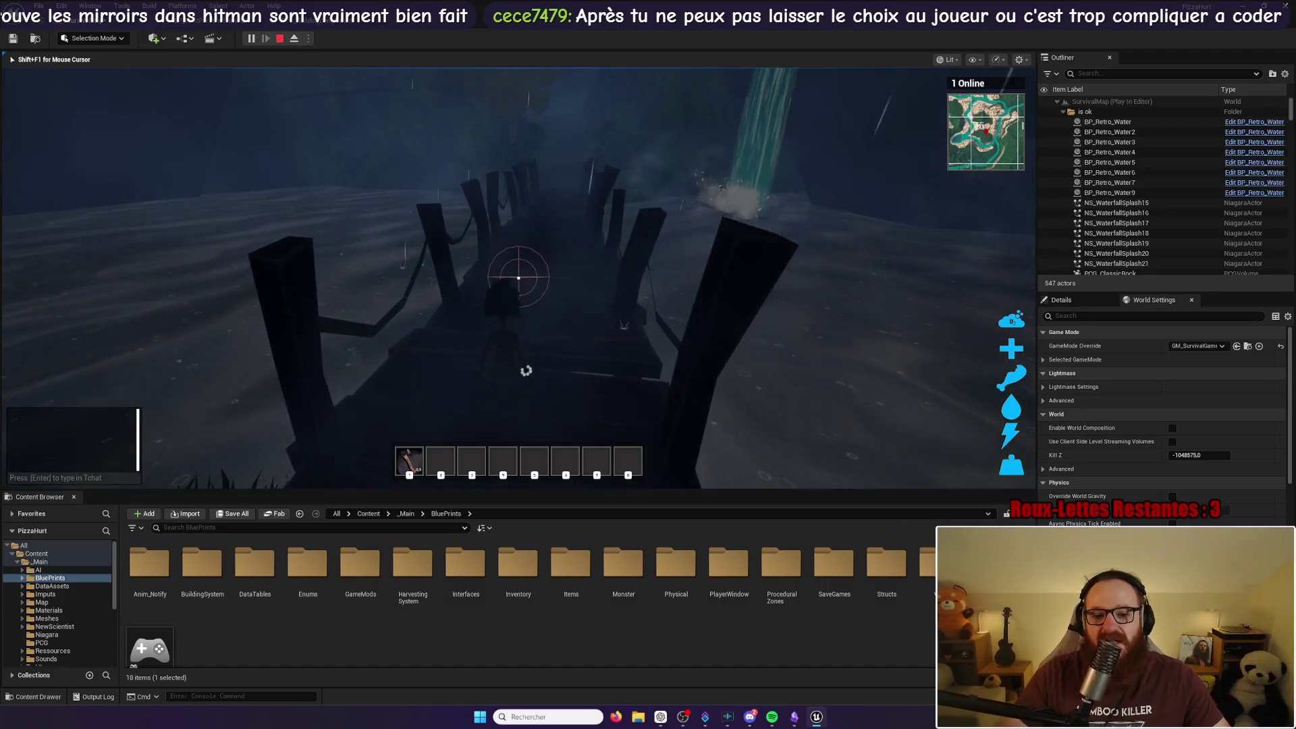
Step: Walk along the grassy lakeside hill, across the wooden dock and to the waterfall pool
{"action": "key", "text": "w"}
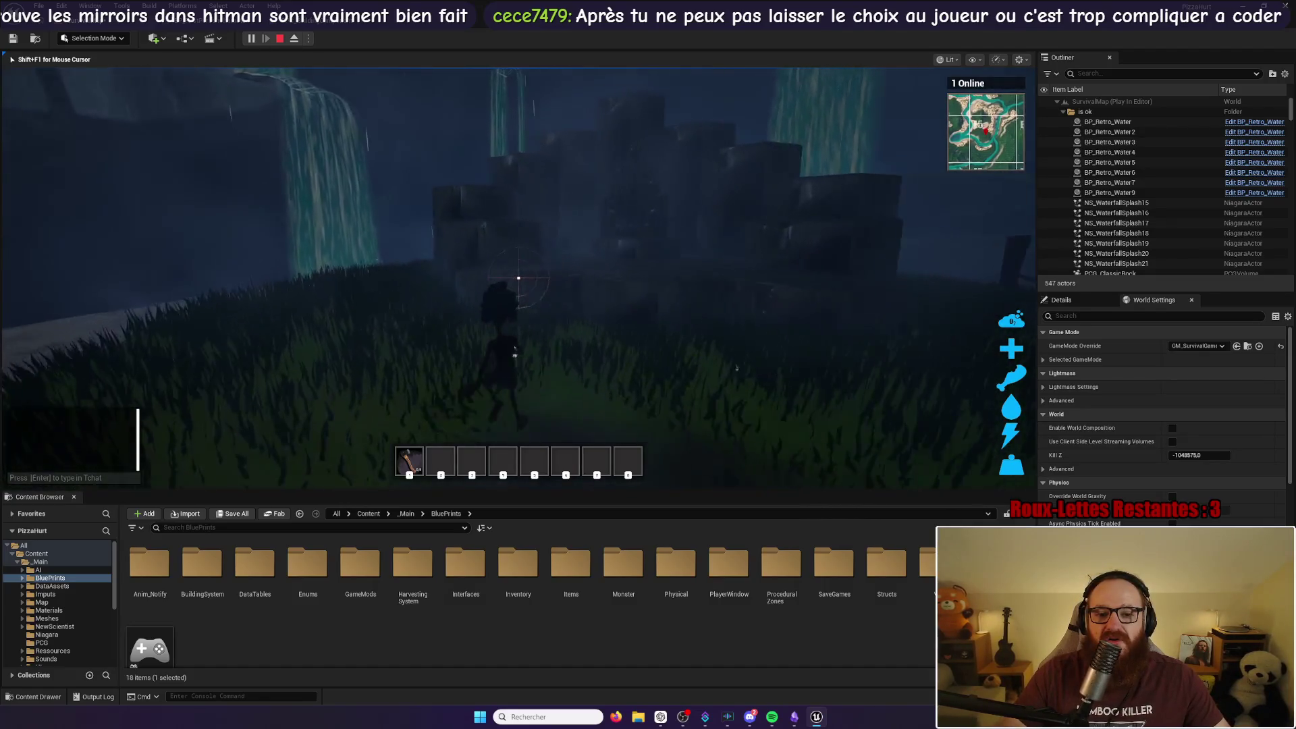
{"action": "key", "text": "w"}
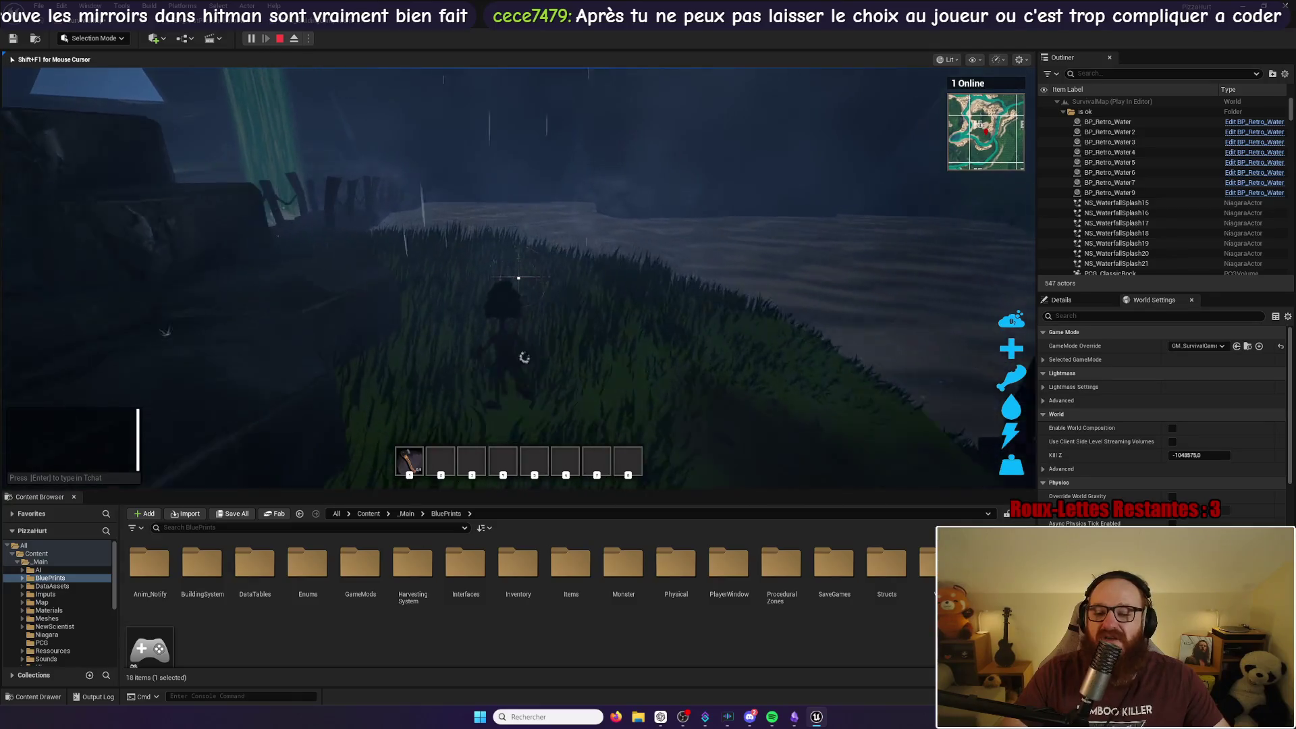
{"action": "key", "text": "w"}
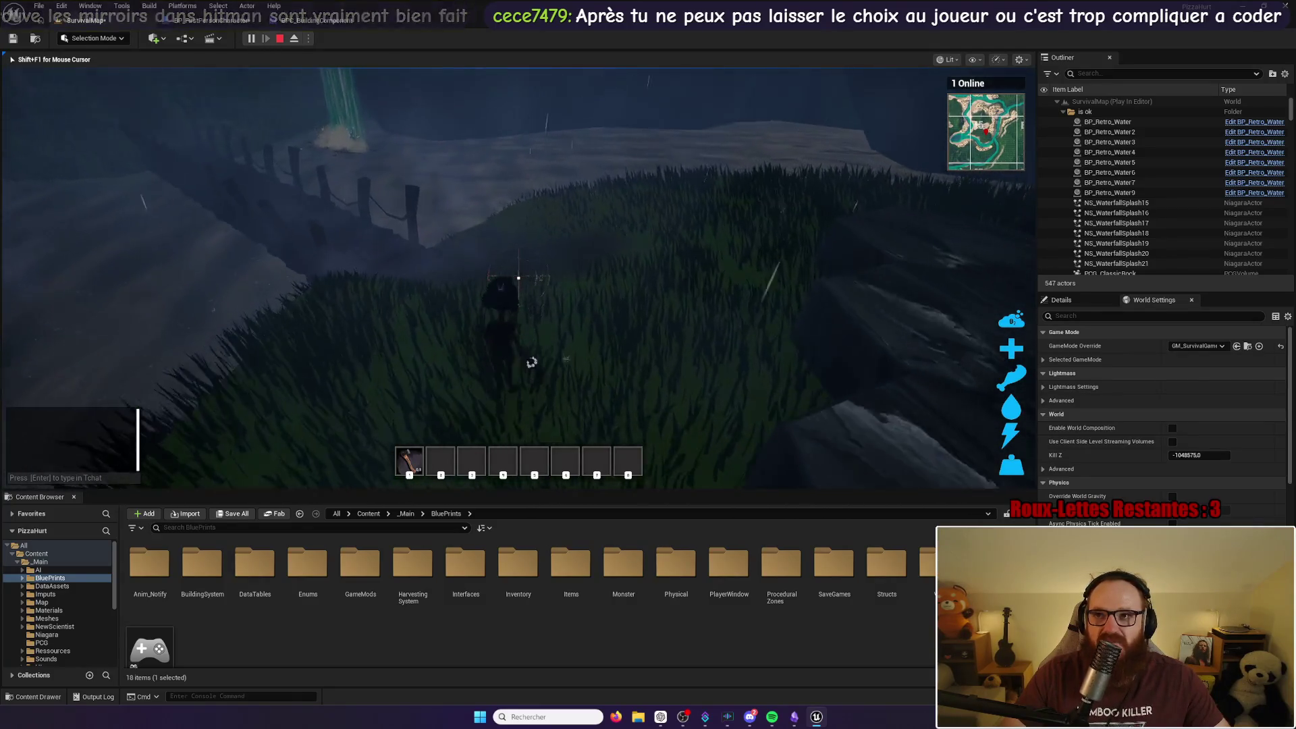
{"action": "key", "text": "w"}
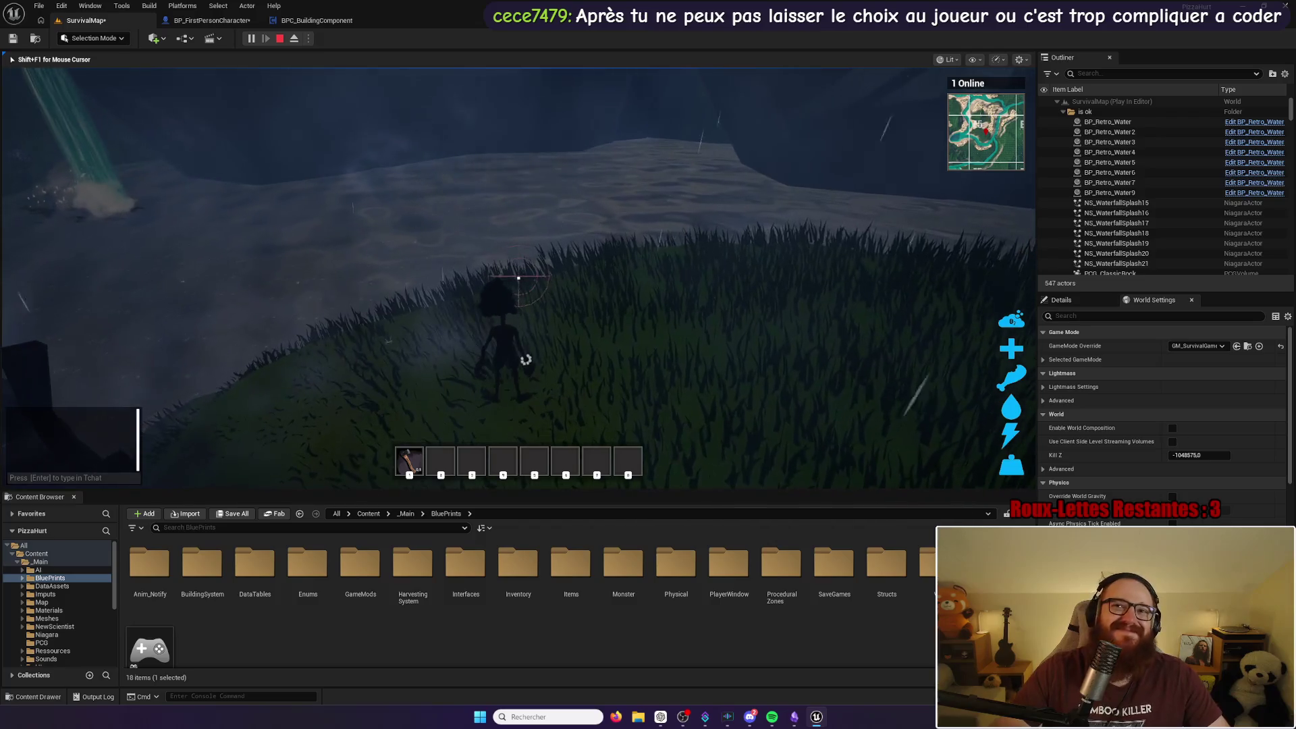
{"action": "key", "text": "w"}
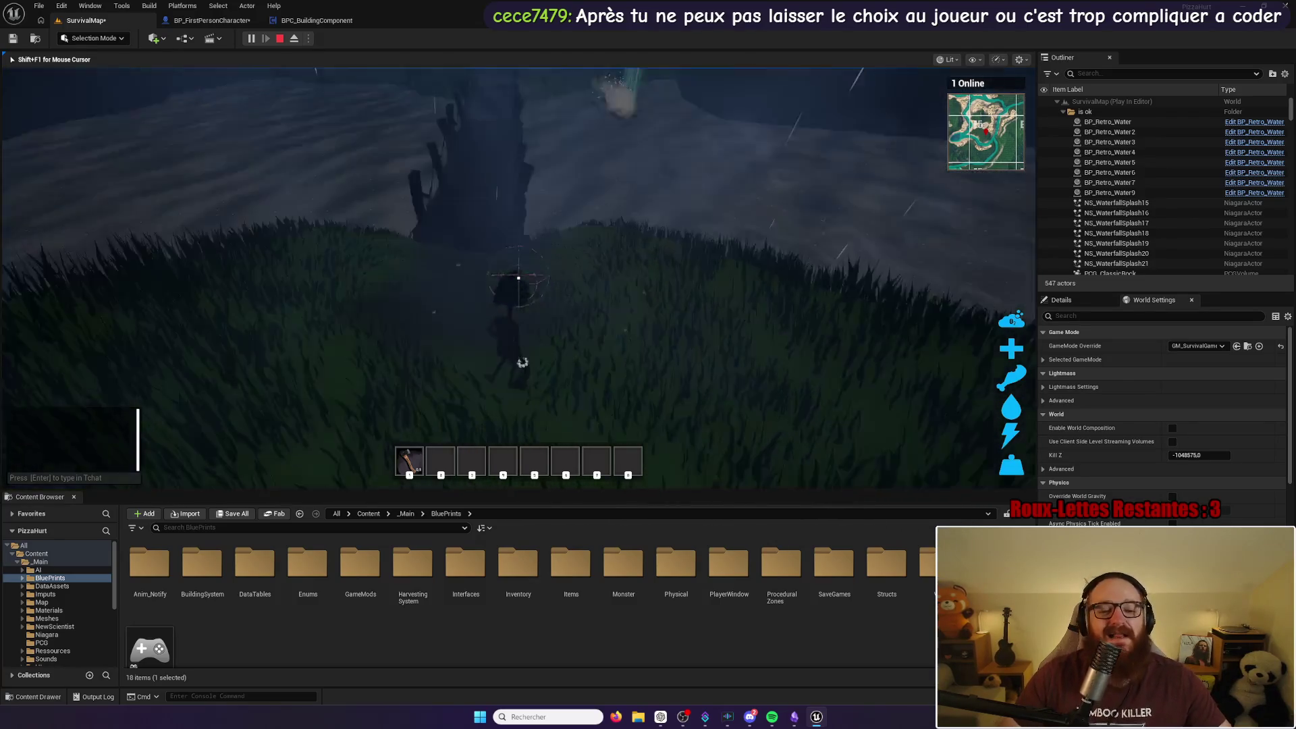
{"action": "key", "text": "w"}
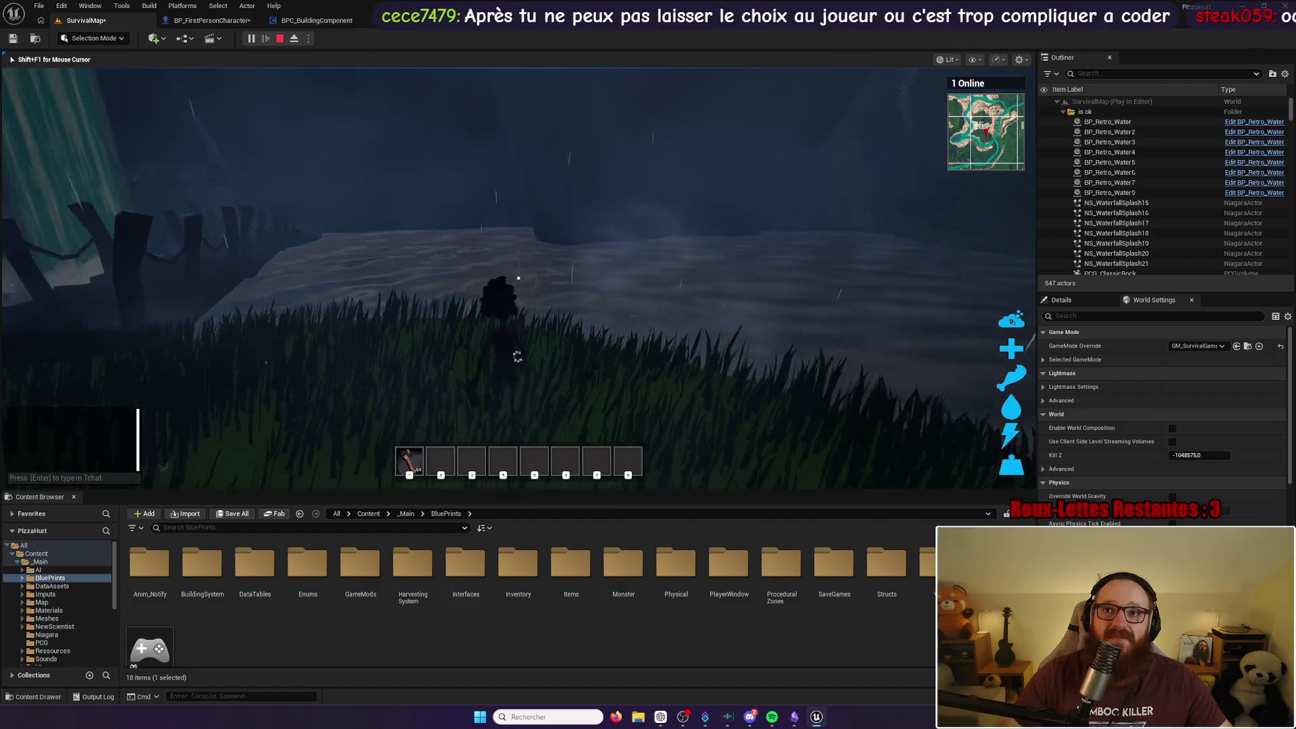
{"action": "key", "text": "w"}
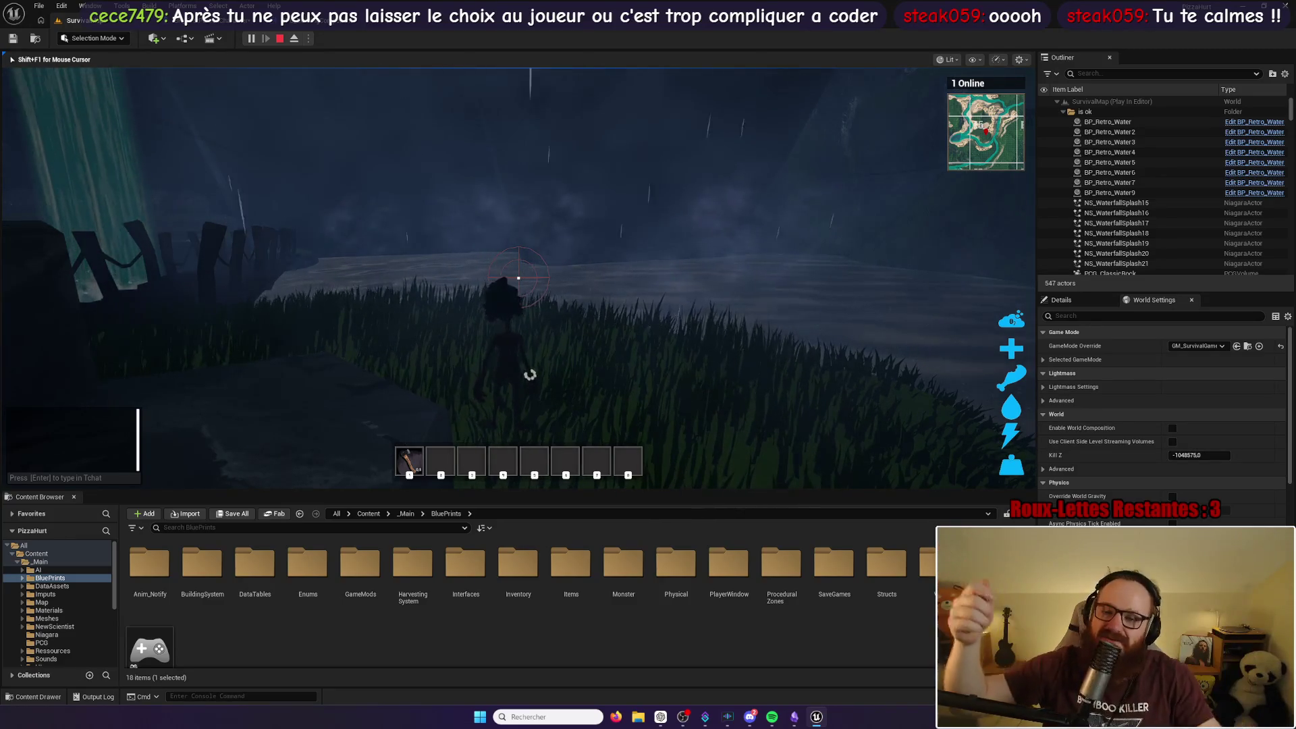
{"action": "key", "text": "w"}
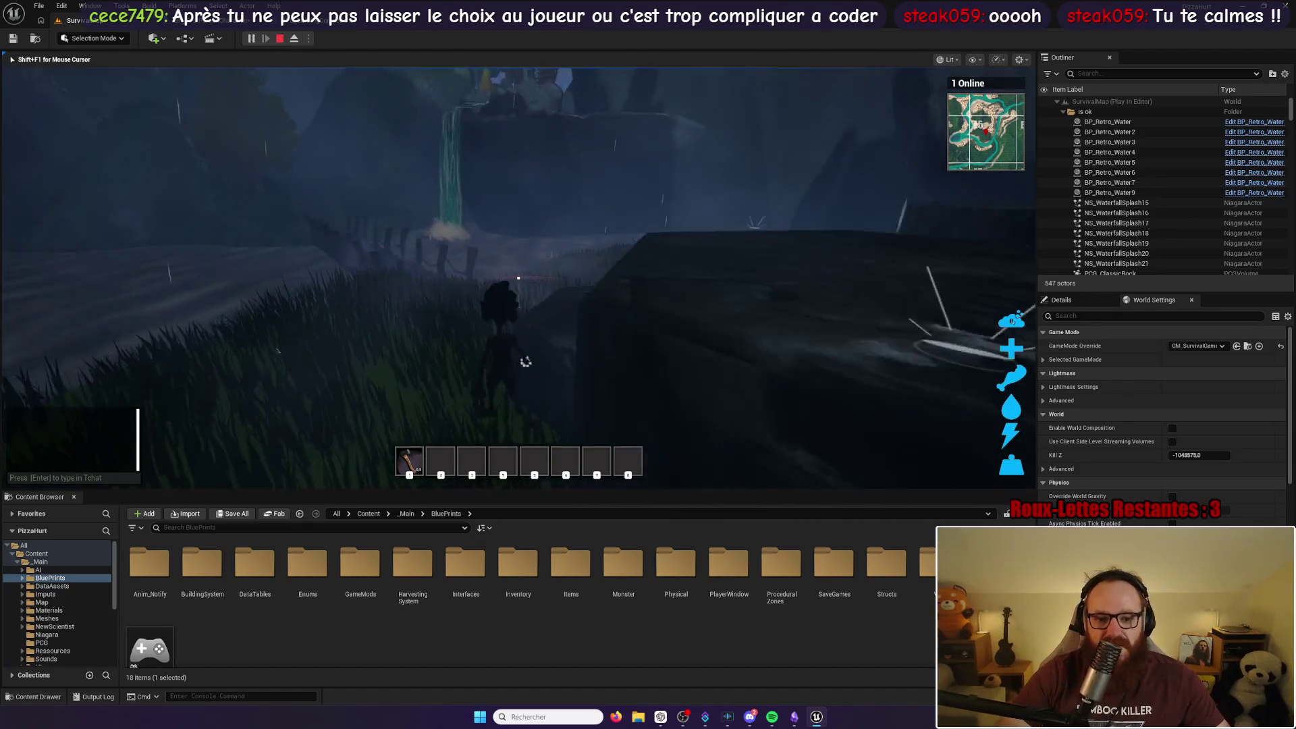
{"action": "key", "text": "w"}
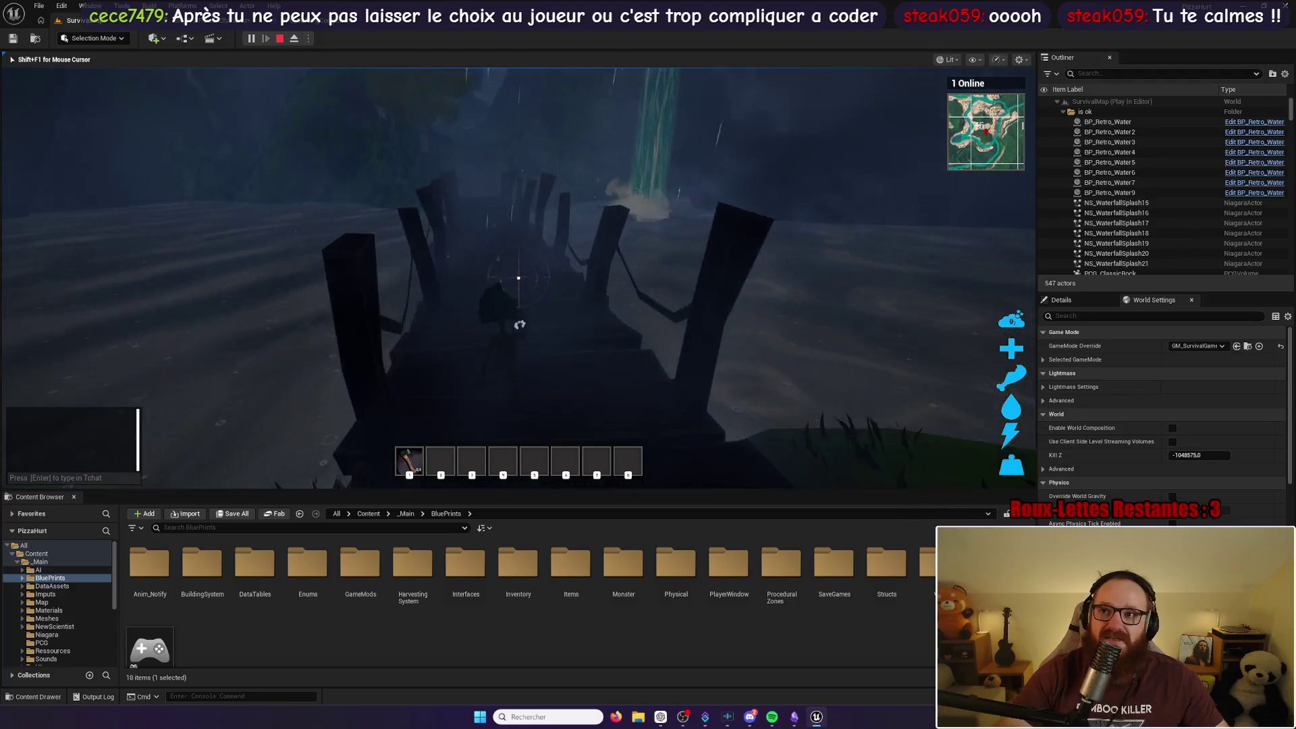
{"action": "key", "text": "w"}
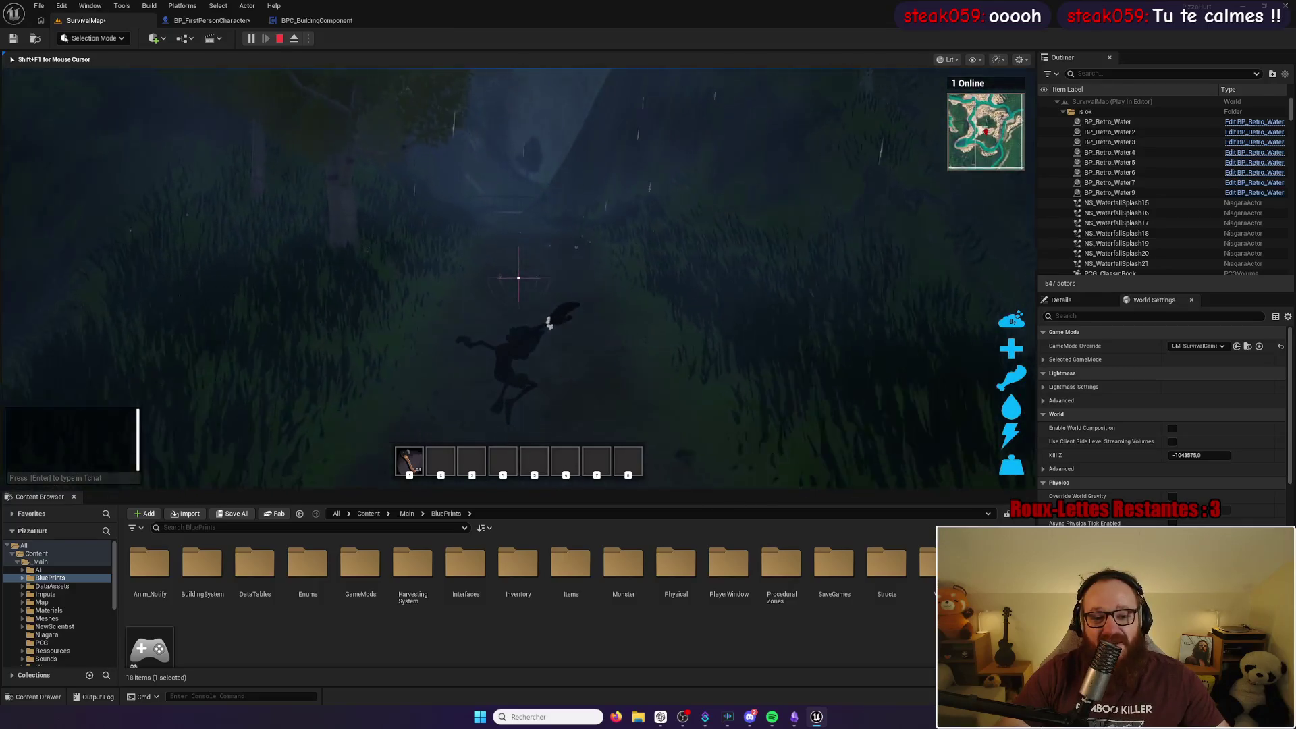
{"action": "key", "text": "w"}
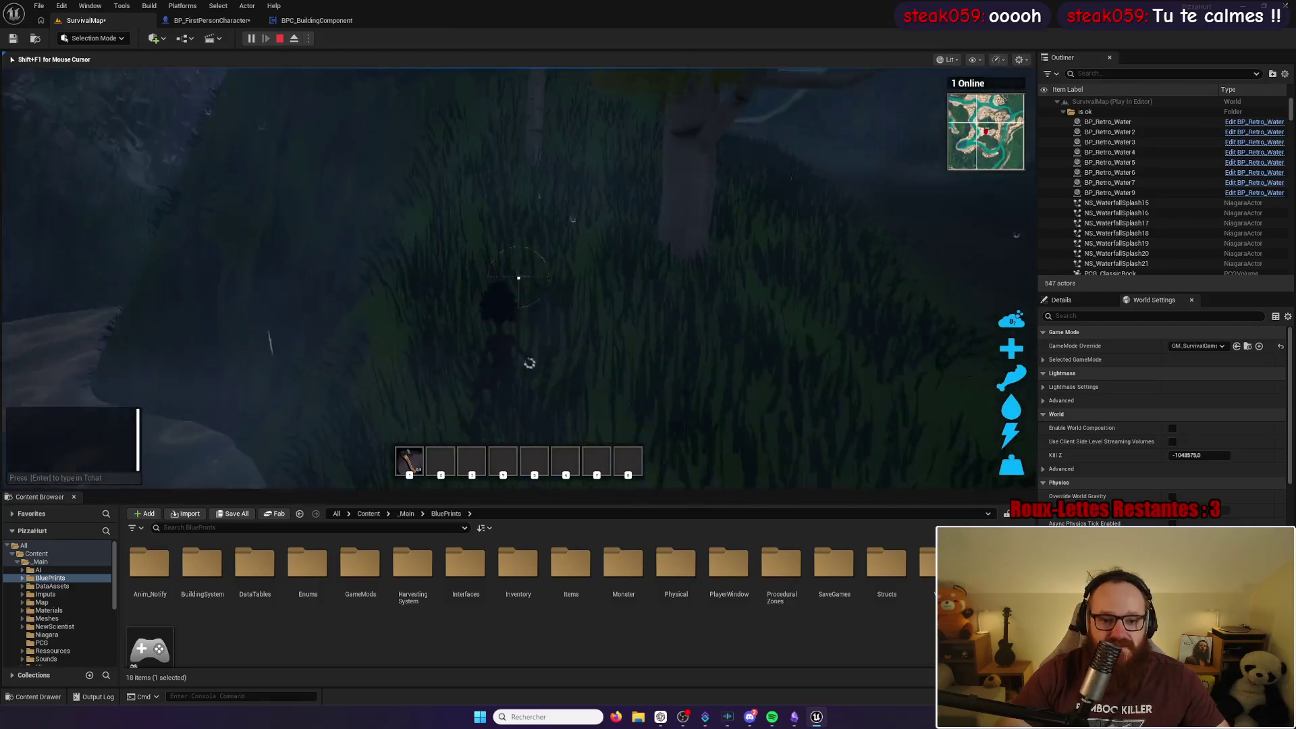
{"action": "key", "text": "w"}
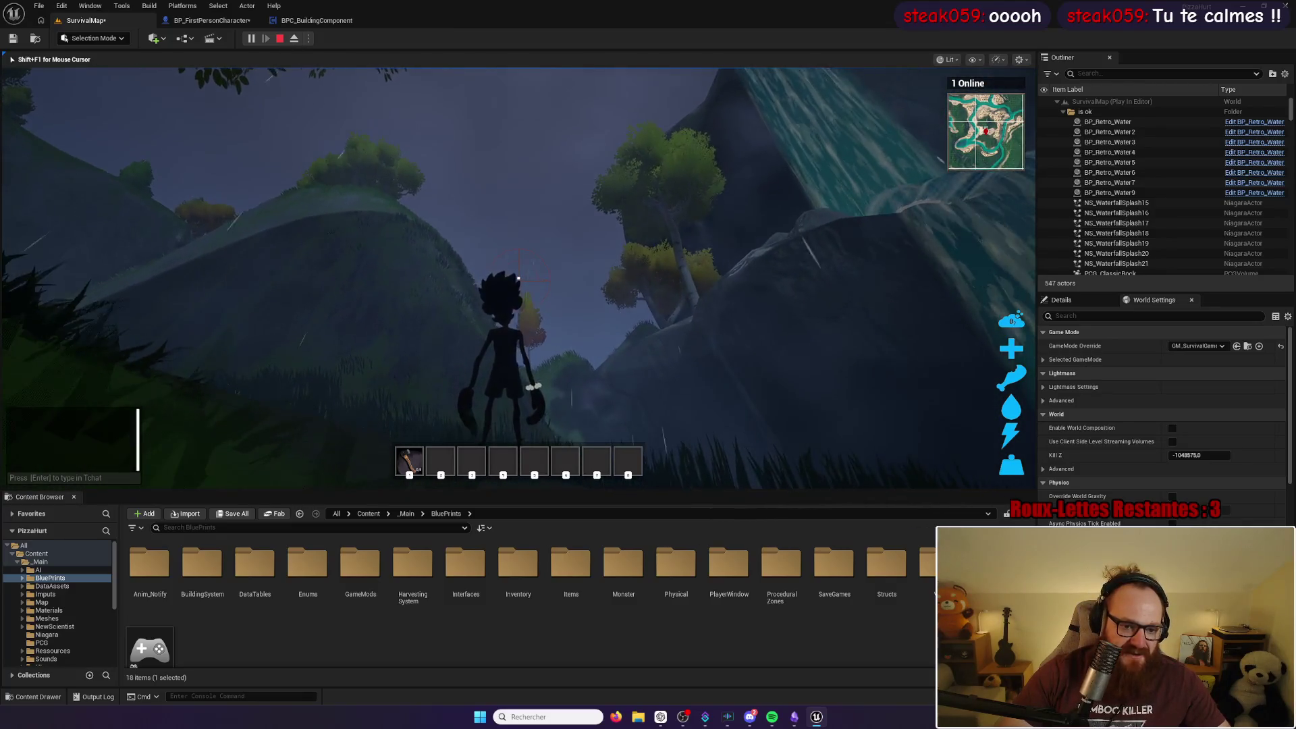
{"action": "key", "text": "w"}
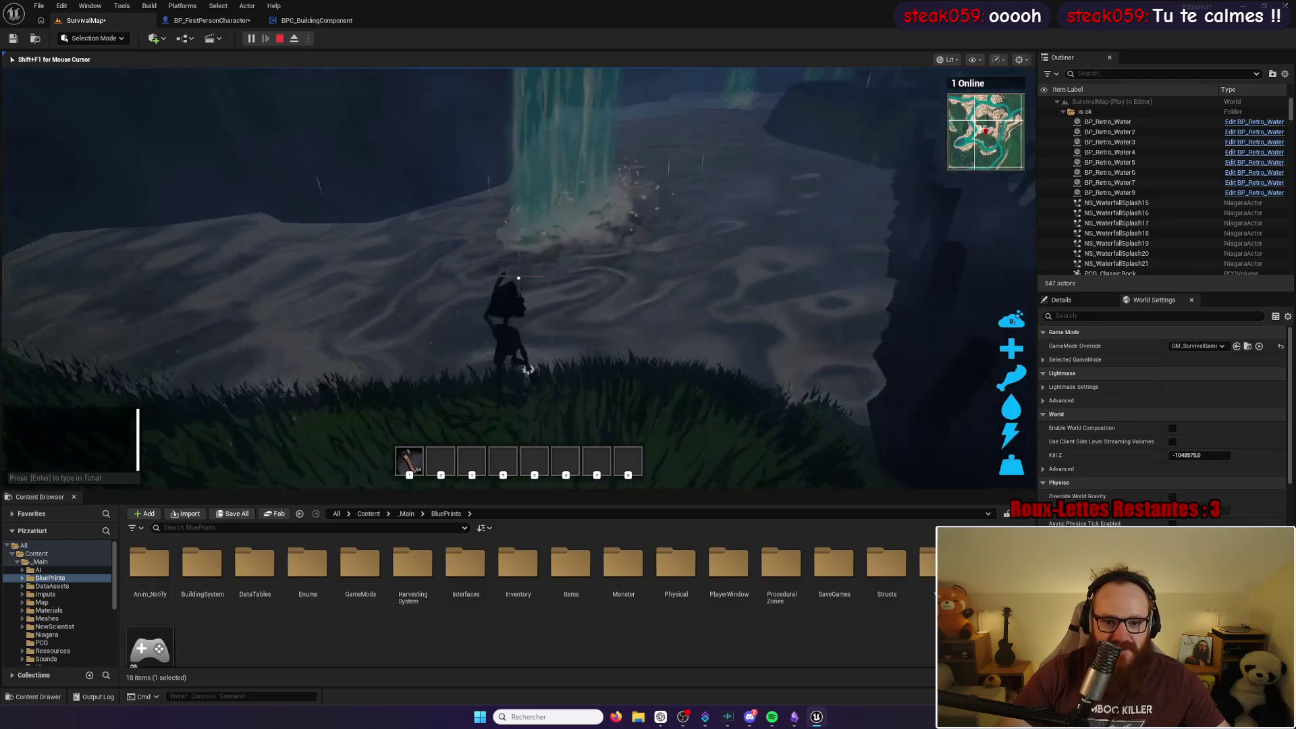
Step: Dive under the water and swim through the cave, viewing the waterfall cliffs
{"action": "key", "text": "w"}
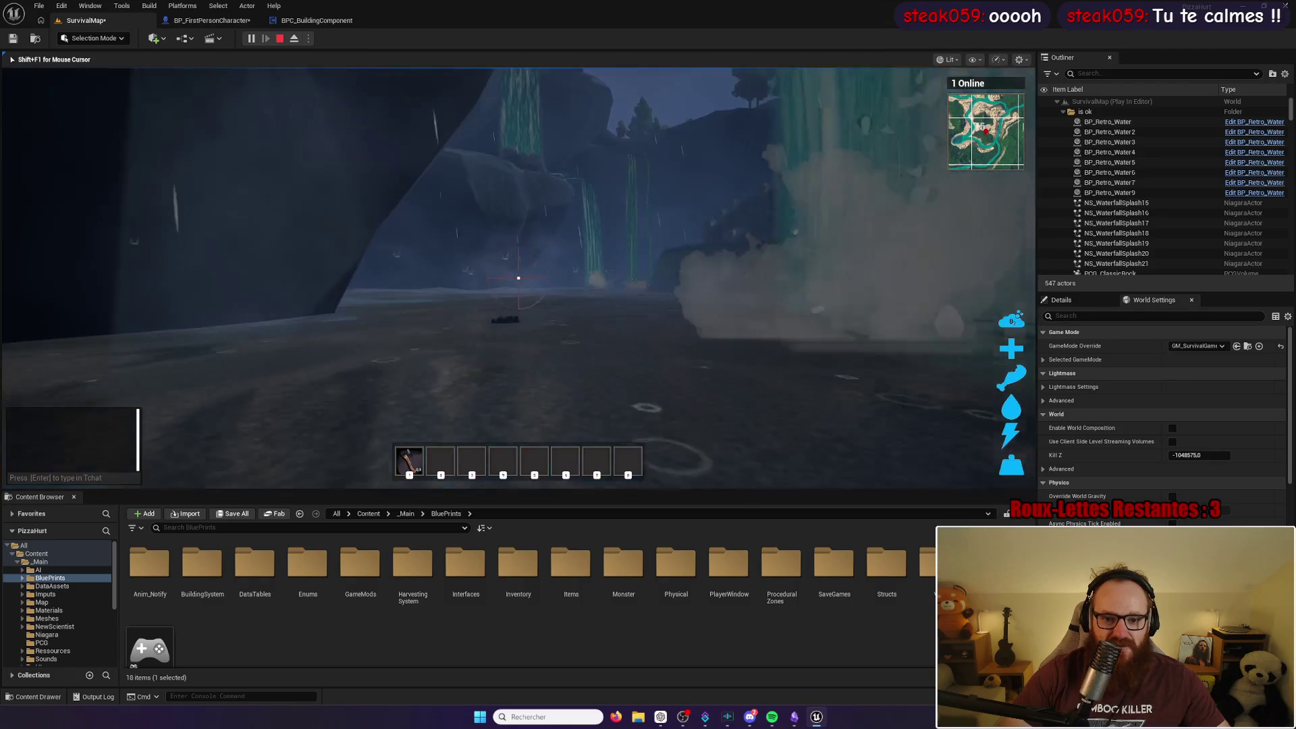
{"action": "key", "text": "a"}
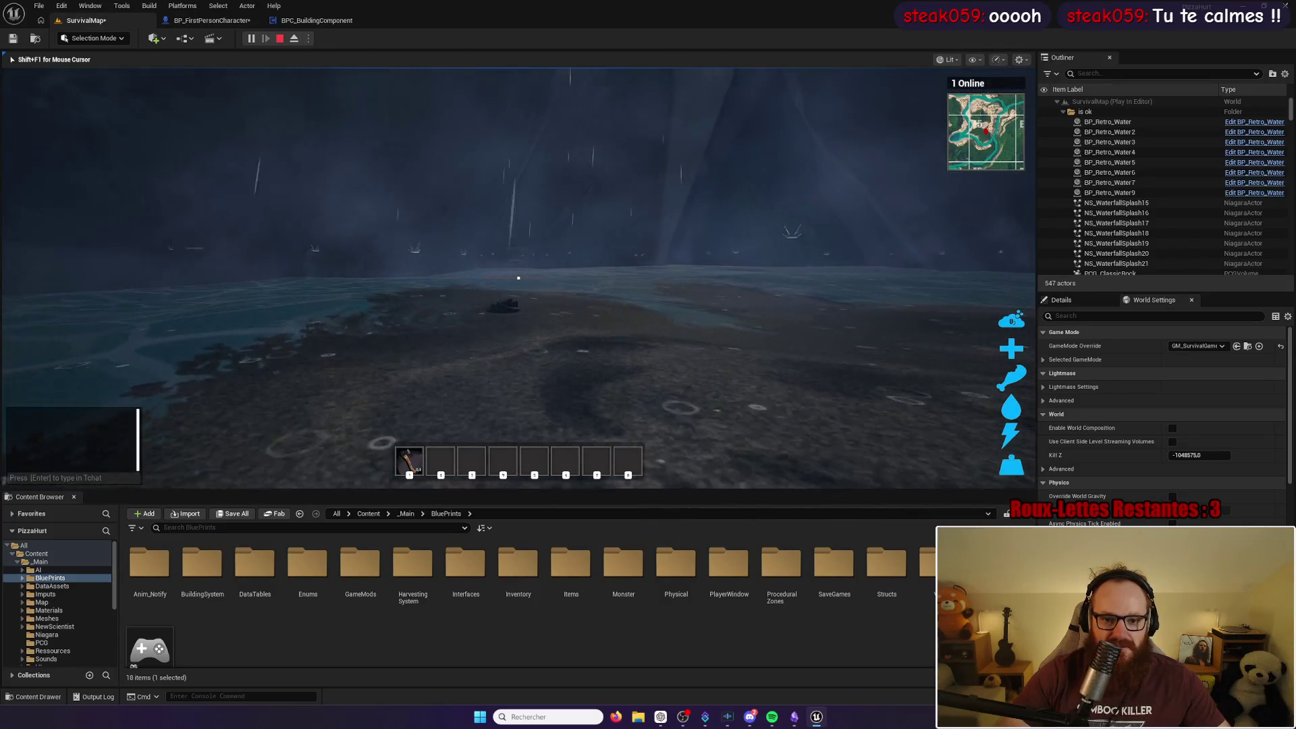
{"action": "key", "text": "a"}
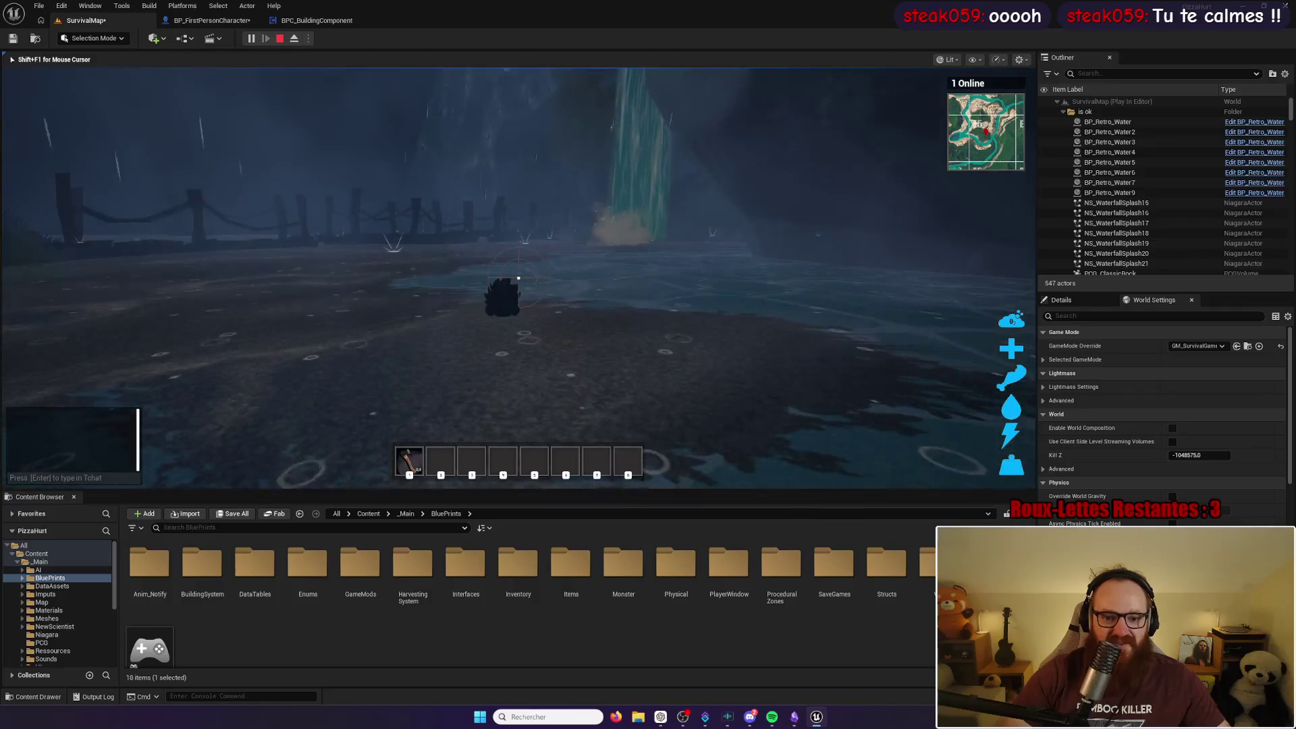
{"action": "key", "text": "a"}
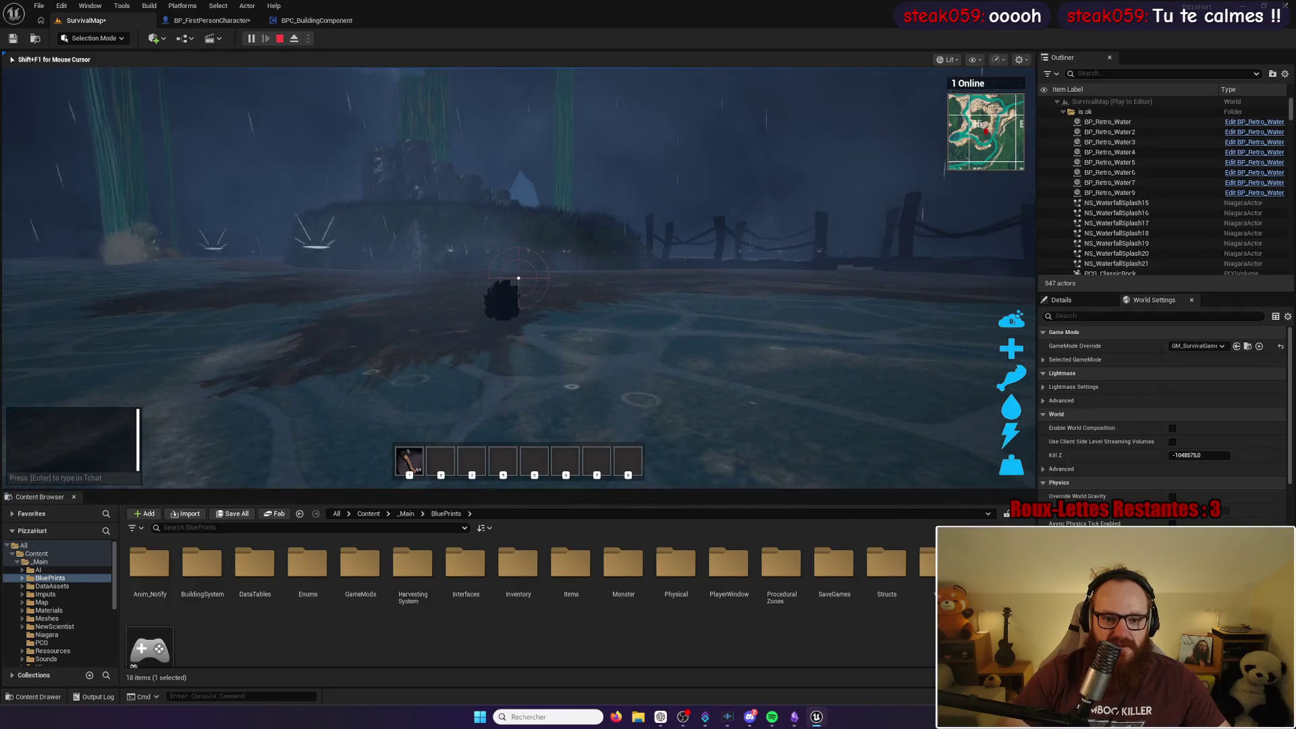
{"action": "key", "text": "a"}
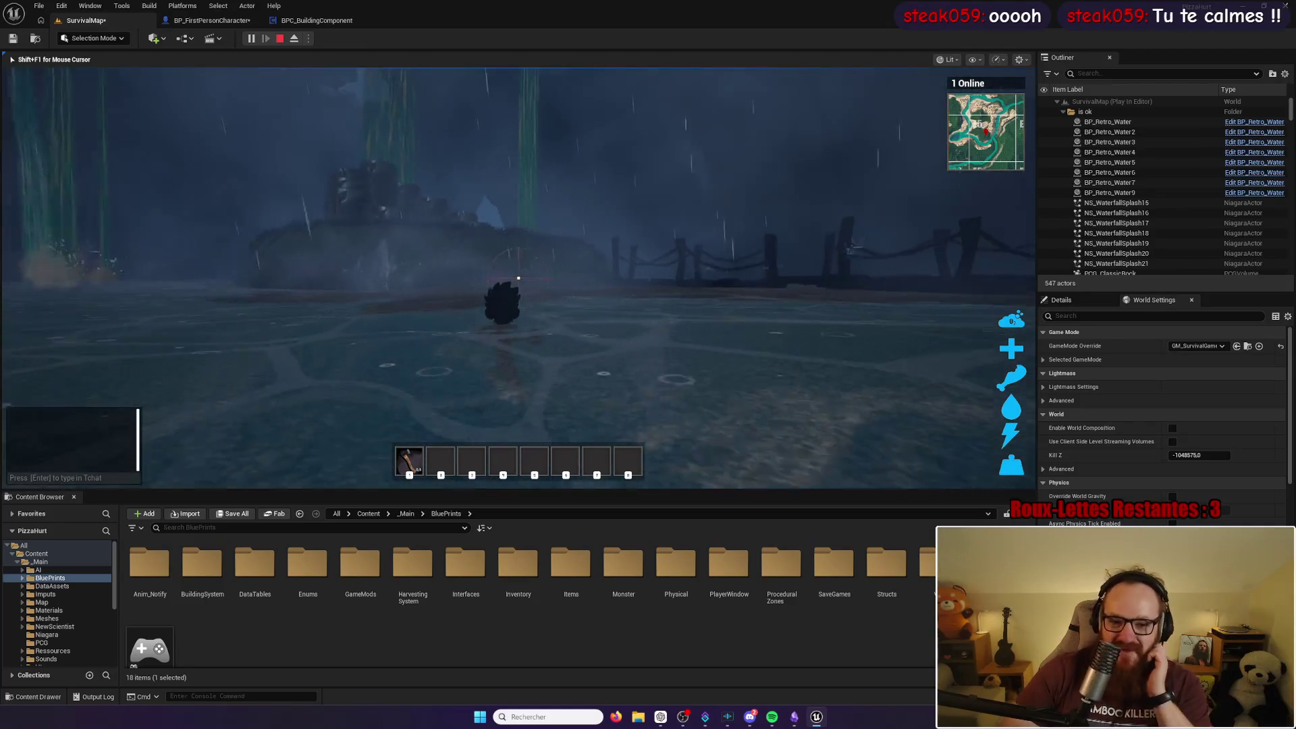
{"action": "key", "text": "a"}
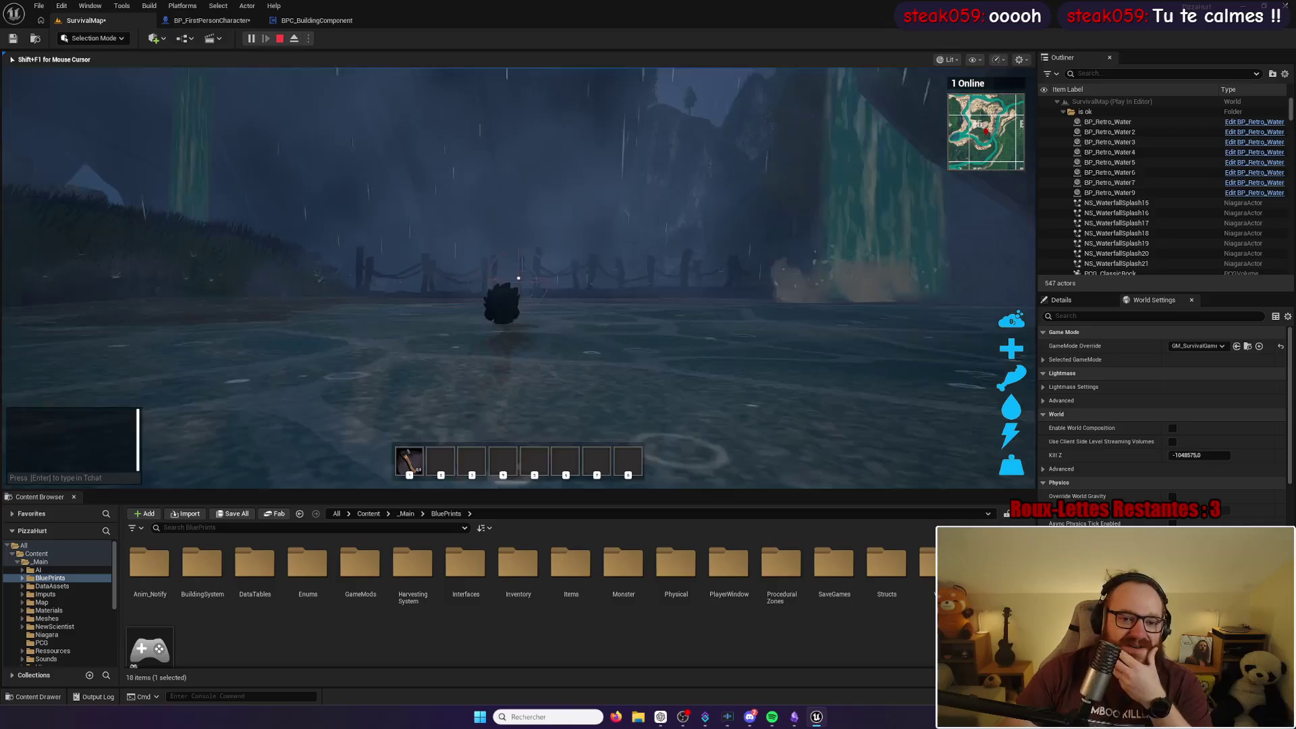
{"action": "key", "text": "d"}
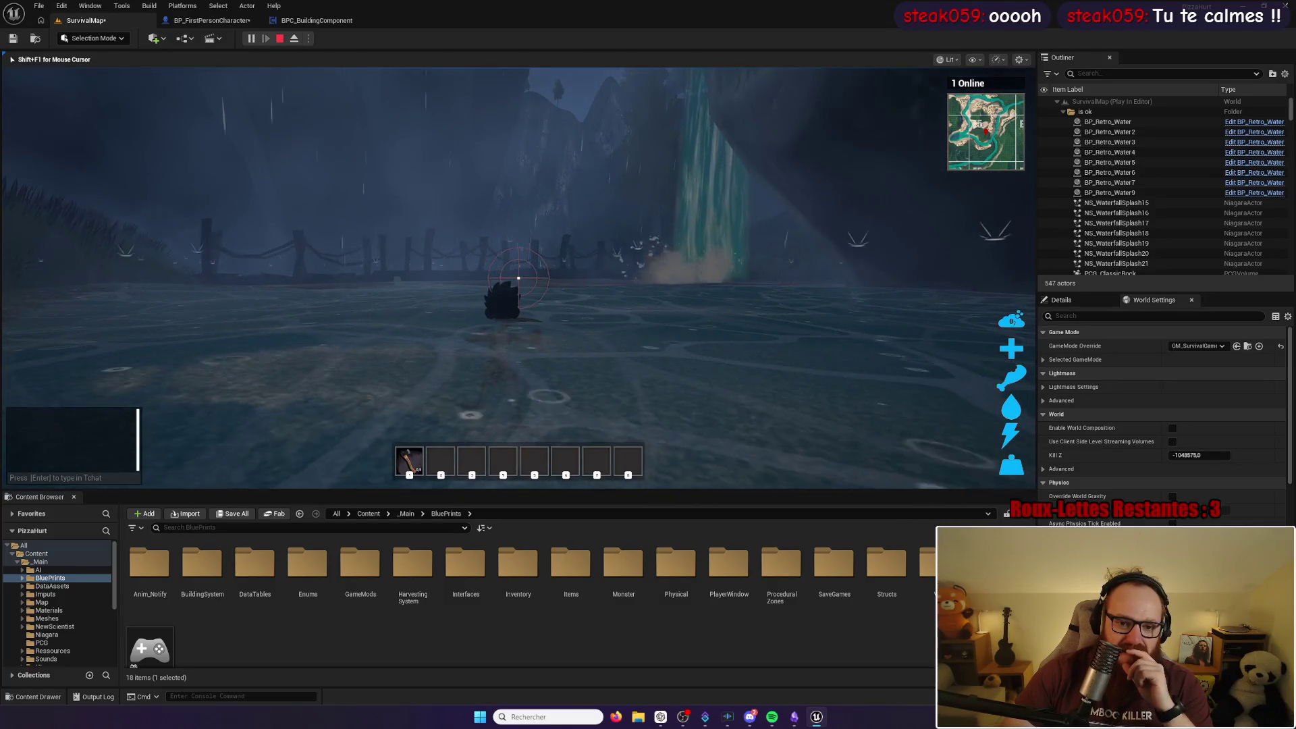
{"action": "key", "text": "a"}
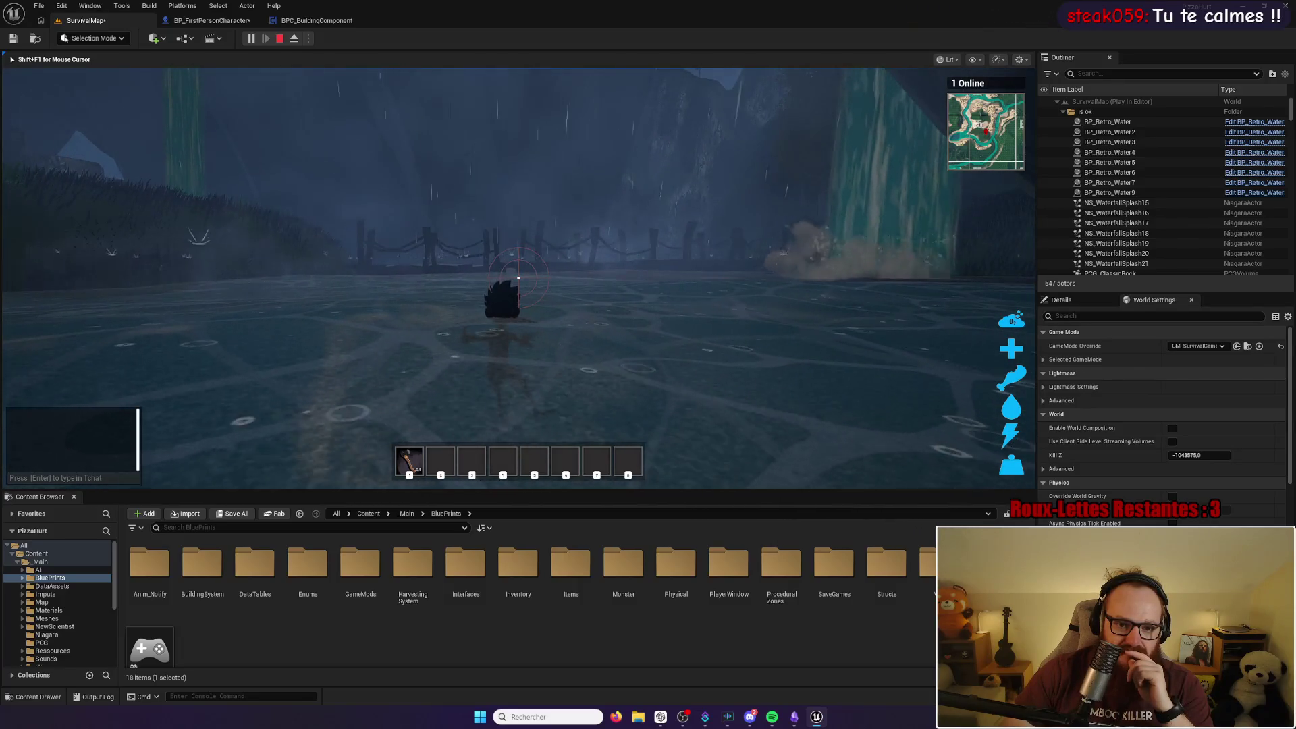
Step: Walk toward the fence and cliff wall, then bring up the Windows Start menu
{"action": "key", "text": "w"}
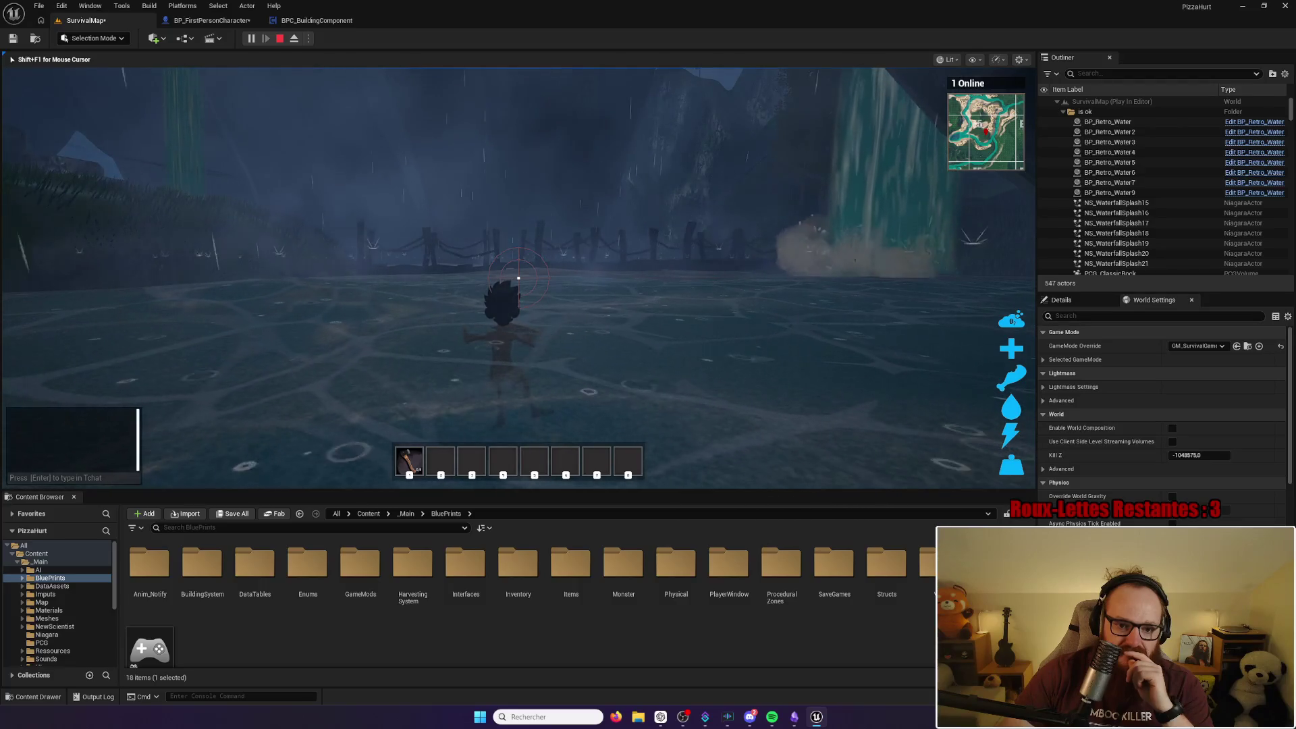
{"action": "key", "text": "w"}
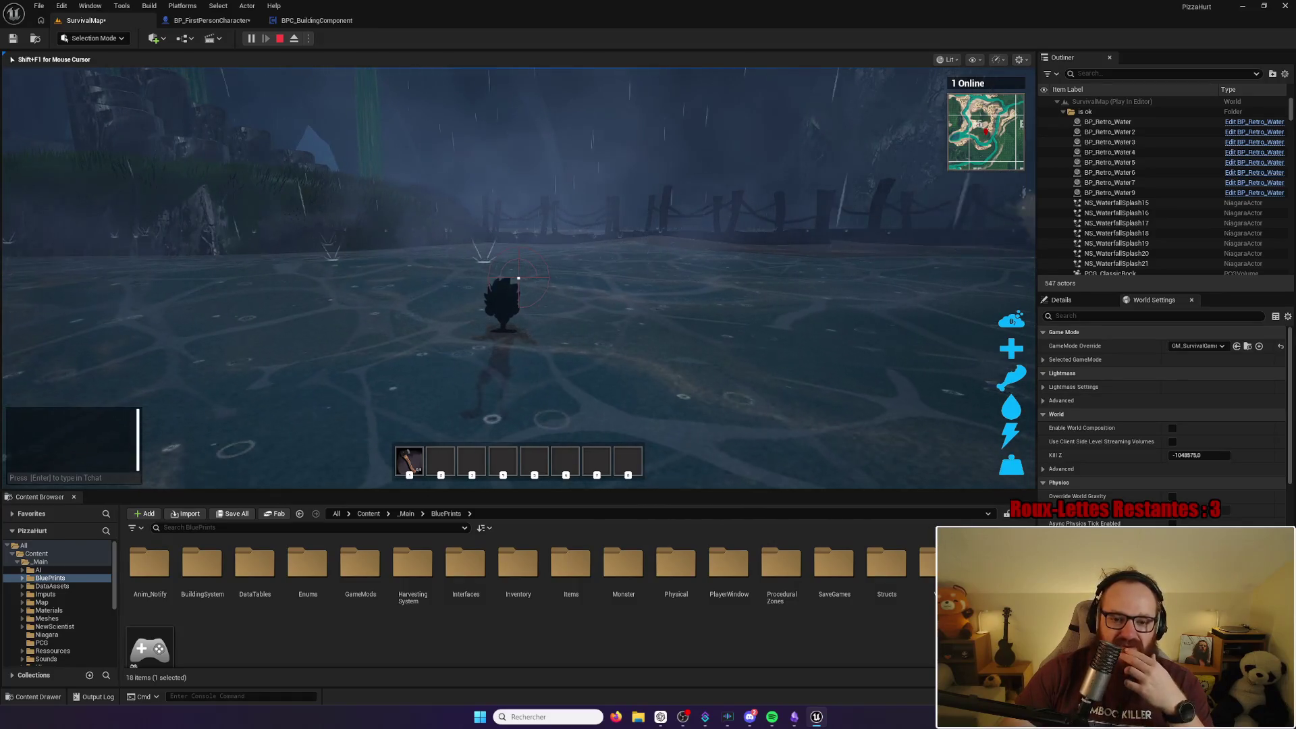
{"action": "key", "text": "w"}
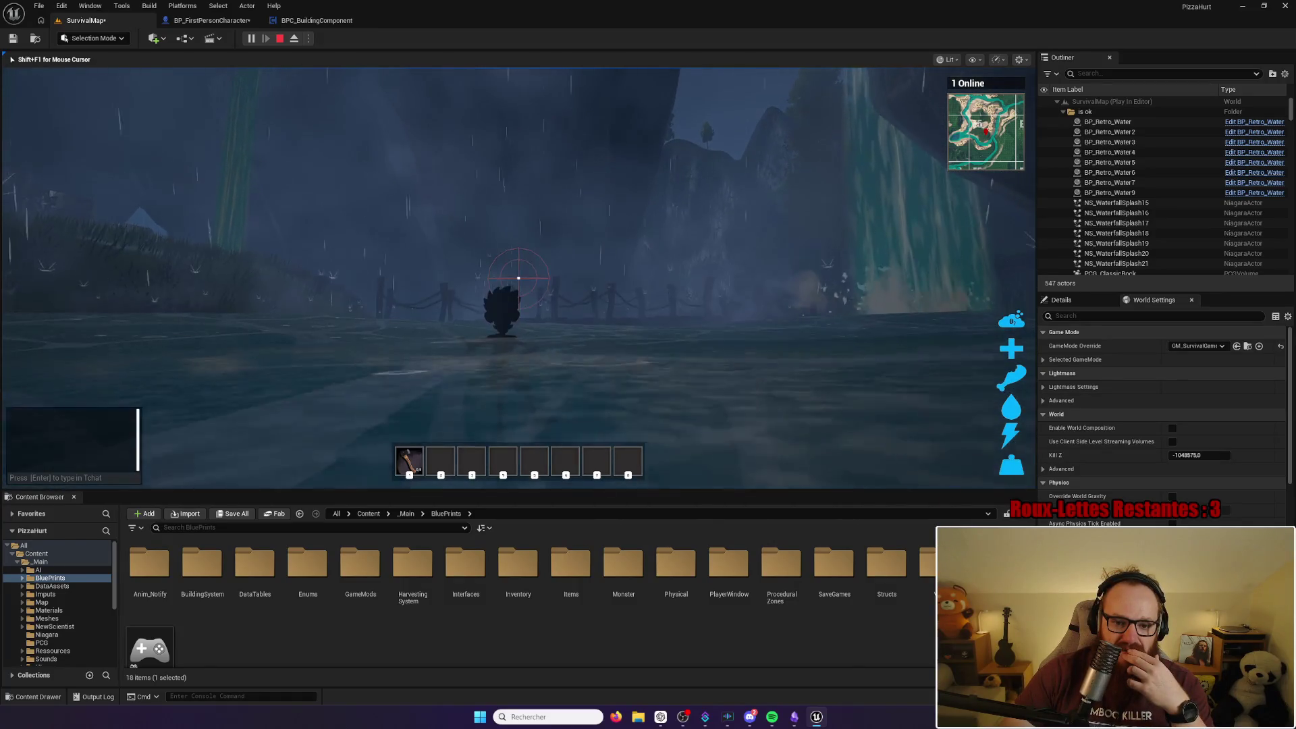
{"action": "key", "text": "w"}
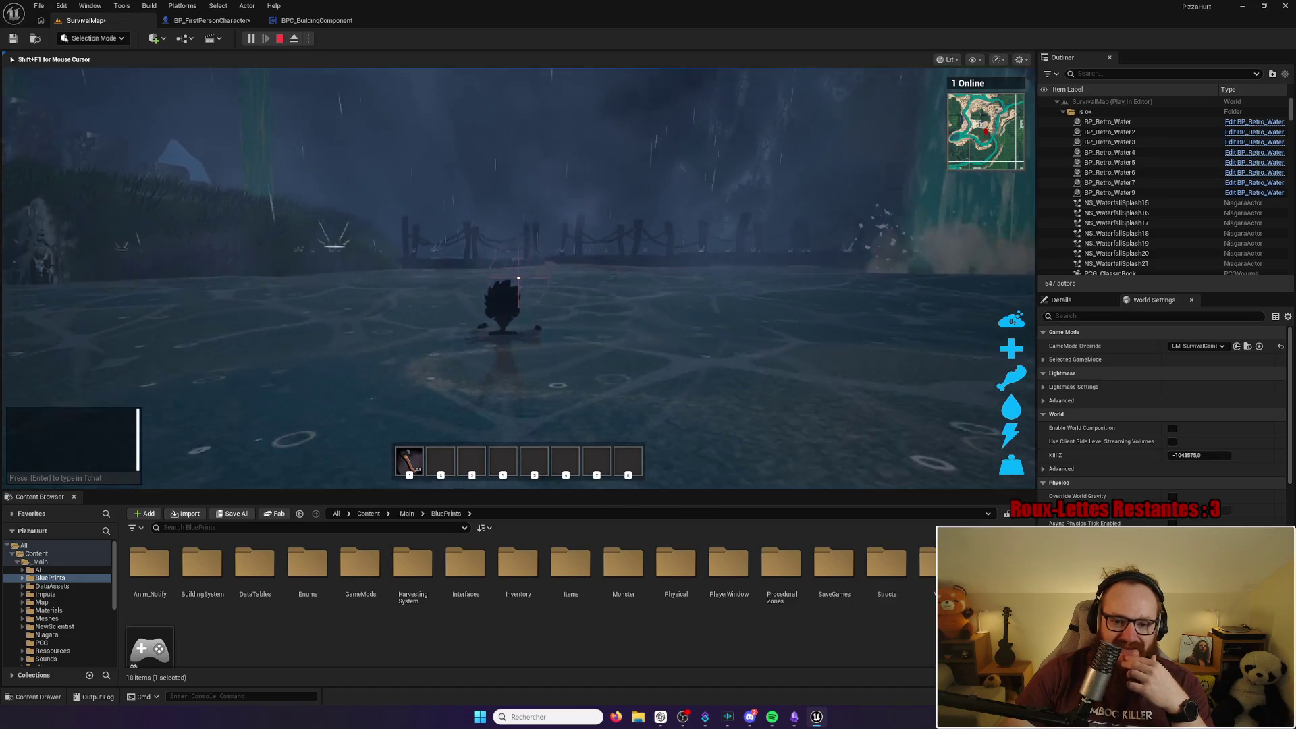
{"action": "key", "text": "w"}
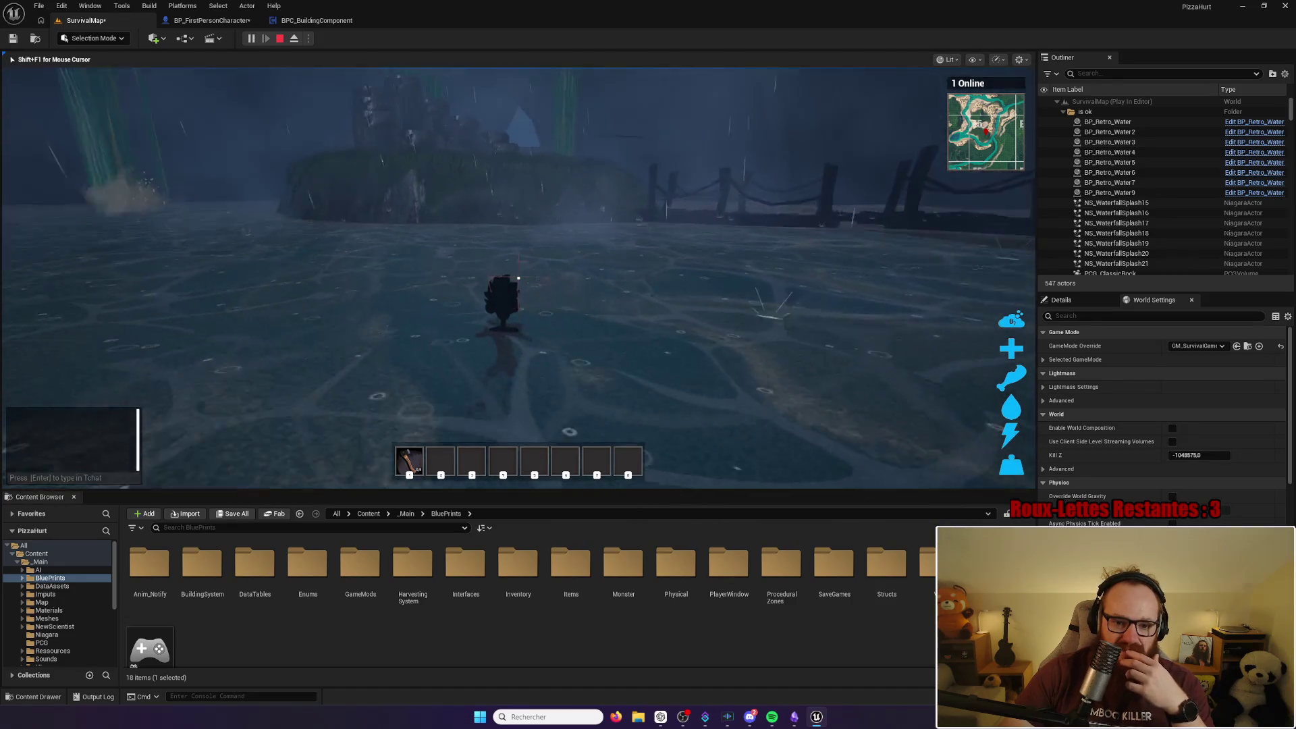
{"action": "key", "text": "w"}
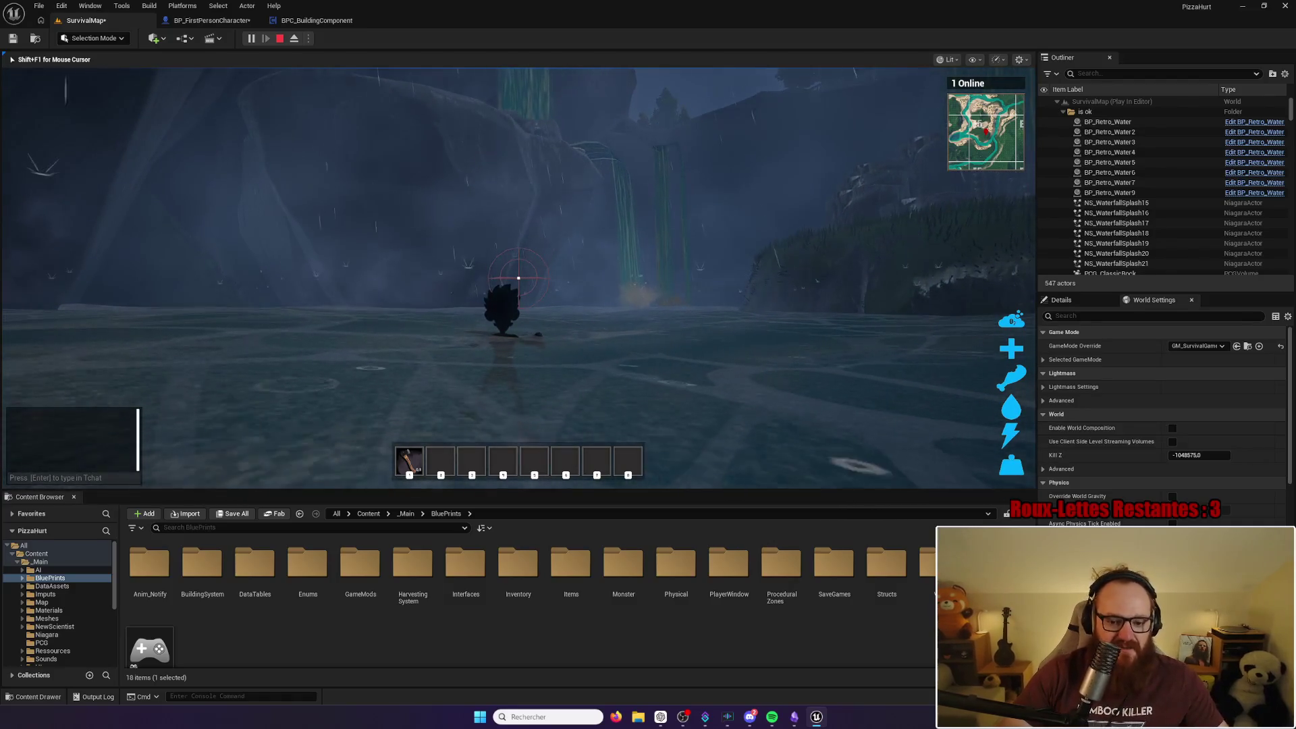
{"action": "key", "text": "super"}
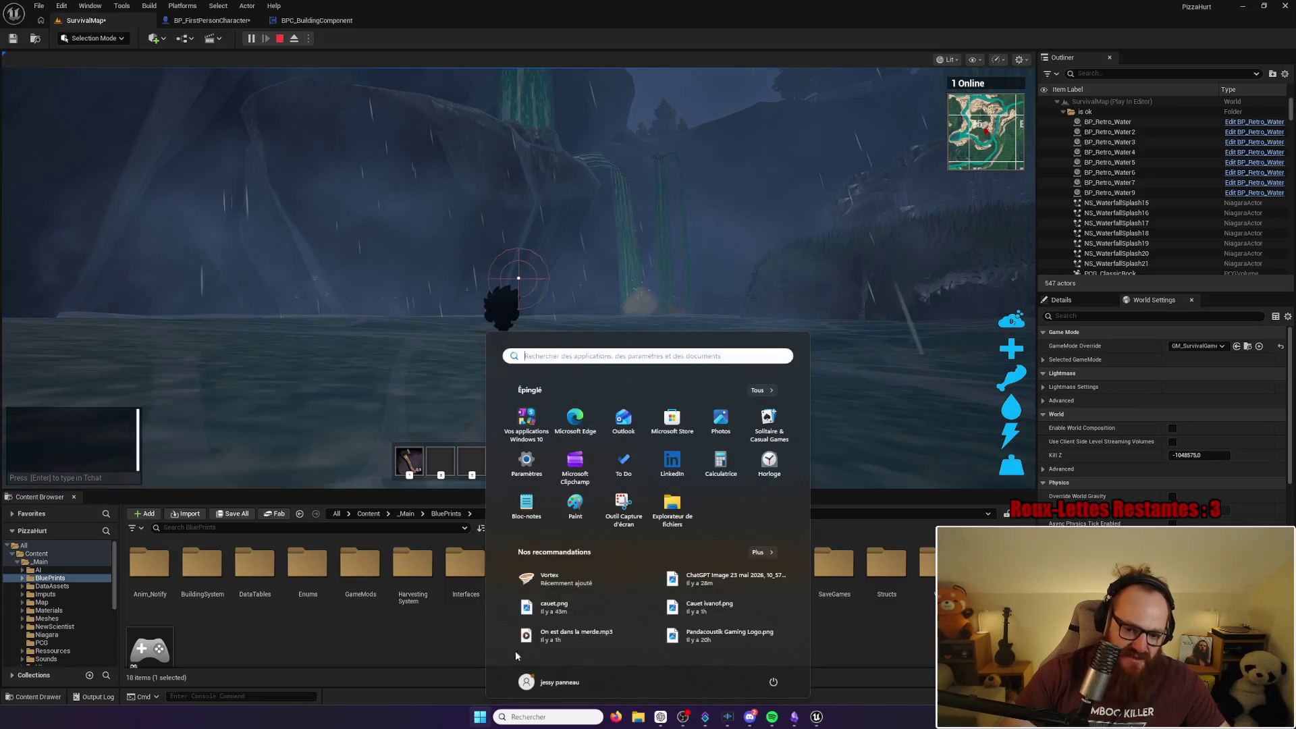
Step: Finish reading the TO DO LIST note and minimize Obsidian to return to the Unreal playtest
{"action": "mouse_move", "coordinate": [809, 722]}
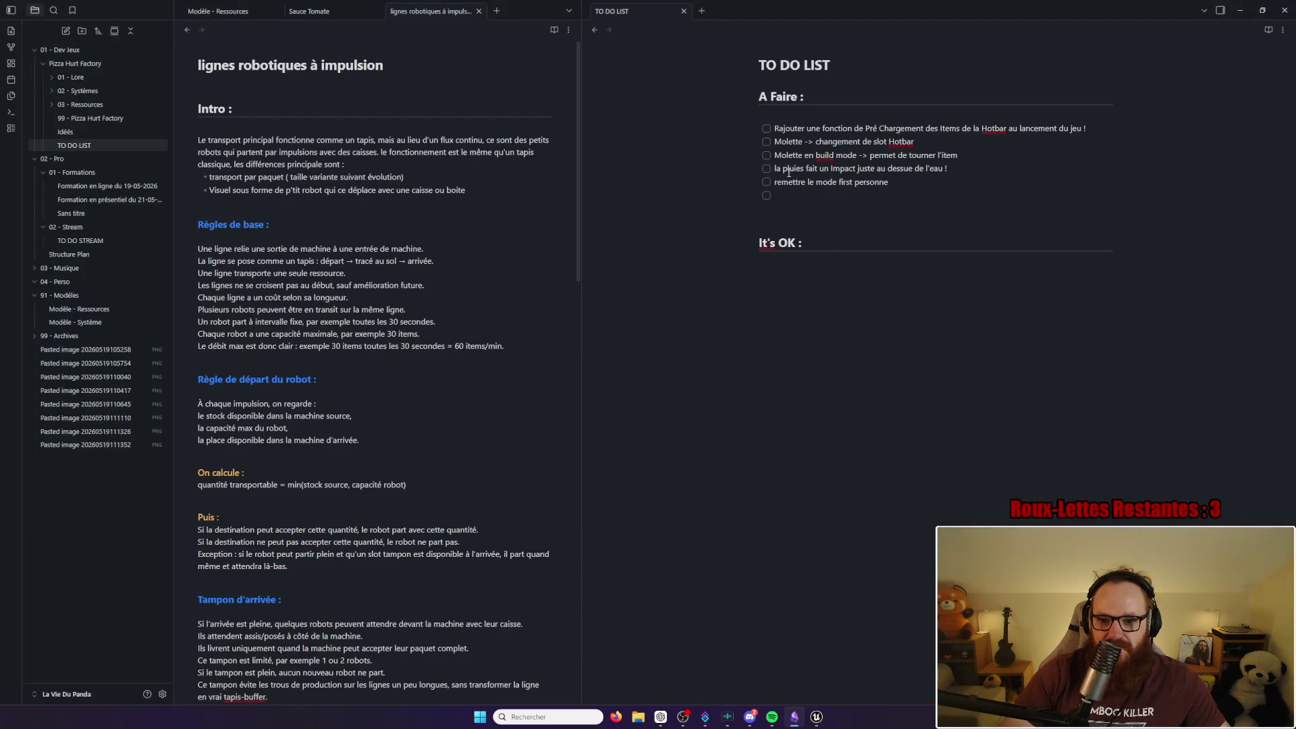
{"action": "left_click", "coordinate": [1236, 14]}
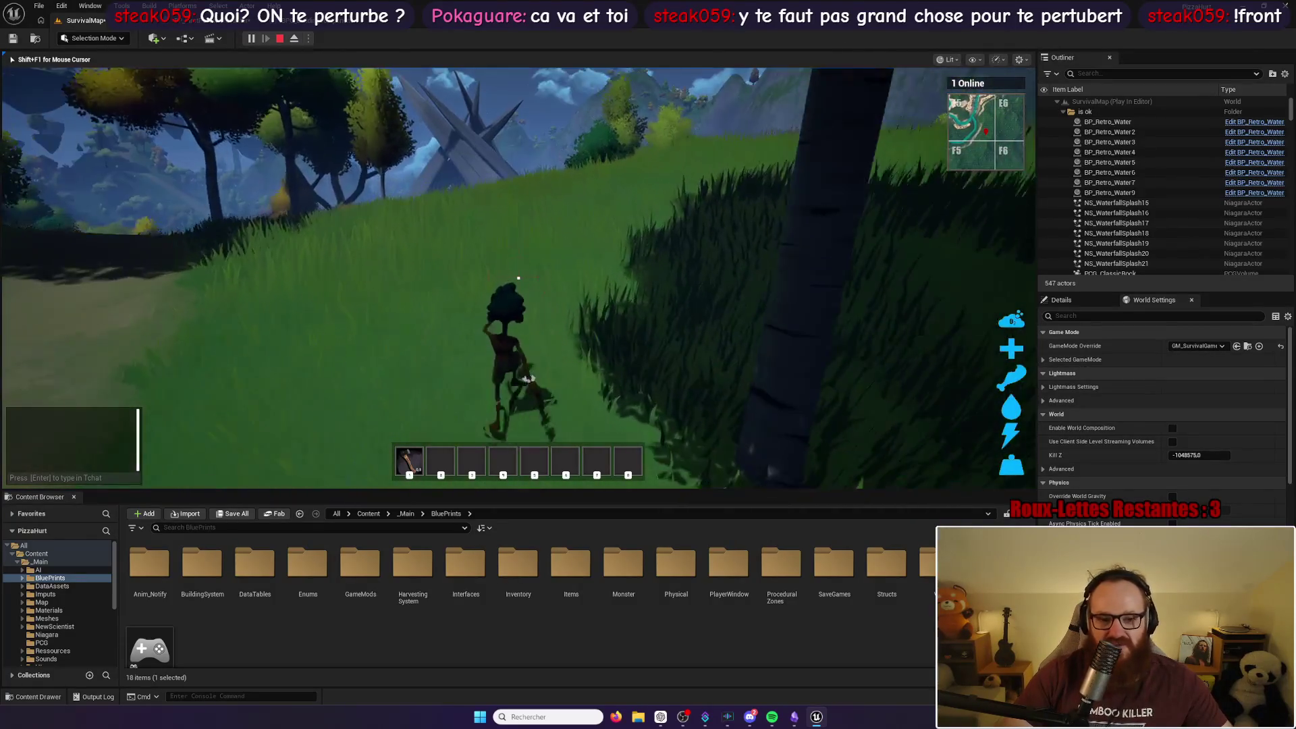
Step: Harvest the bushes at the crosshair four times to collect BeechLeaf
{"action": "left_click", "coordinate": [519, 277]}
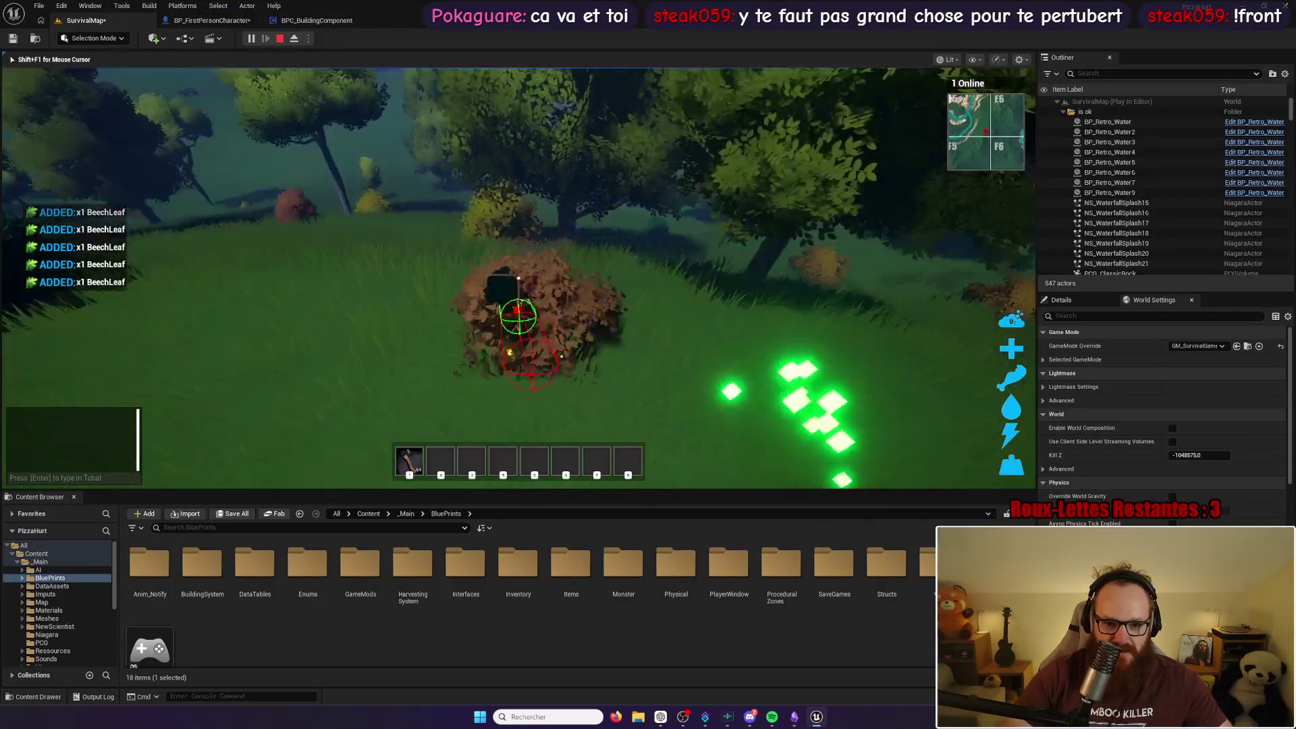
{"action": "left_click", "coordinate": [518, 278]}
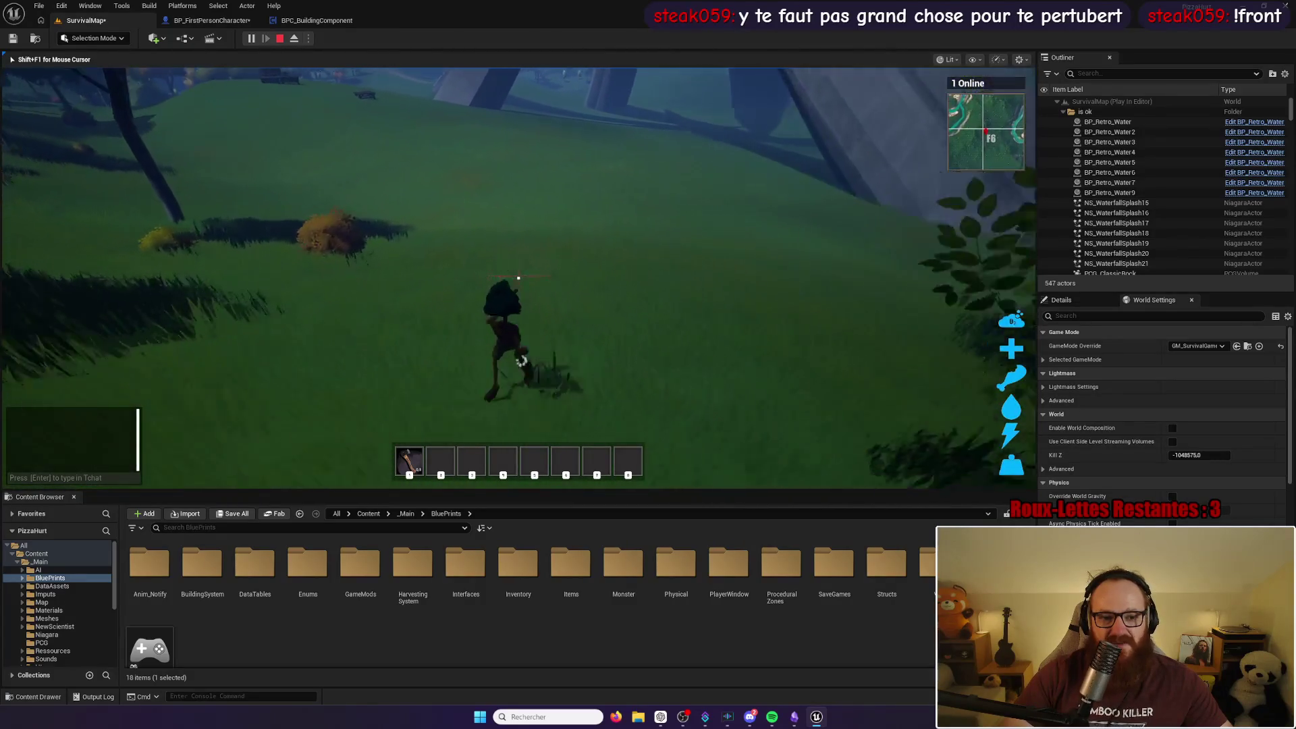
{"action": "left_click", "coordinate": [519, 277]}
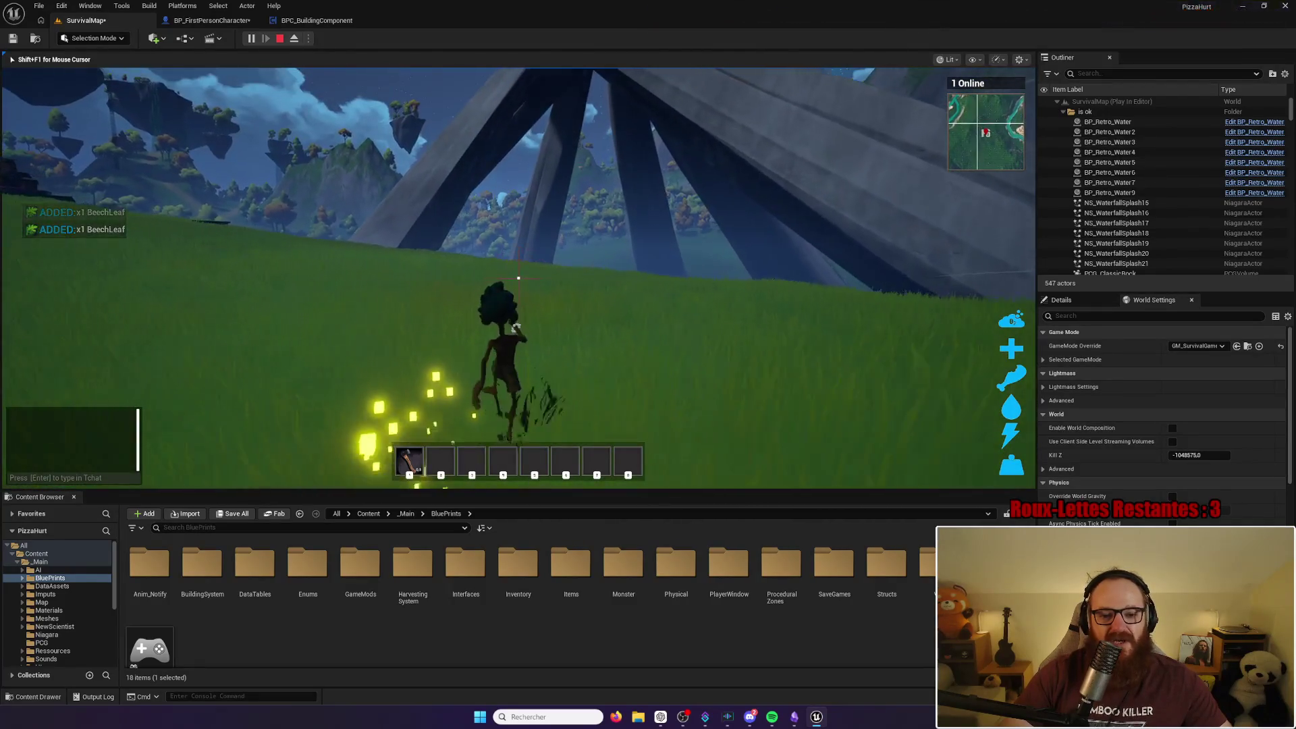
{"action": "left_click", "coordinate": [518, 277]}
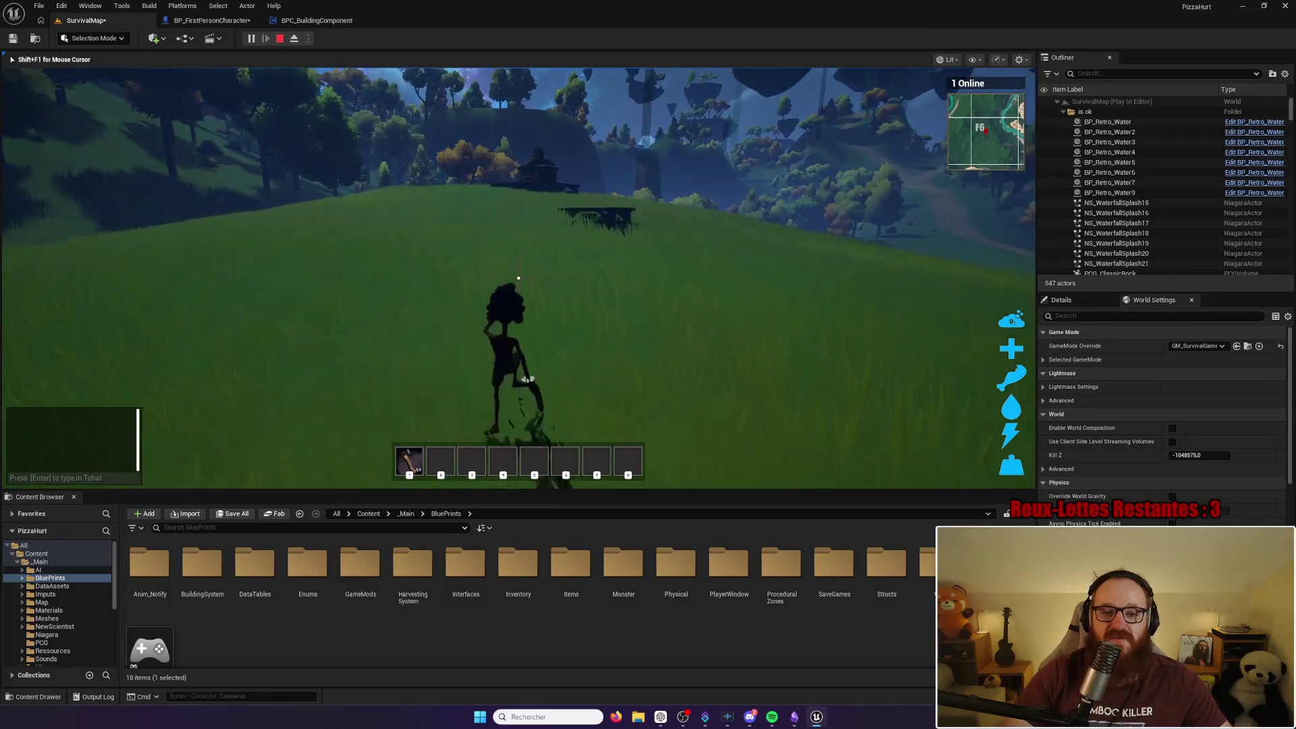
Step: Jump and walk up the grassy slope across the wooden platform, then stop the play session
{"action": "key", "text": "space"}
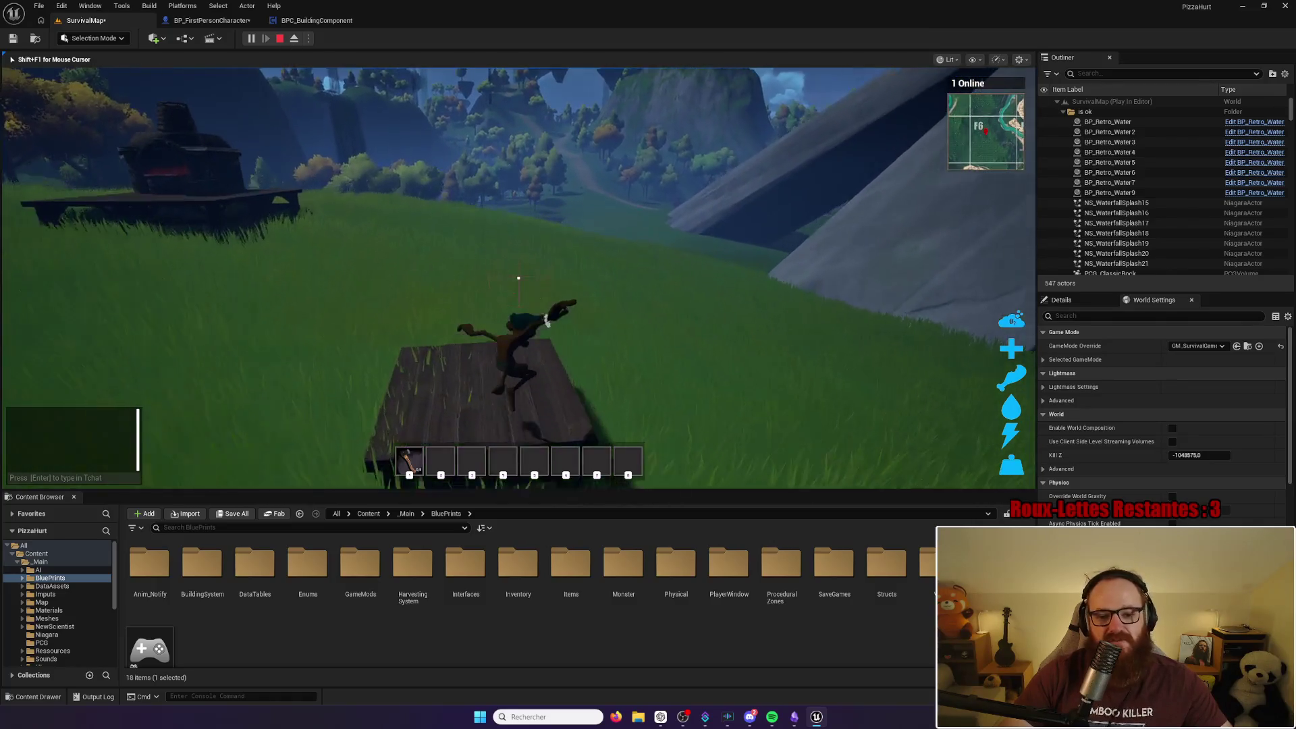
{"action": "key", "text": "w"}
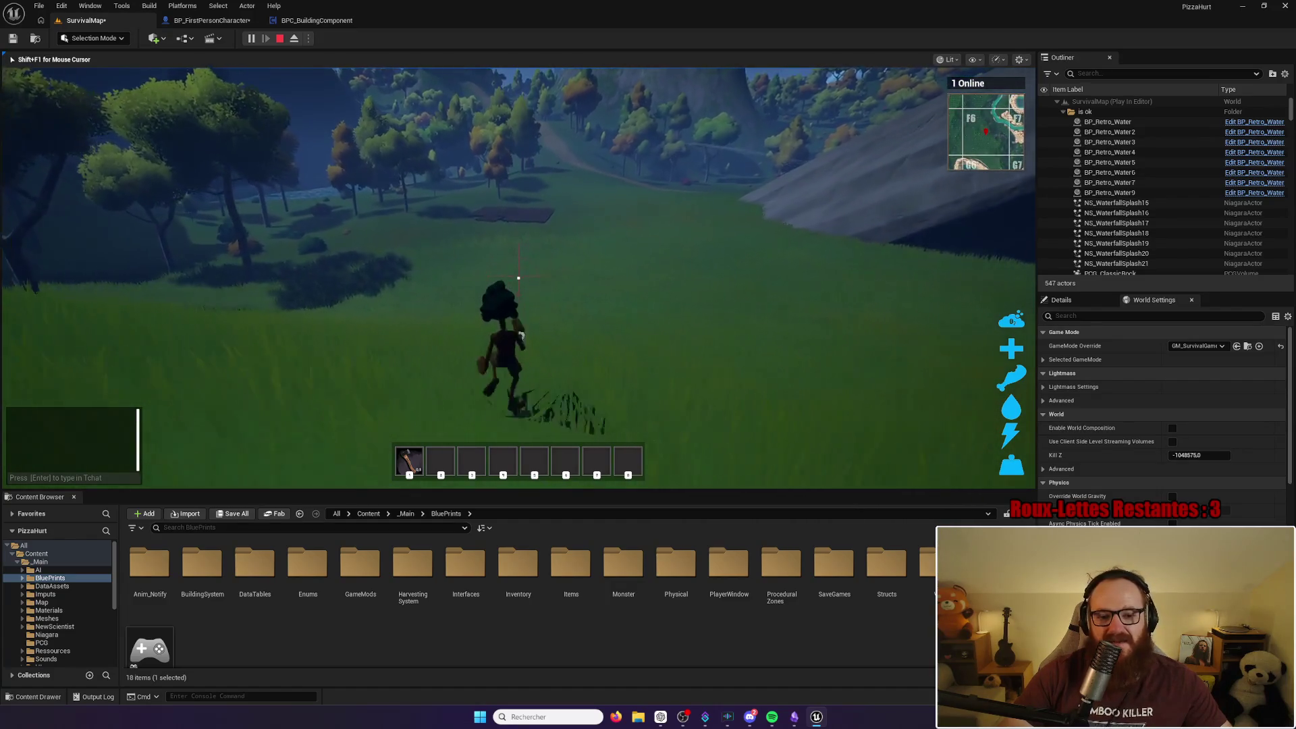
{"action": "key", "text": "space"}
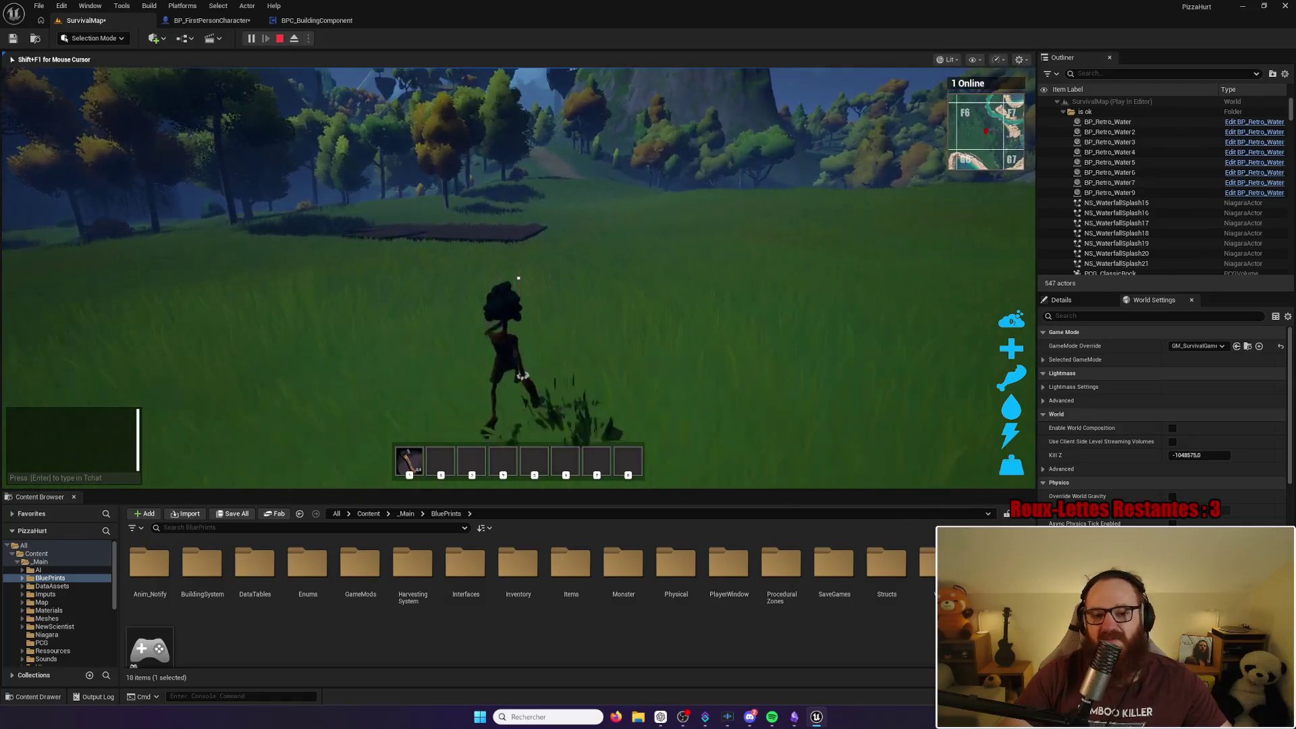
{"action": "key", "text": "w"}
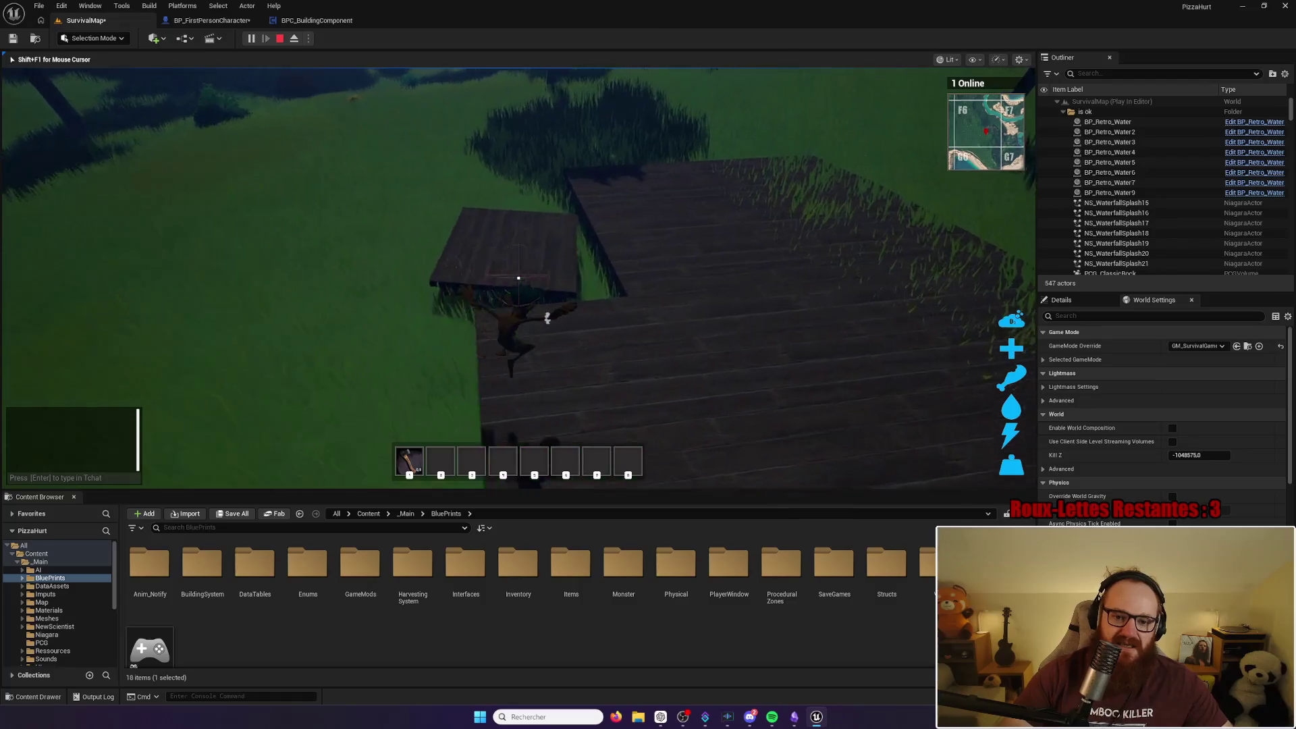
{"action": "key", "text": "w"}
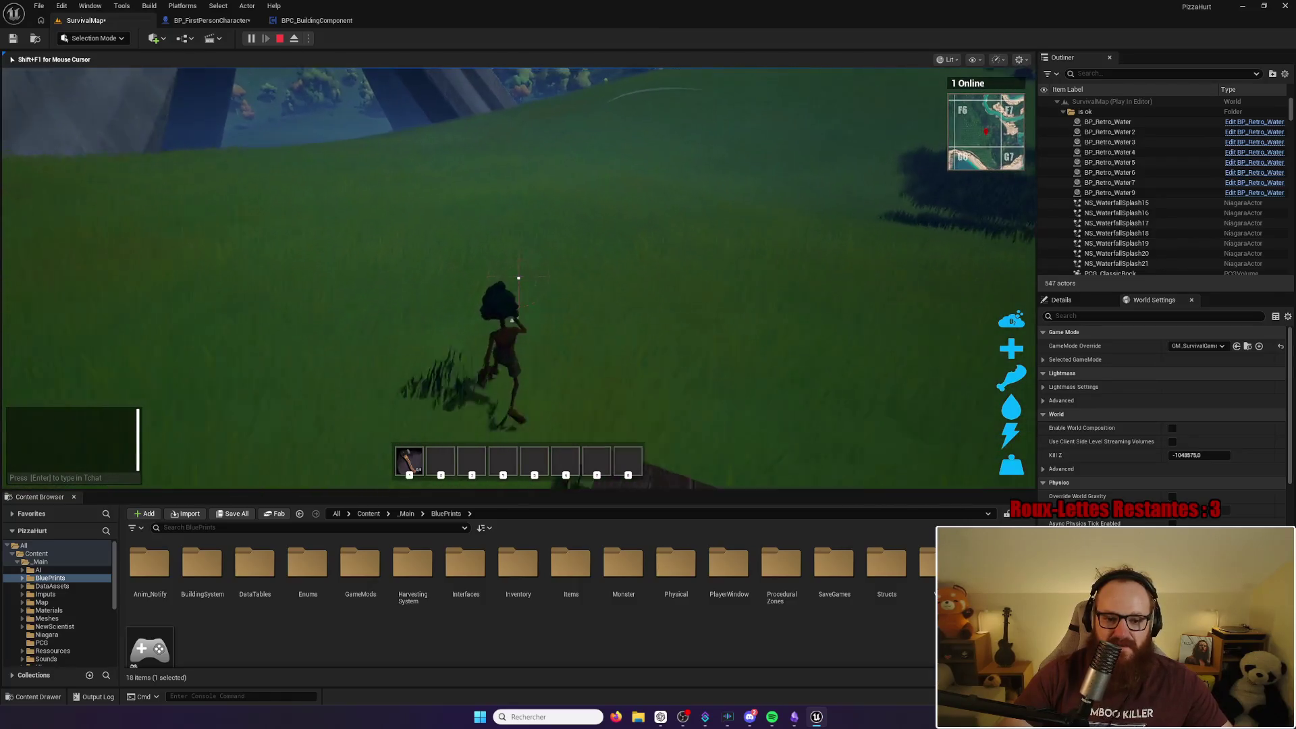
{"action": "key", "text": "Escape"}
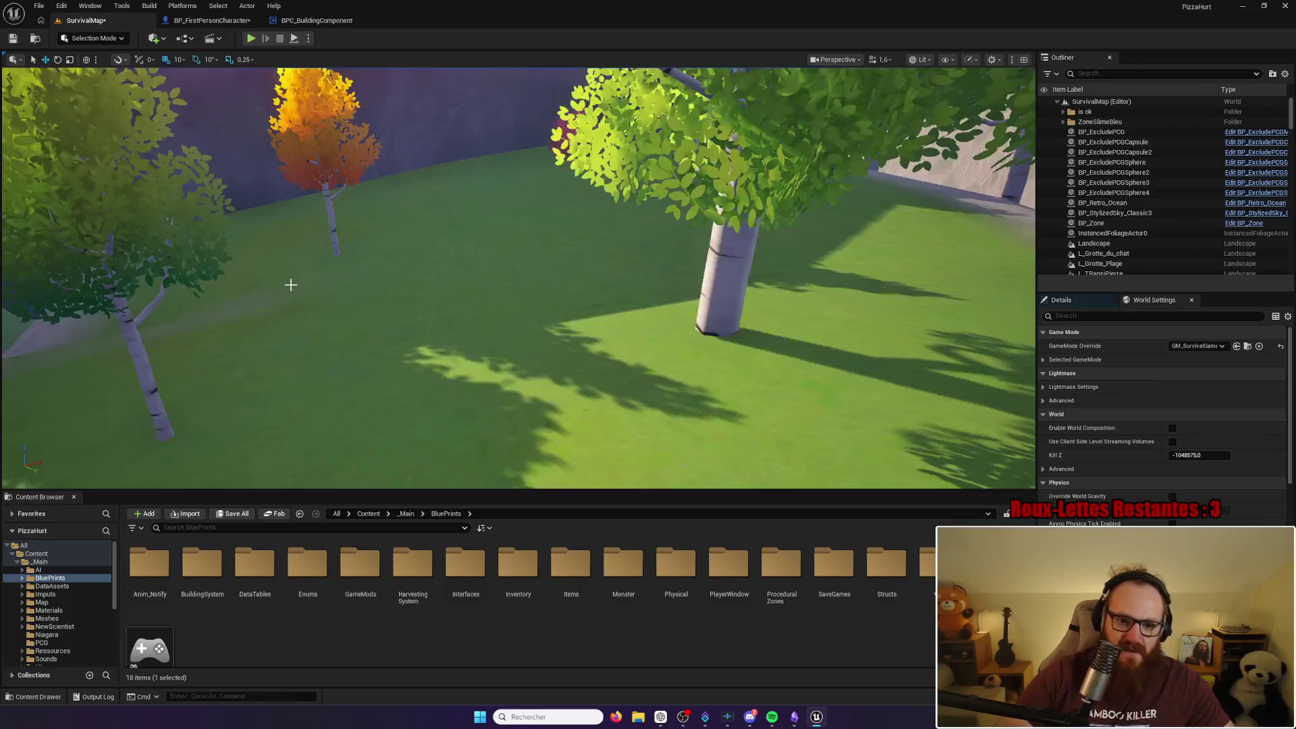
Step: Switch to BP_FirstPersonCharacter's EventGraph and zoom out to the Attack /Use equiped item comment
{"action": "left_click_drag", "start_coordinate": [588, 324], "coordinate": [586, 311]}
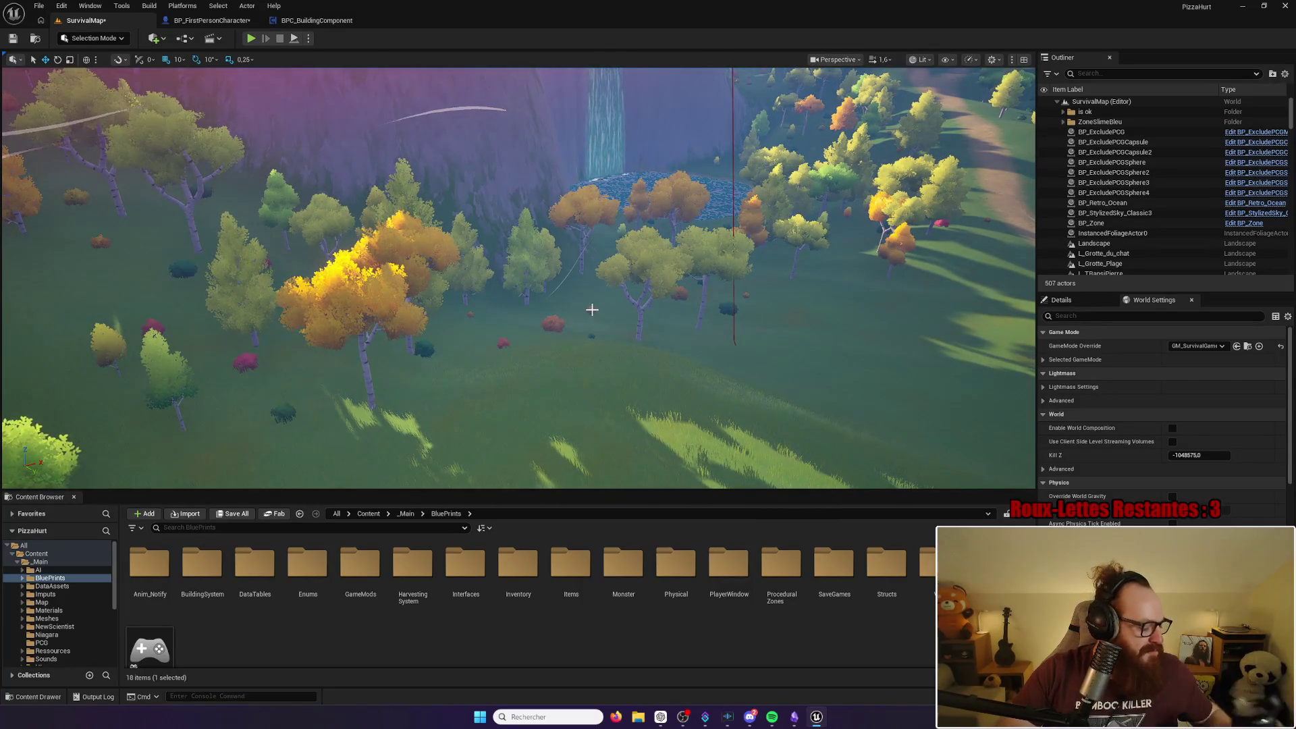
{"action": "left_click_drag", "start_coordinate": [596, 306], "coordinate": [604, 295]}
{"action": "left_click", "coordinate": [209, 20]}
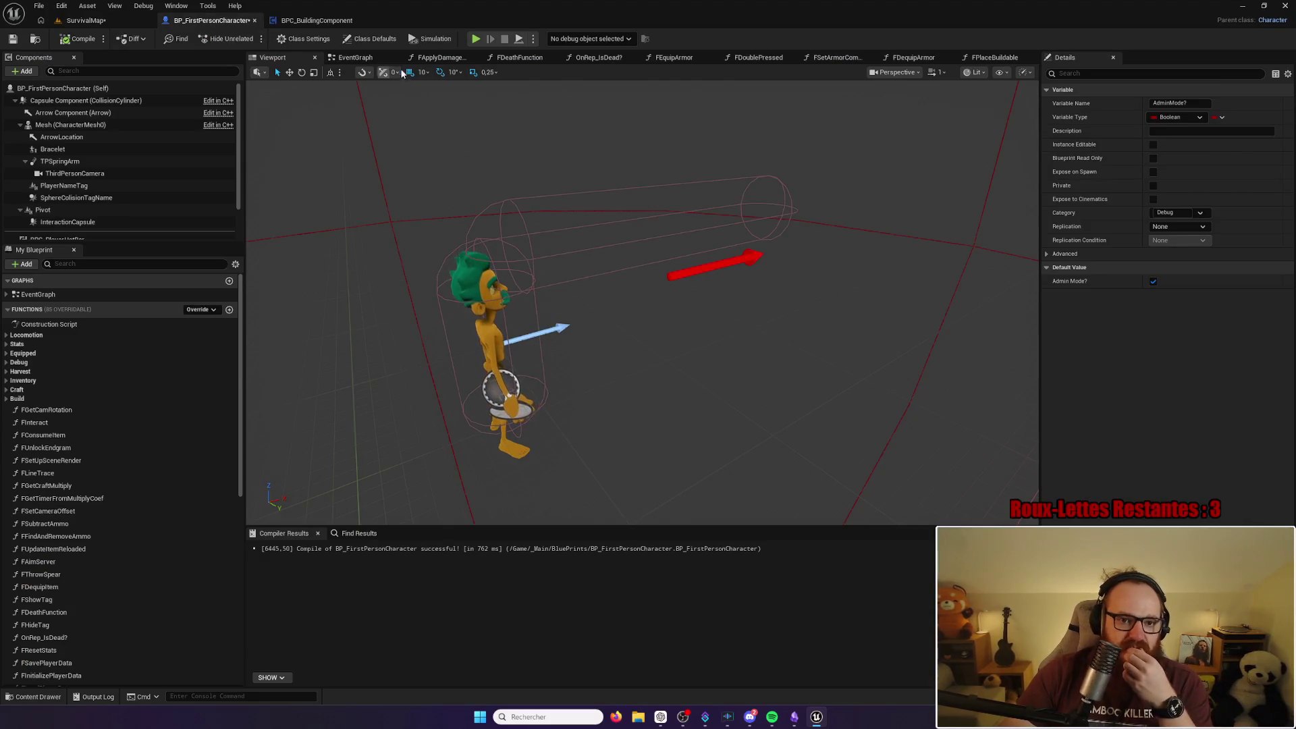
{"action": "left_click", "coordinate": [370, 59]}
{"action": "scroll", "coordinate": [641, 324], "scroll_direction": "down", "scroll_amount": 8}
{"action": "mouse_move", "coordinate": [661, 339]}
{"action": "left_mouse_down"}
{"action": "mouse_move", "coordinate": [529, 318]}
{"action": "mouse_move", "coordinate": [830, 382]}
{"action": "mouse_move", "coordinate": [685, 448]}
{"action": "mouse_move", "coordinate": [997, 520]}
{"action": "left_mouse_up"}
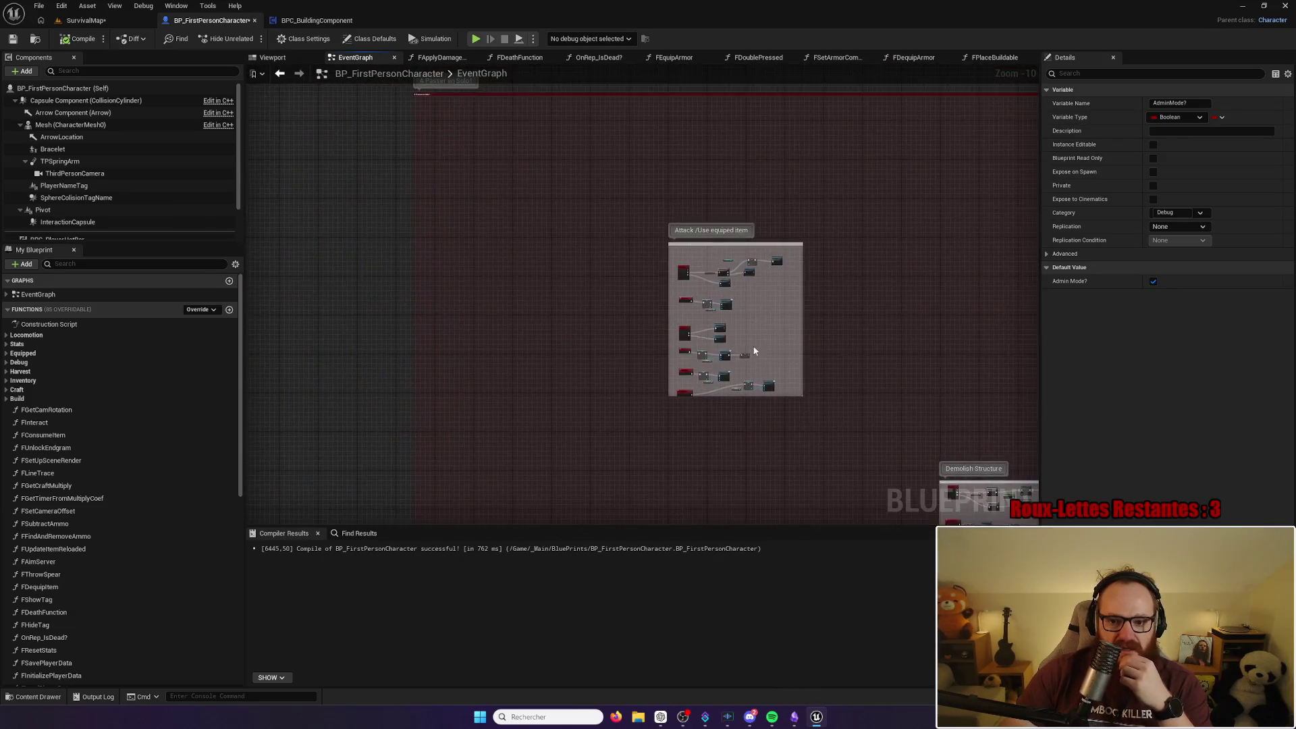
Step: Align the Left Mouse on Server event with the IA_Attack branch
{"action": "scroll", "coordinate": [743, 337], "scroll_direction": "up", "scroll_amount": 10}
{"action": "left_click_drag", "start_coordinate": [718, 285], "coordinate": [731, 265]}
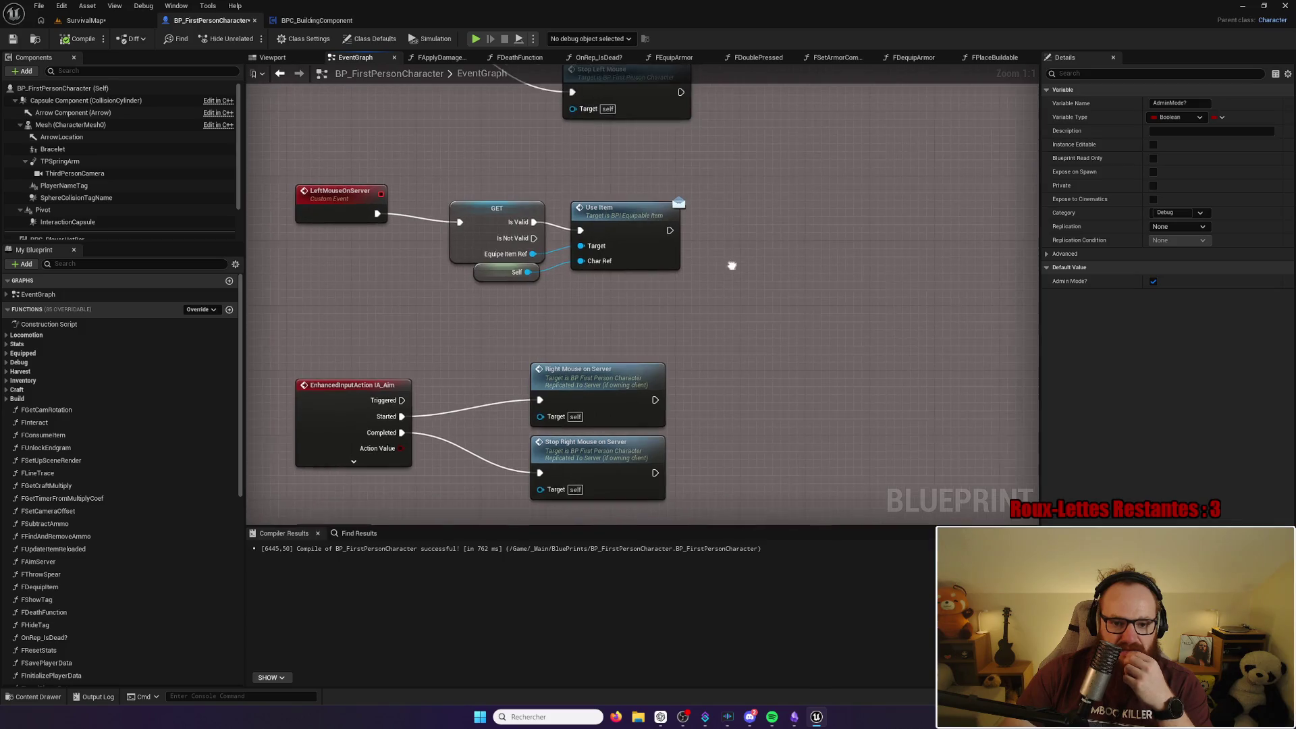
{"action": "mouse_move", "coordinate": [739, 220]}
{"action": "left_mouse_down"}
{"action": "mouse_move", "coordinate": [743, 338]}
{"action": "mouse_move", "coordinate": [668, 324]}
{"action": "mouse_move", "coordinate": [772, 290]}
{"action": "mouse_move", "coordinate": [849, 123]}
{"action": "mouse_move", "coordinate": [840, 250]}
{"action": "left_mouse_up"}
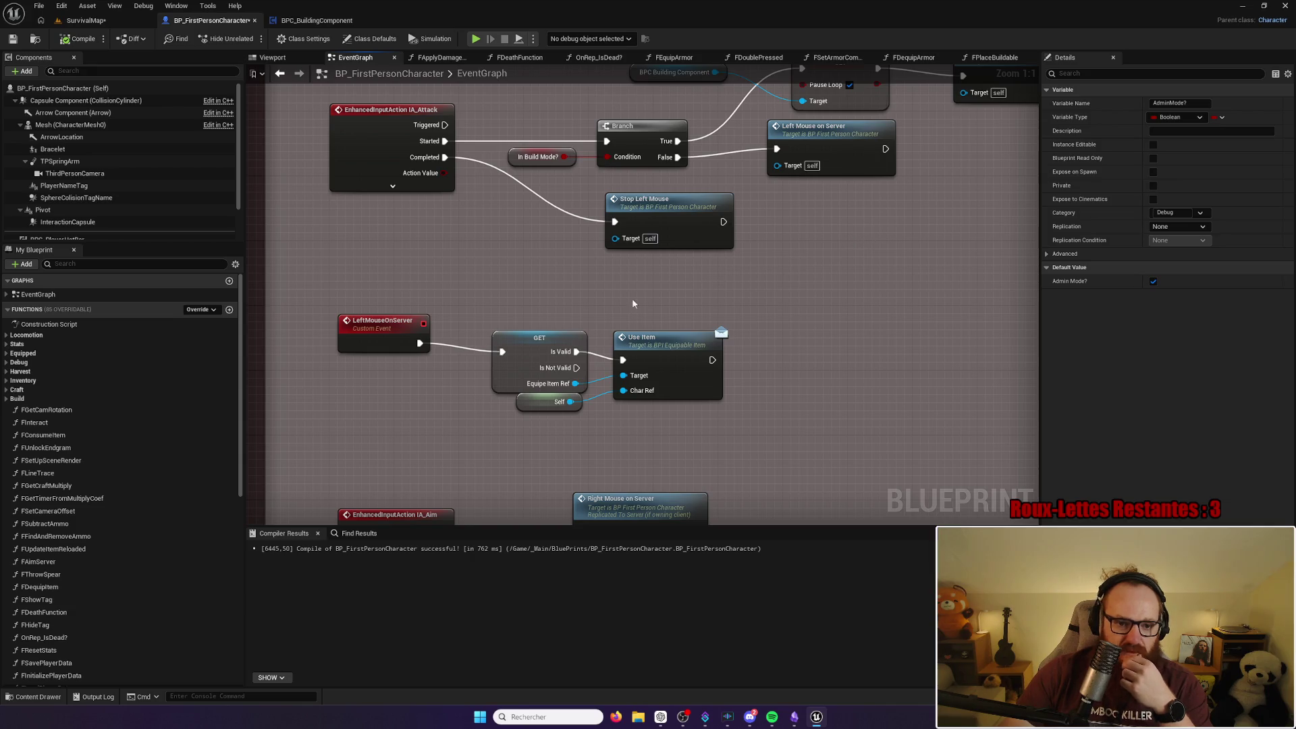
{"action": "mouse_move", "coordinate": [513, 278]}
{"action": "left_mouse_down"}
{"action": "mouse_move", "coordinate": [490, 291]}
{"action": "mouse_move", "coordinate": [487, 324]}
{"action": "left_mouse_up"}
{"action": "left_click", "coordinate": [357, 338]}
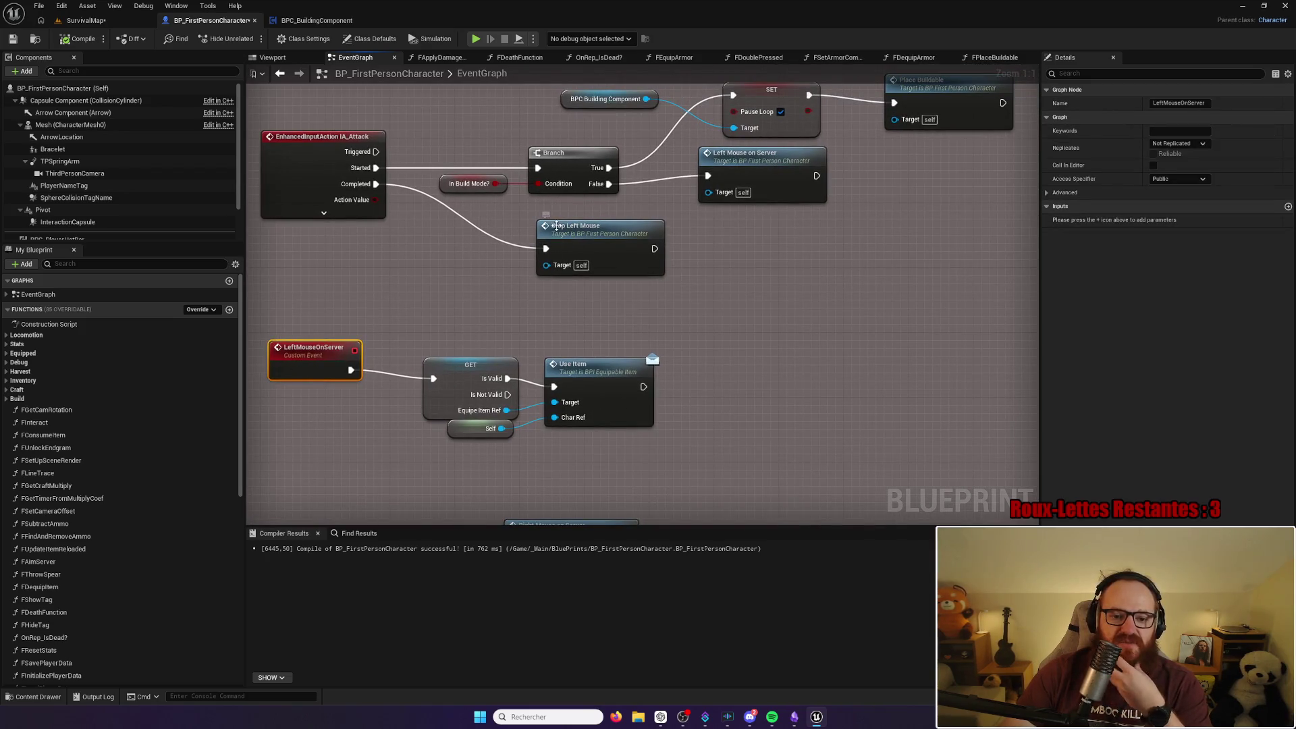
{"action": "left_click_drag", "start_coordinate": [768, 230], "coordinate": [722, 240]}
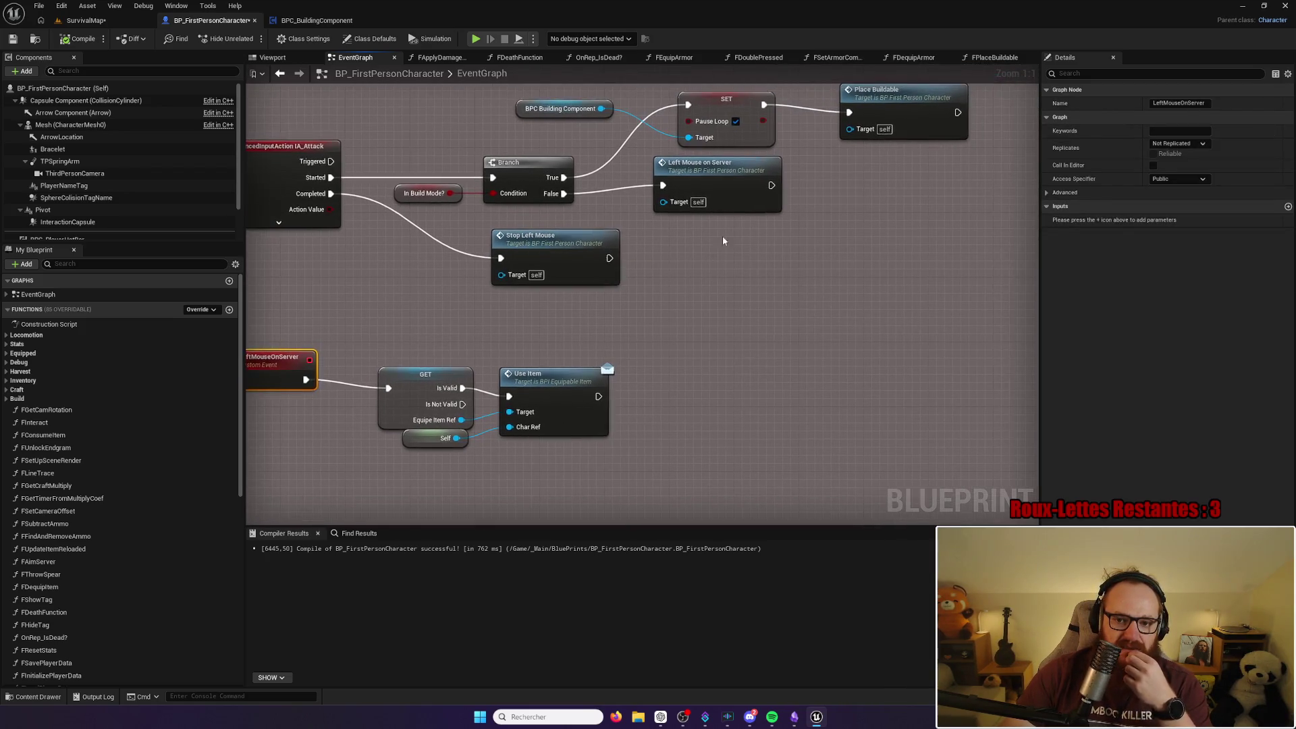
{"action": "left_click_drag", "start_coordinate": [727, 183], "coordinate": [747, 192]}
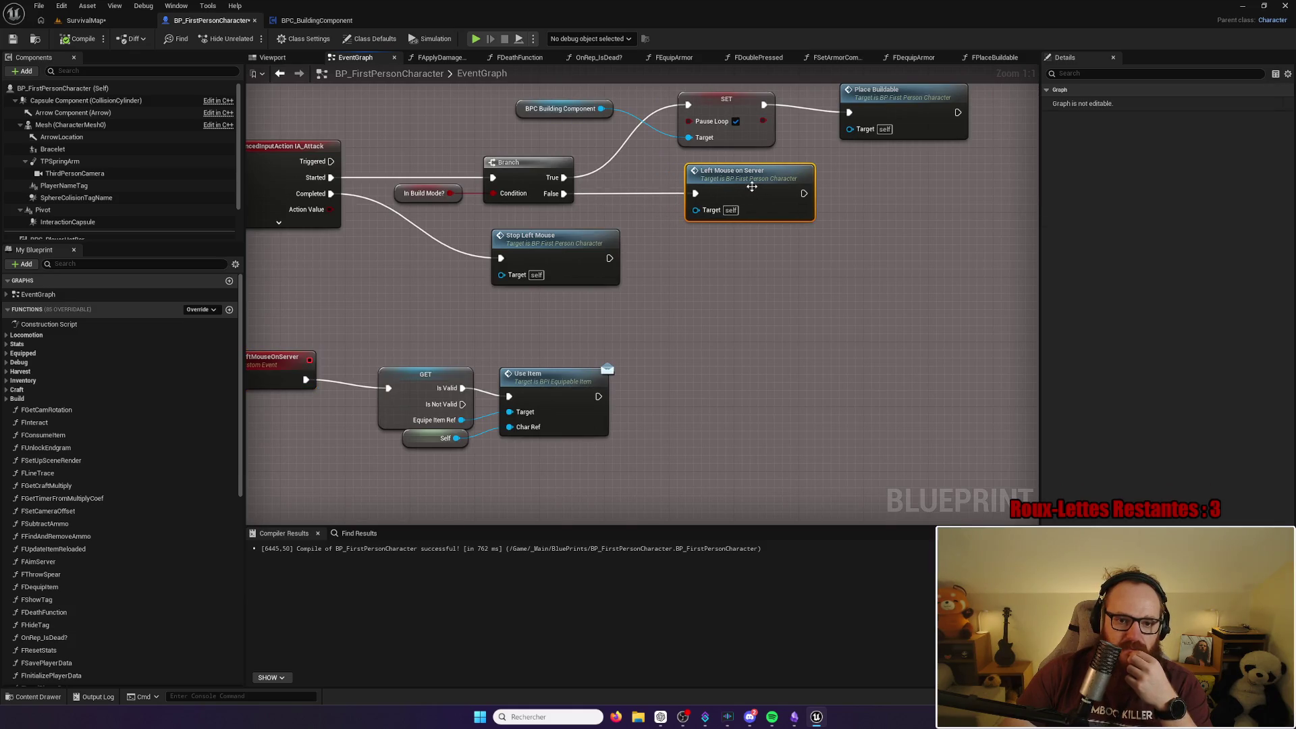
Step: Inspect the GET node's item variable, then marquee-select the whole StopLeftMouse node chain
{"action": "left_click", "coordinate": [431, 376]}
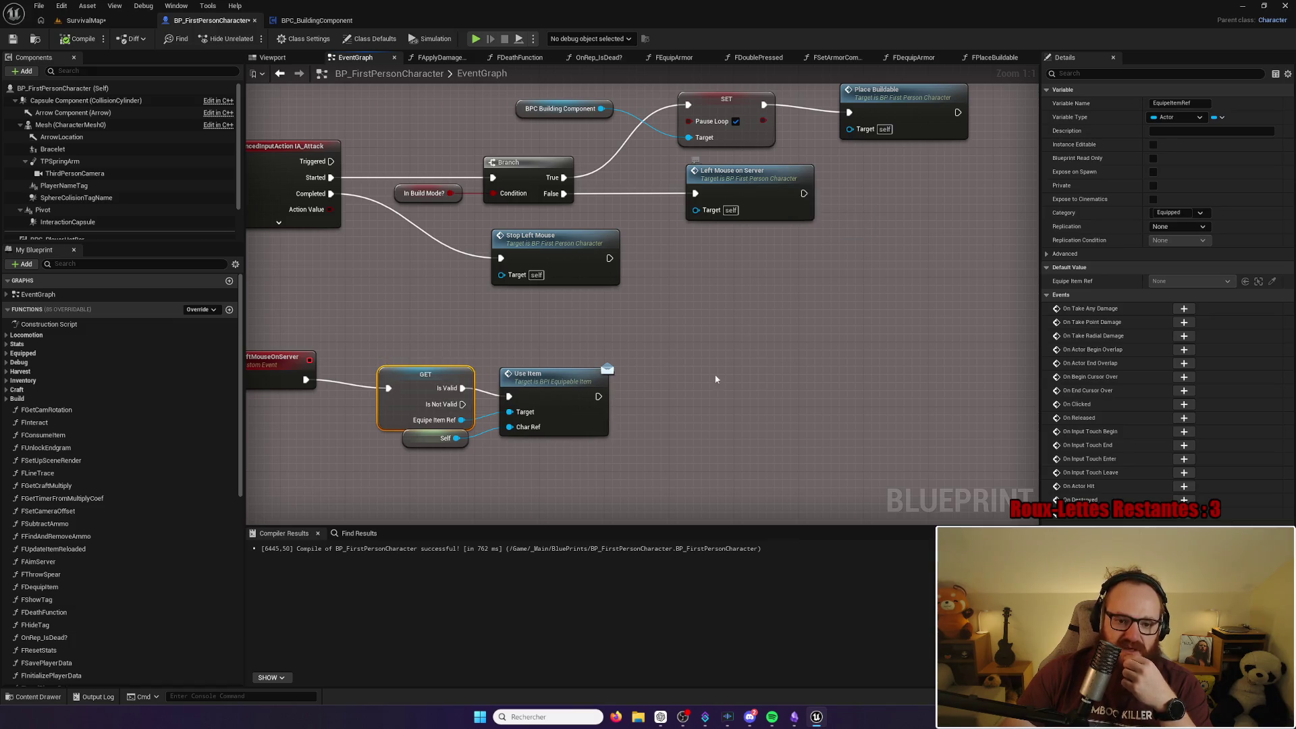
{"action": "left_click_drag", "start_coordinate": [588, 375], "coordinate": [686, 264]}
{"action": "mouse_move", "coordinate": [683, 362]}
{"action": "left_mouse_down"}
{"action": "mouse_move", "coordinate": [821, 321]}
{"action": "mouse_move", "coordinate": [794, 273]}
{"action": "left_mouse_up"}
{"action": "left_click_drag", "start_coordinate": [348, 339], "coordinate": [872, 458]}
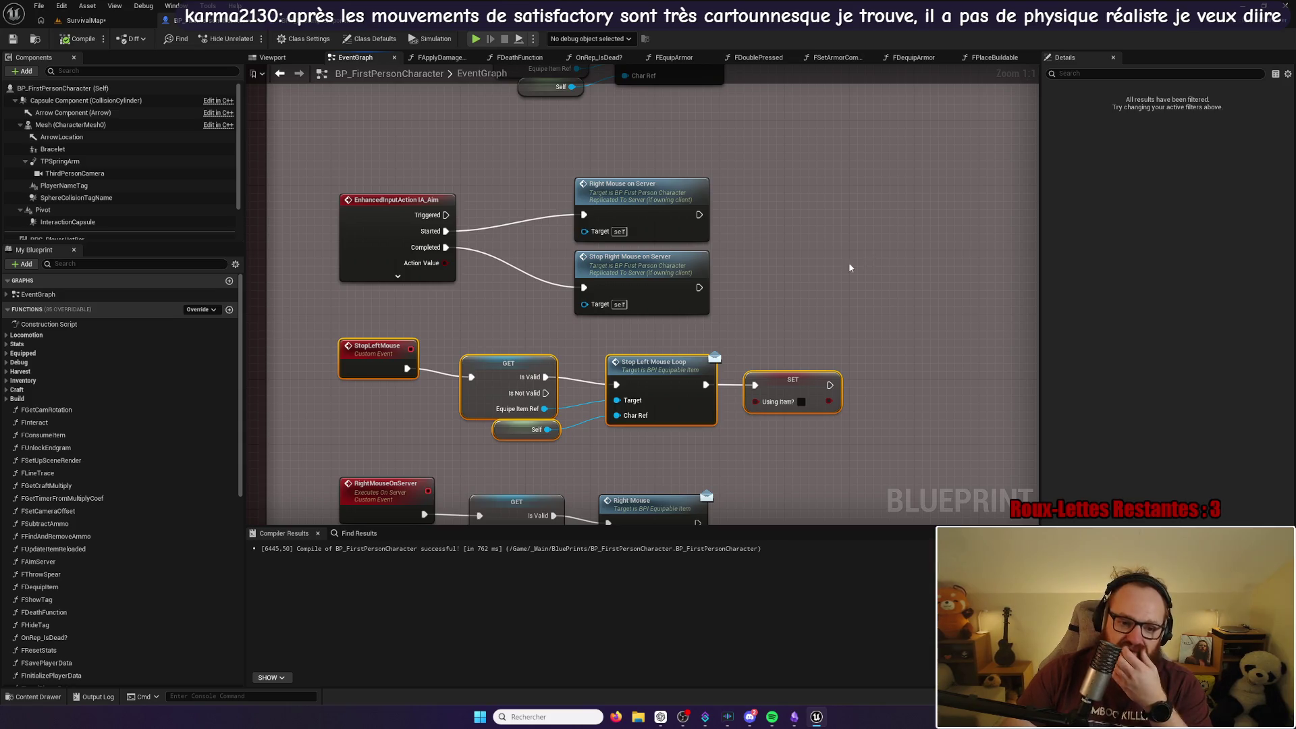
Step: Keep the RightMouseOnServer event's replication set to Run on Server
{"action": "scroll", "coordinate": [849, 262], "scroll_direction": "down", "scroll_amount": 3}
{"action": "left_click", "coordinate": [431, 367]}
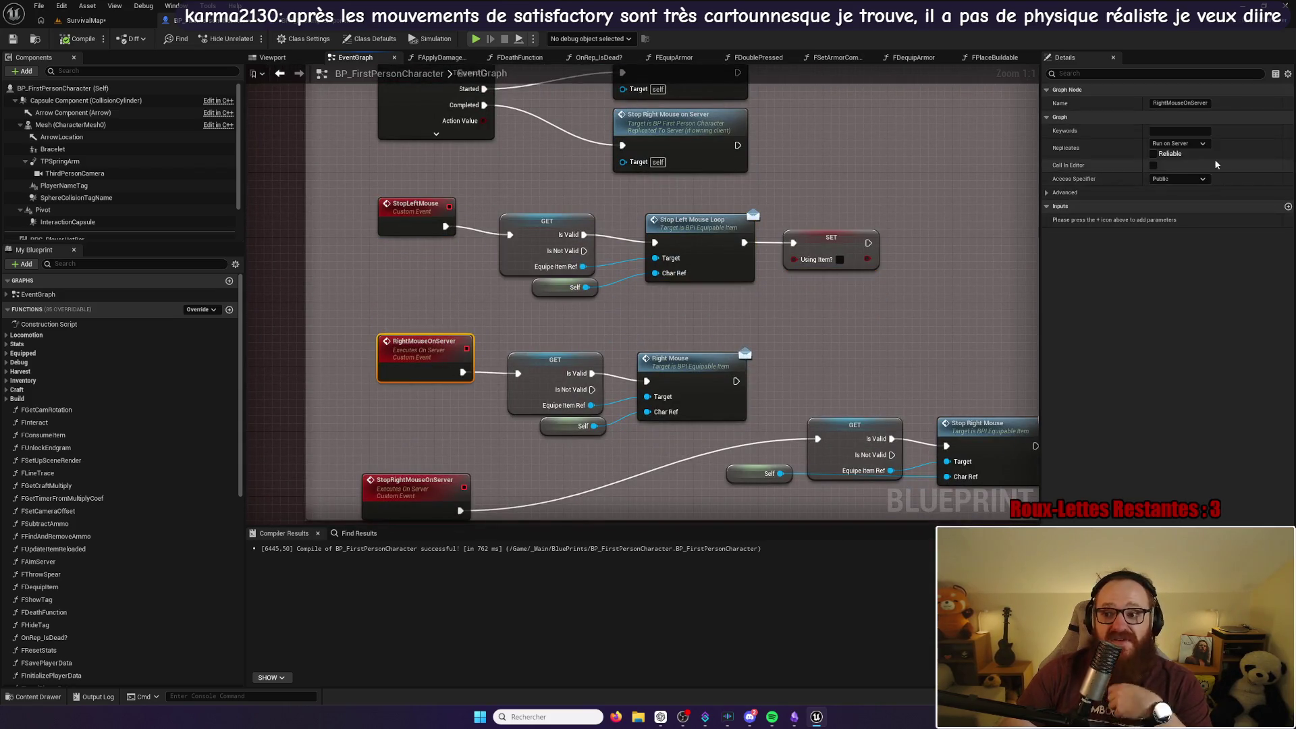
{"action": "left_click", "coordinate": [1199, 143]}
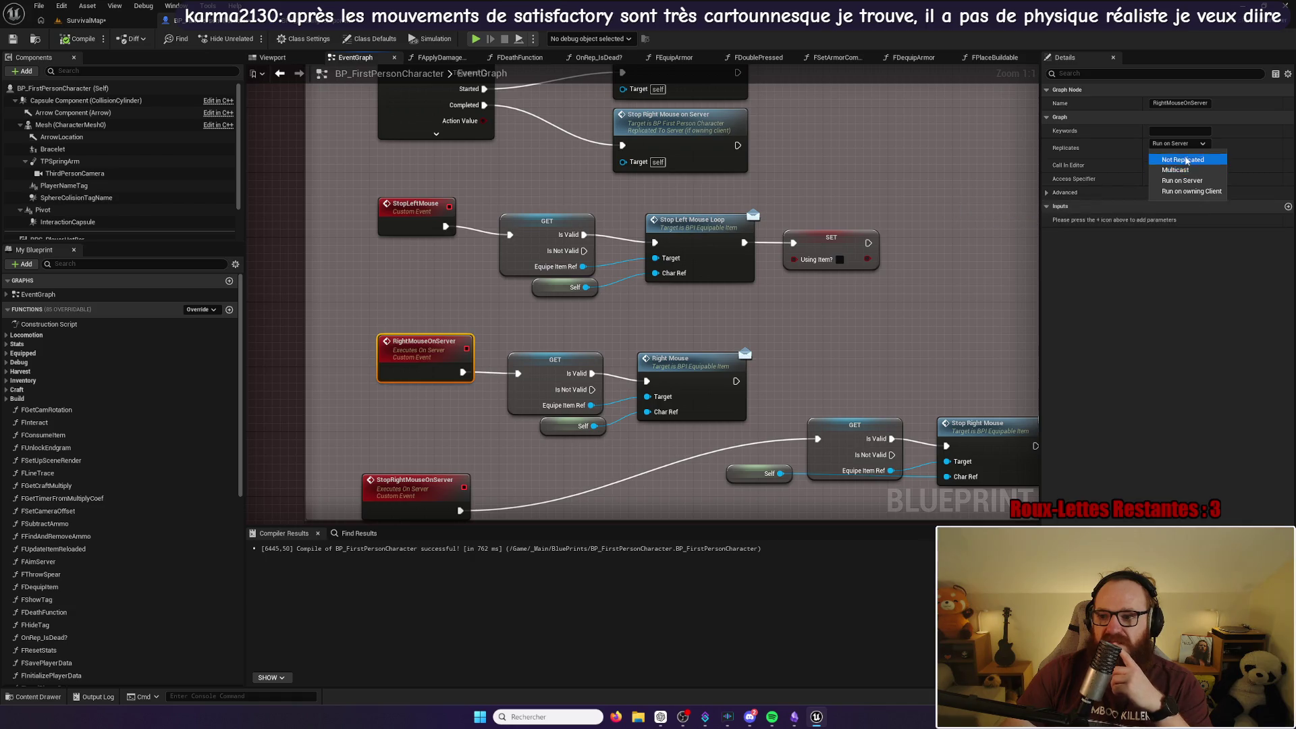
{"action": "left_click", "coordinate": [1182, 180]}
{"action": "left_click", "coordinate": [839, 321]}
Step: Move the StopRightMouseOnServer event up beside the other right-mouse nodes
{"action": "left_click_drag", "start_coordinate": [840, 323], "coordinate": [783, 292]}
{"action": "left_click_drag", "start_coordinate": [357, 413], "coordinate": [360, 388]}
{"action": "left_click", "coordinate": [869, 256]}
{"action": "mouse_move", "coordinate": [869, 256]}
{"action": "left_mouse_down"}
{"action": "mouse_move", "coordinate": [856, 324]}
{"action": "mouse_move", "coordinate": [796, 255]}
{"action": "mouse_move", "coordinate": [824, 269]}
{"action": "mouse_move", "coordinate": [821, 336]}
{"action": "mouse_move", "coordinate": [707, 403]}
{"action": "mouse_move", "coordinate": [704, 429]}
{"action": "mouse_move", "coordinate": [761, 183]}
{"action": "mouse_move", "coordinate": [772, 255]}
{"action": "mouse_move", "coordinate": [783, 222]}
{"action": "left_mouse_up"}
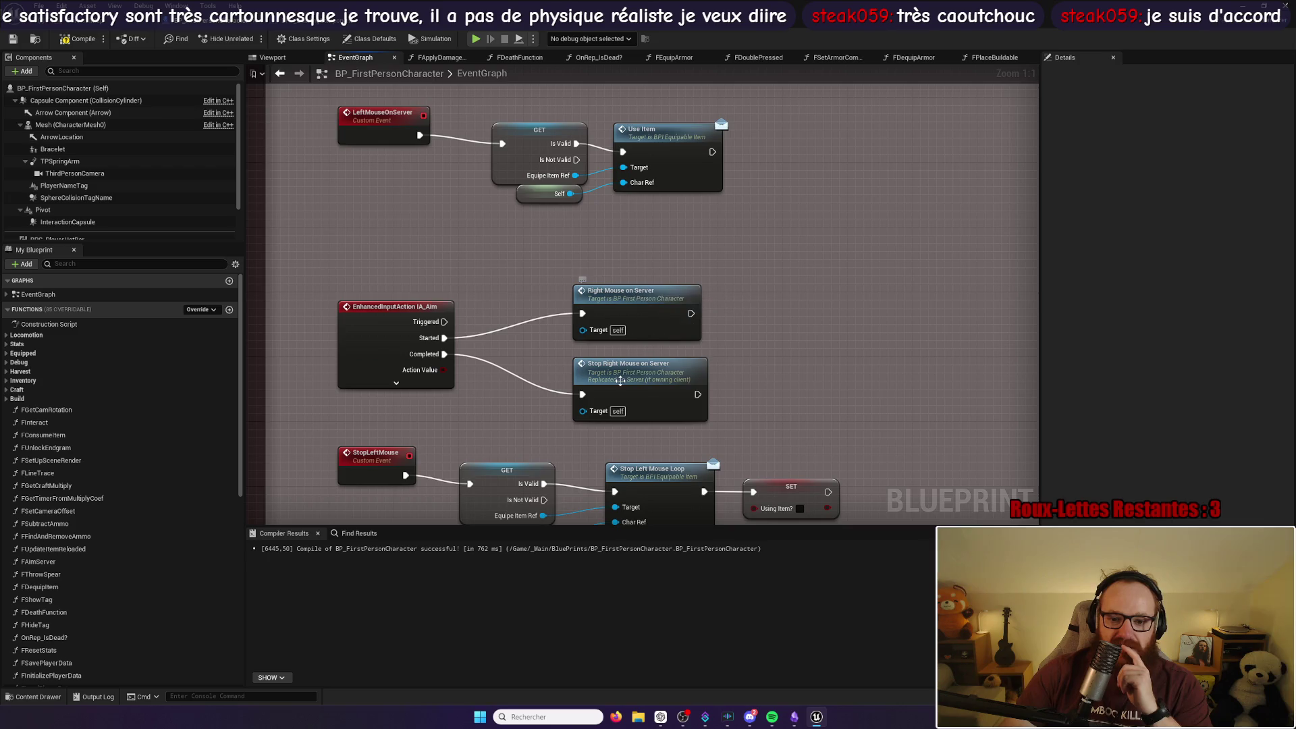
Step: Set StopRightMouseOnServer's Replicates option to Not Replicated and review the IA_Aim wiring
{"action": "double_click", "coordinate": [639, 300]}
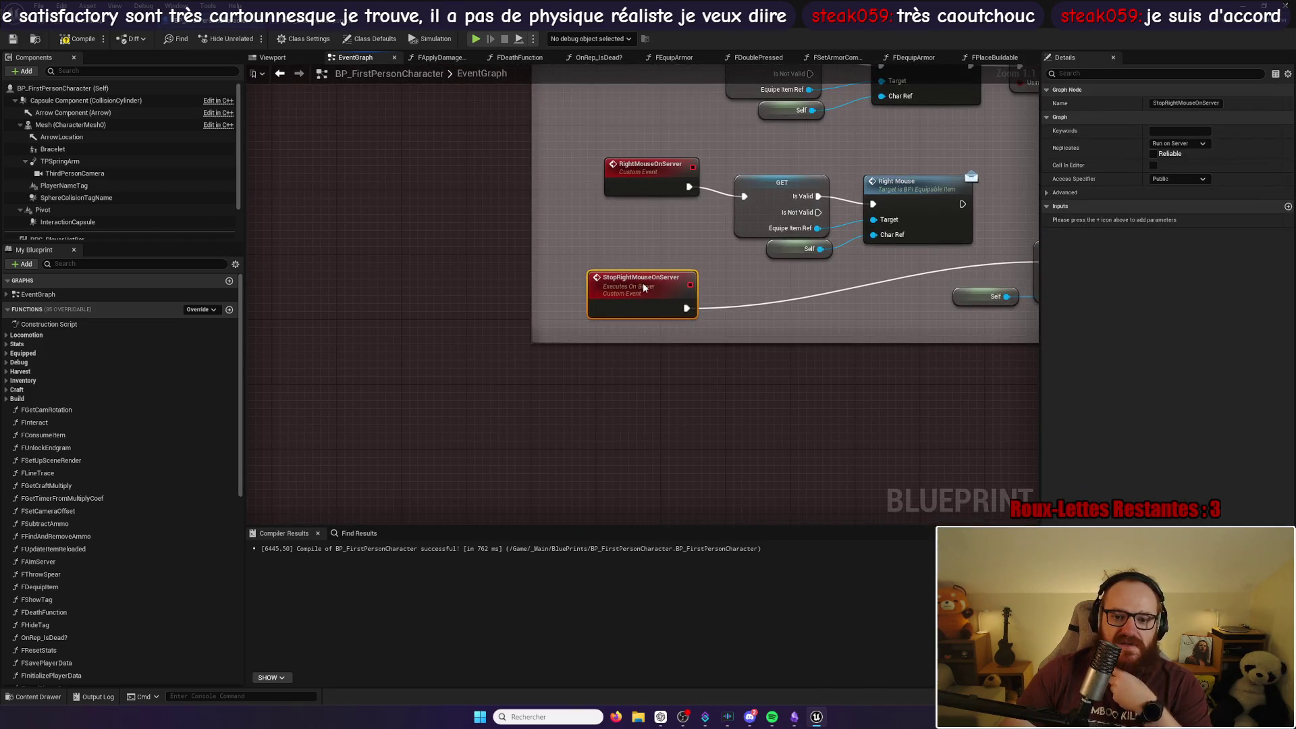
{"action": "right_click", "coordinate": [643, 285]}
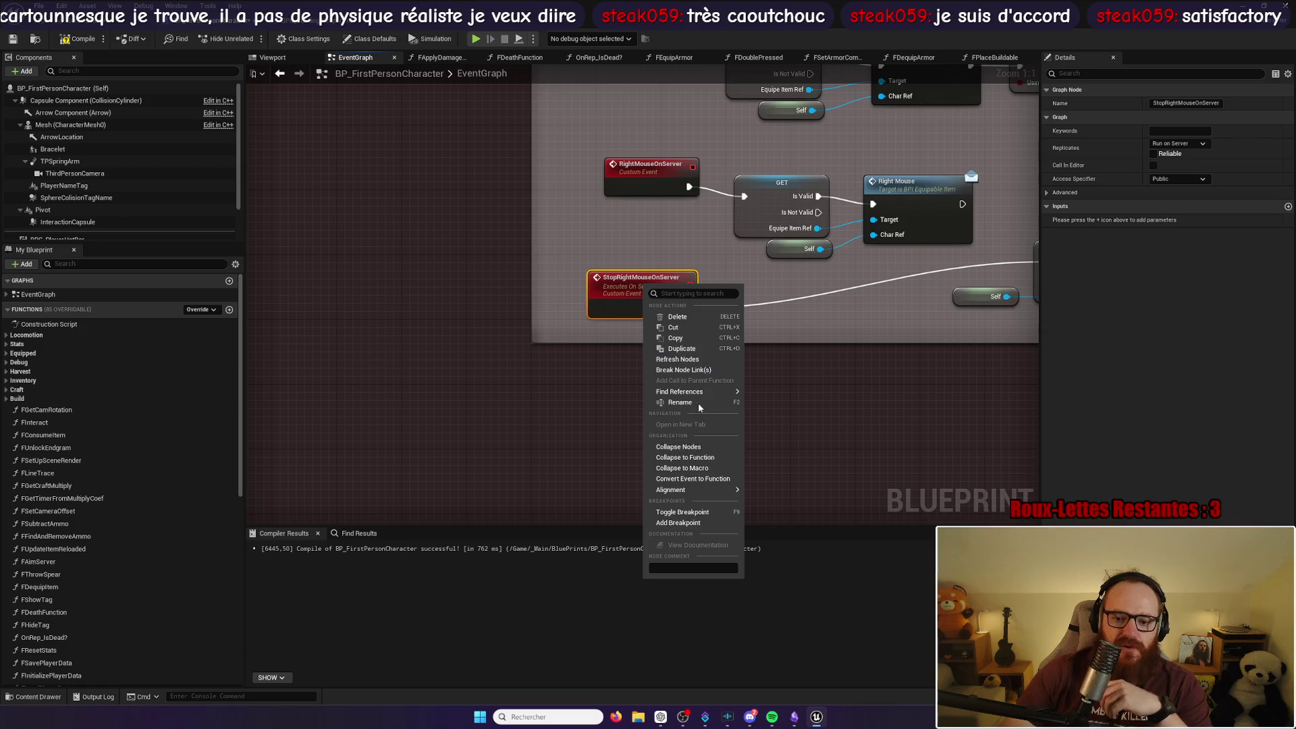
{"action": "left_click", "coordinate": [1184, 148]}
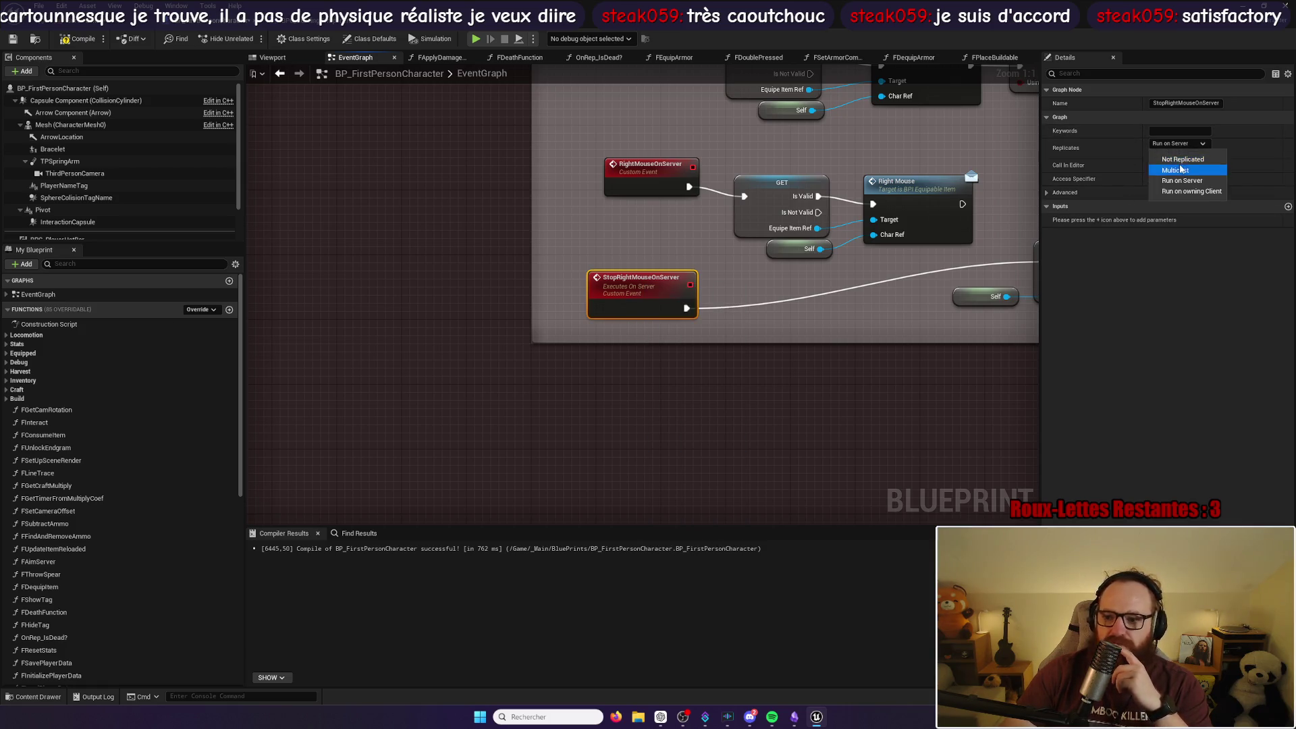
{"action": "left_click", "coordinate": [976, 259]}
{"action": "left_click_drag", "start_coordinate": [929, 302], "coordinate": [512, 342]}
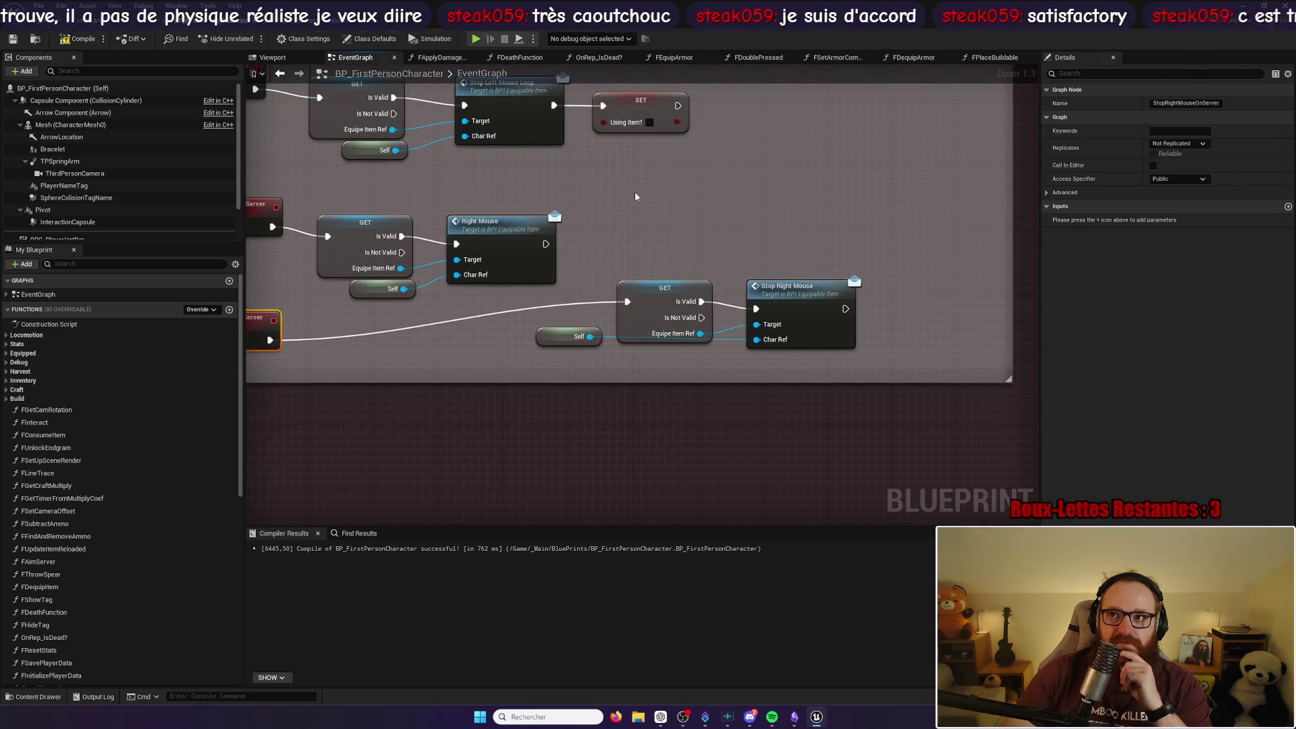
{"action": "left_click_drag", "start_coordinate": [634, 182], "coordinate": [648, 212]}
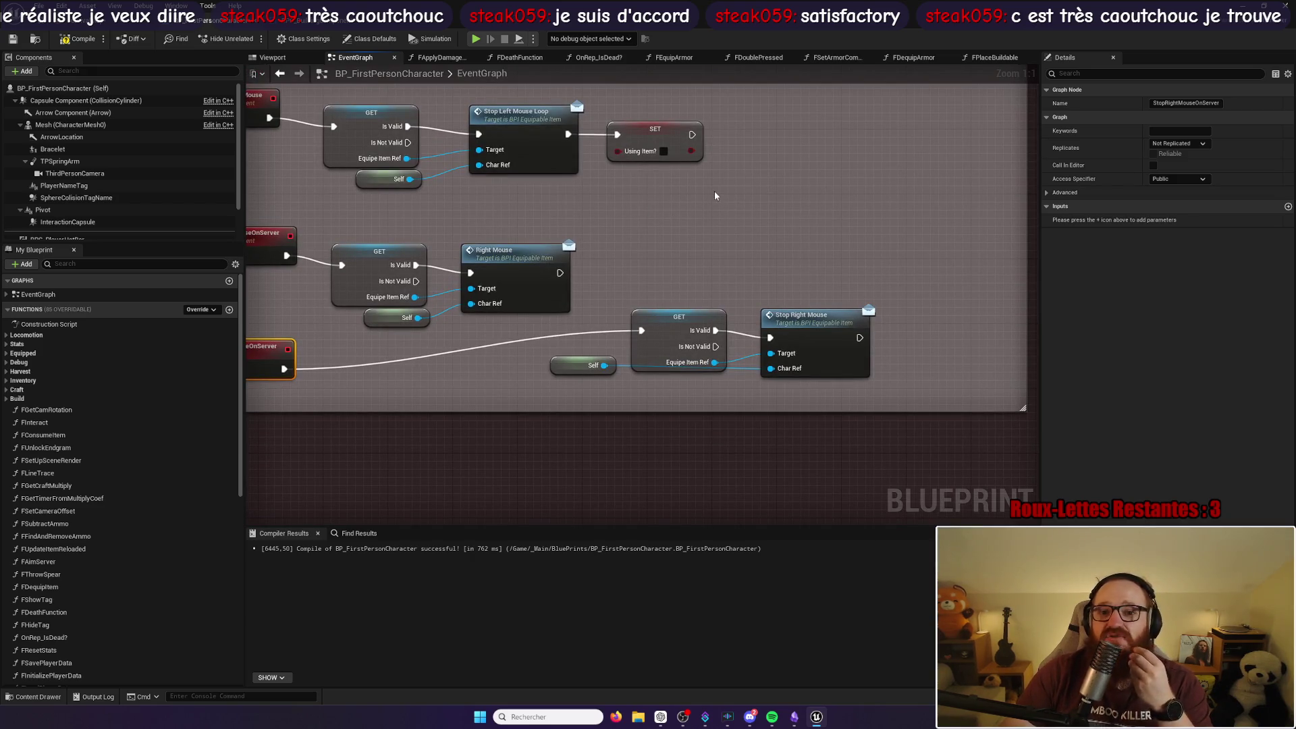
{"action": "mouse_move", "coordinate": [722, 193]}
{"action": "left_mouse_down"}
{"action": "mouse_move", "coordinate": [751, 197]}
{"action": "mouse_move", "coordinate": [761, 179]}
{"action": "mouse_move", "coordinate": [702, 270]}
{"action": "left_mouse_up"}
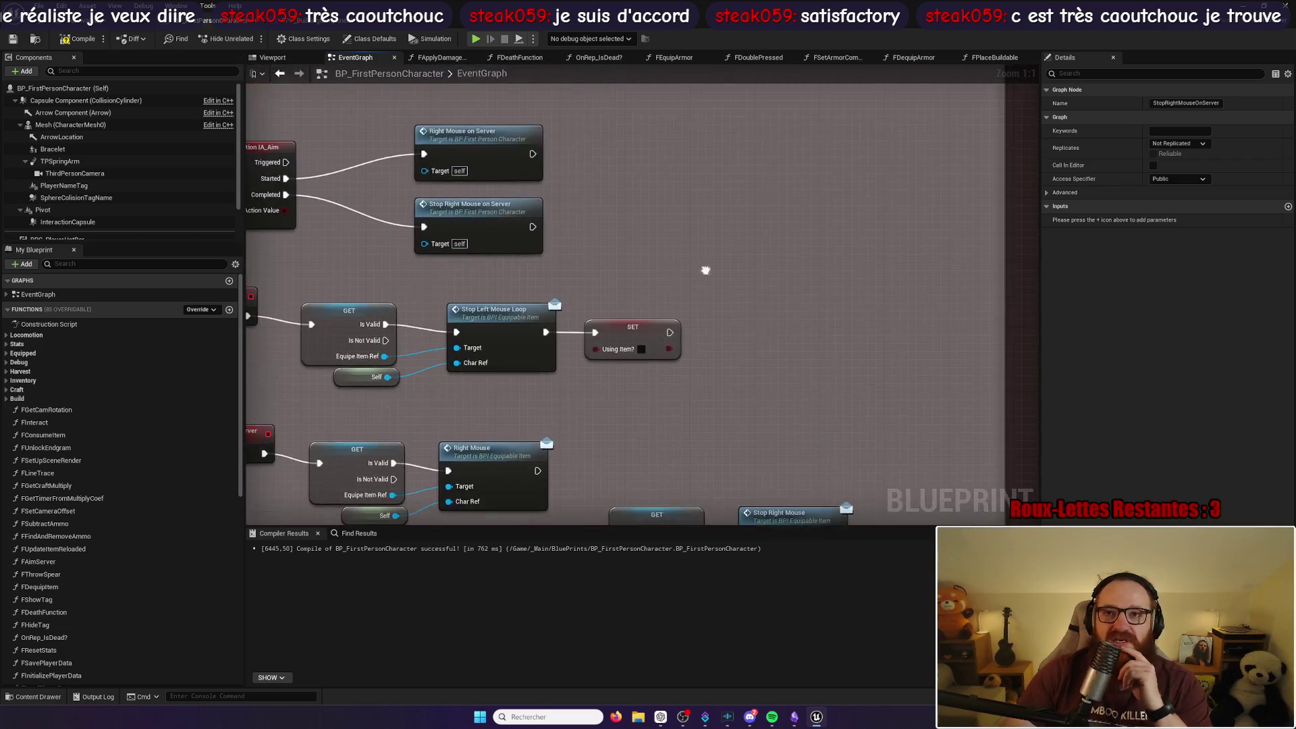
{"action": "left_click_drag", "start_coordinate": [684, 208], "coordinate": [696, 270]}
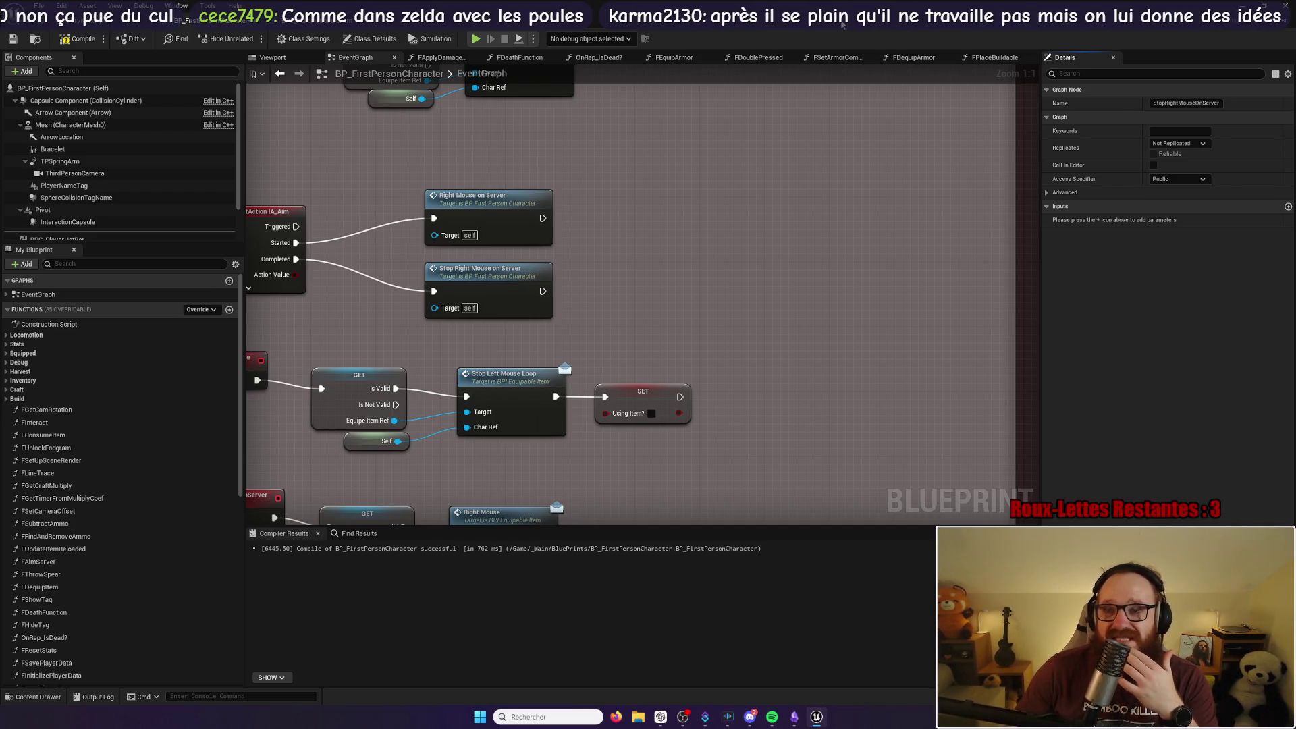
{"action": "key", "text": "alt+Tab"}
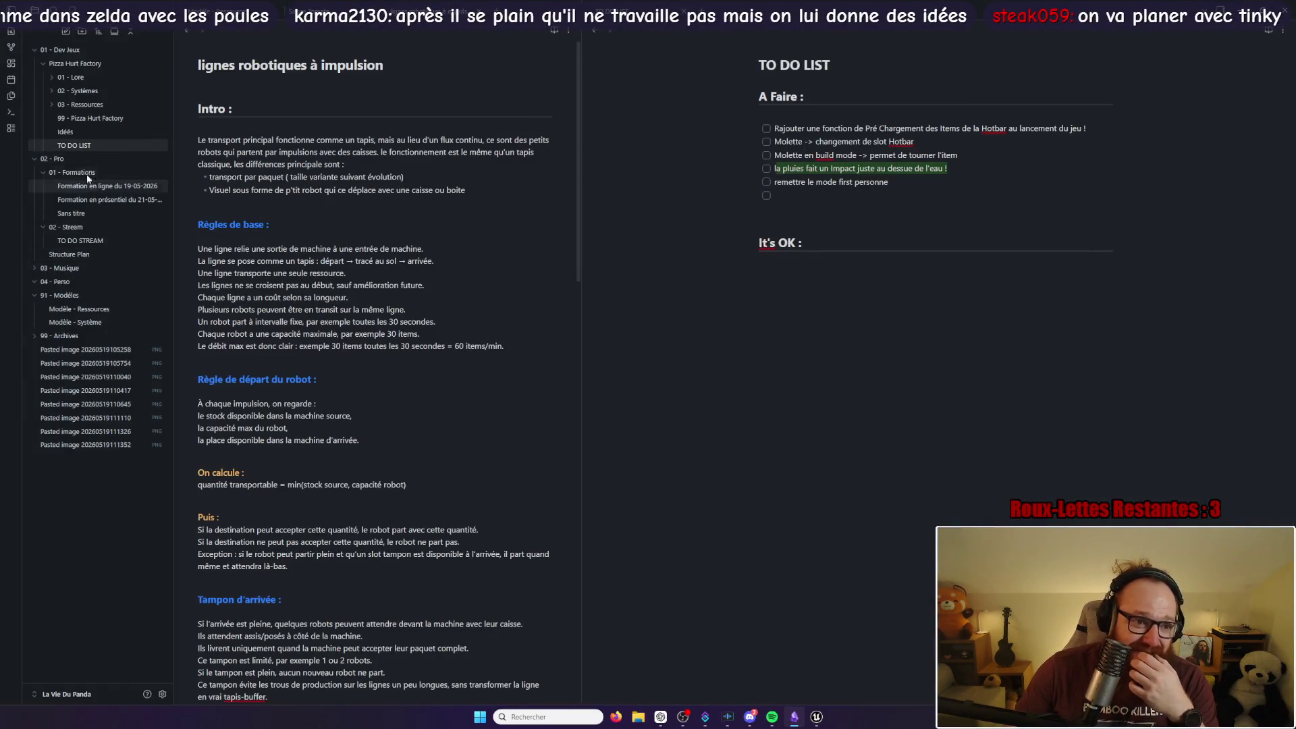
Step: Add the idea checkbox 'planer avec les poules' to the Idées note
{"action": "left_click", "coordinate": [89, 133]}
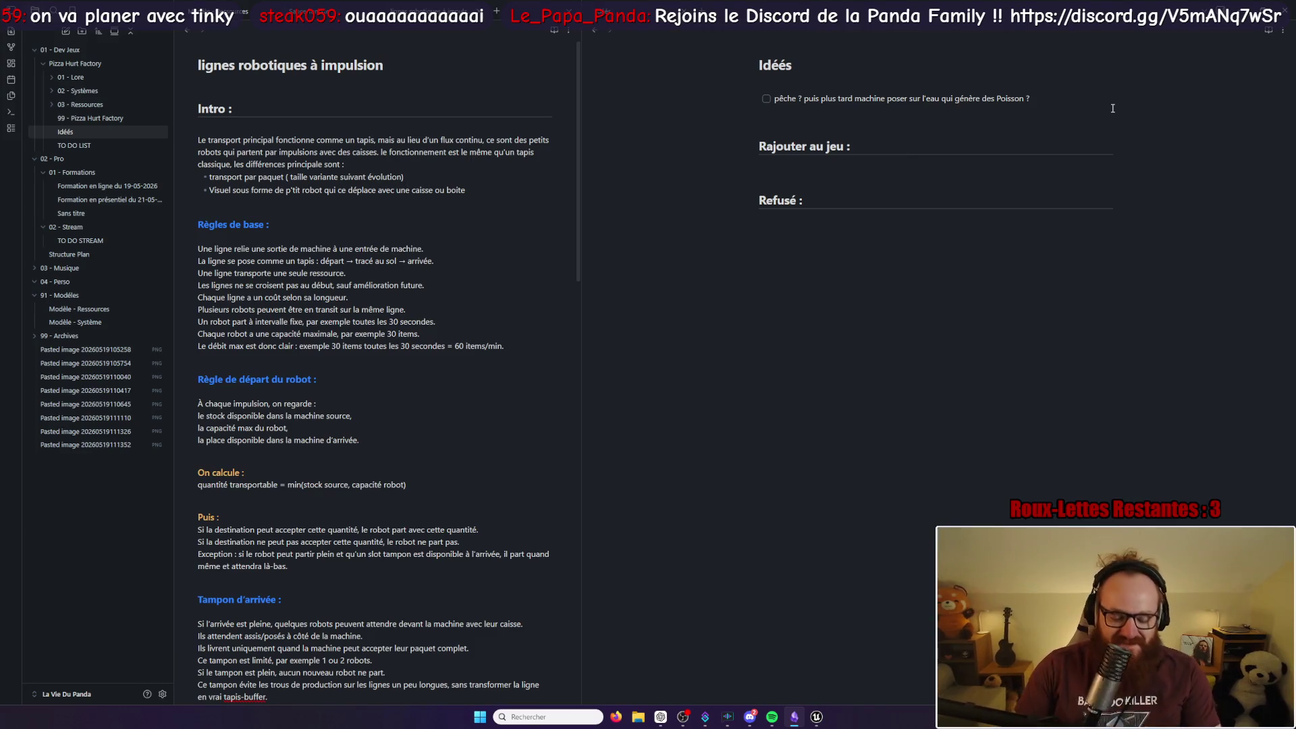
{"action": "key", "text": "Return"}
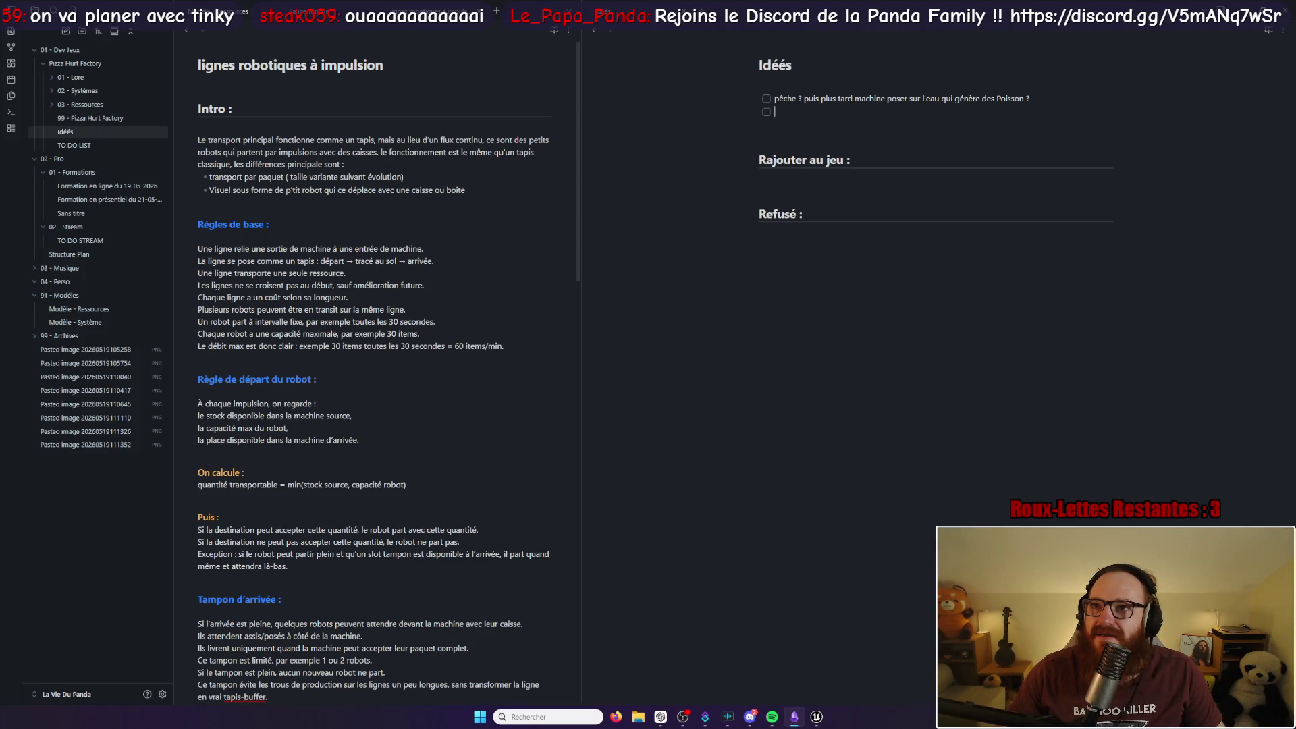
{"action": "type", "text": "planer"}
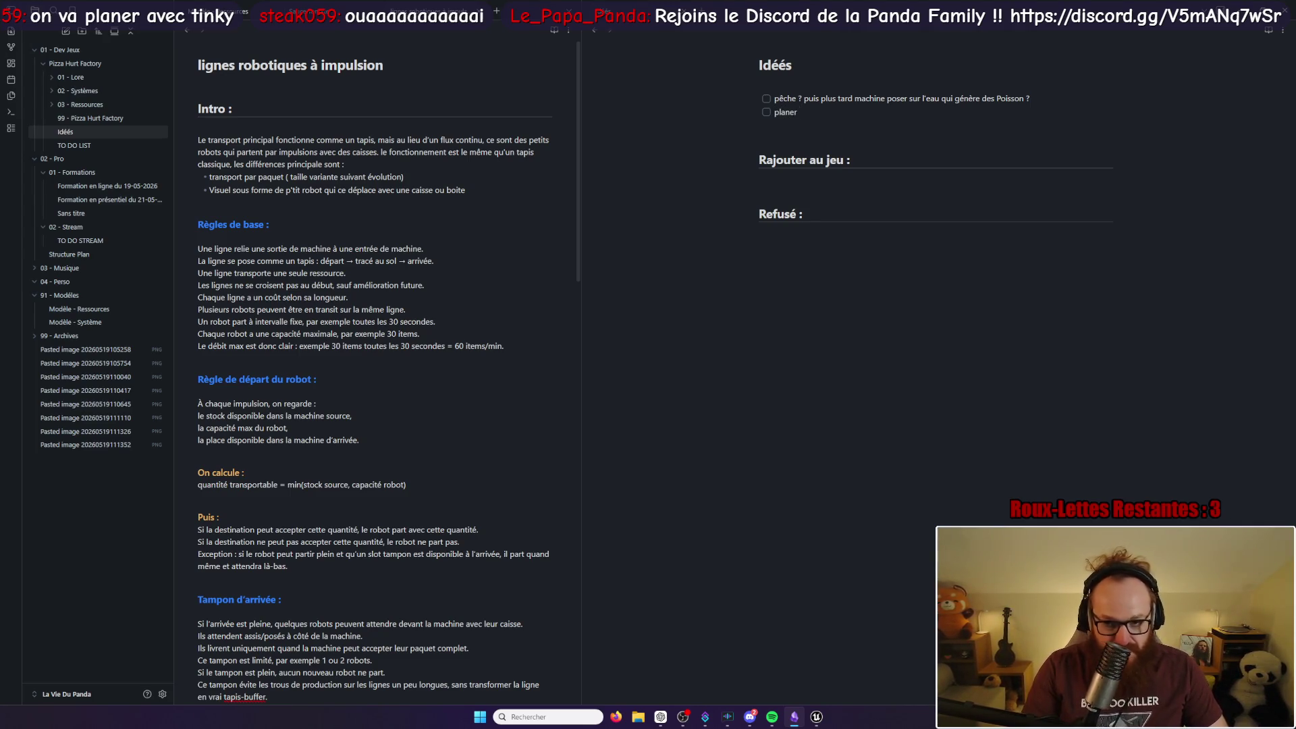
{"action": "type", "text": " avec les poules"}
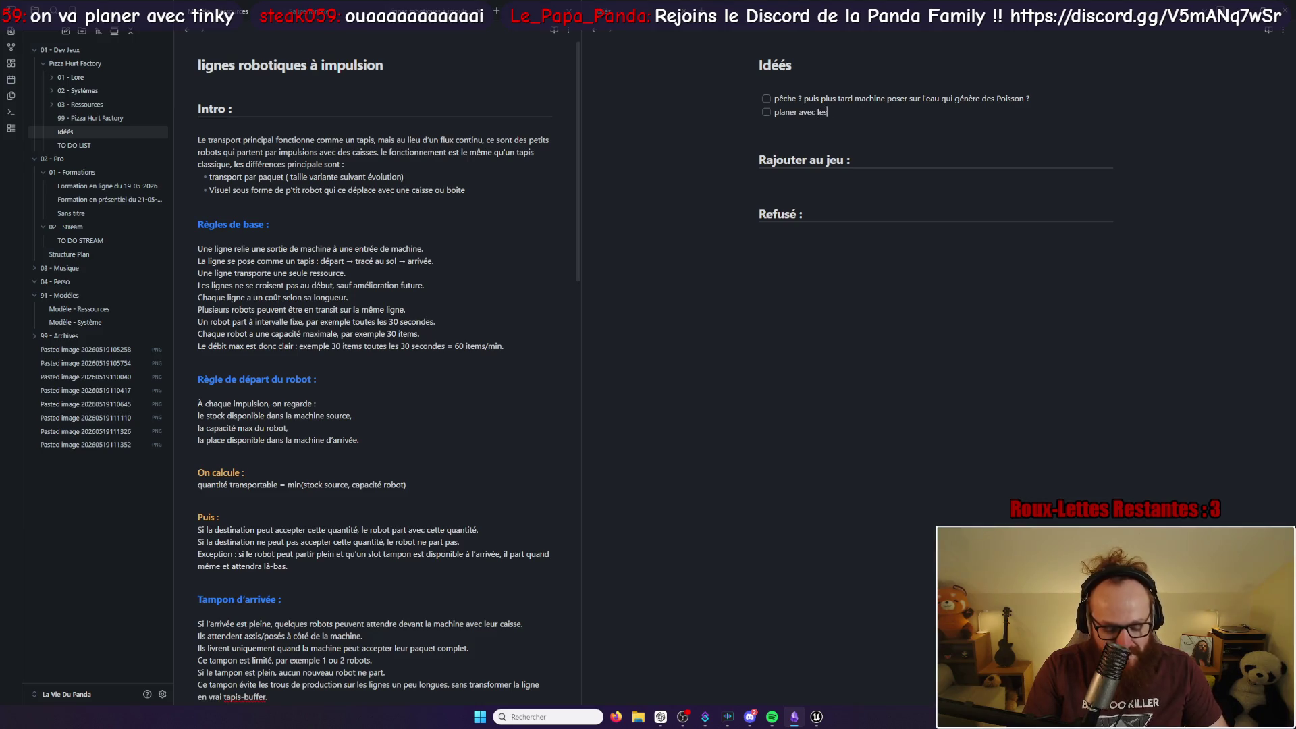
{"action": "key", "text": "Return"}
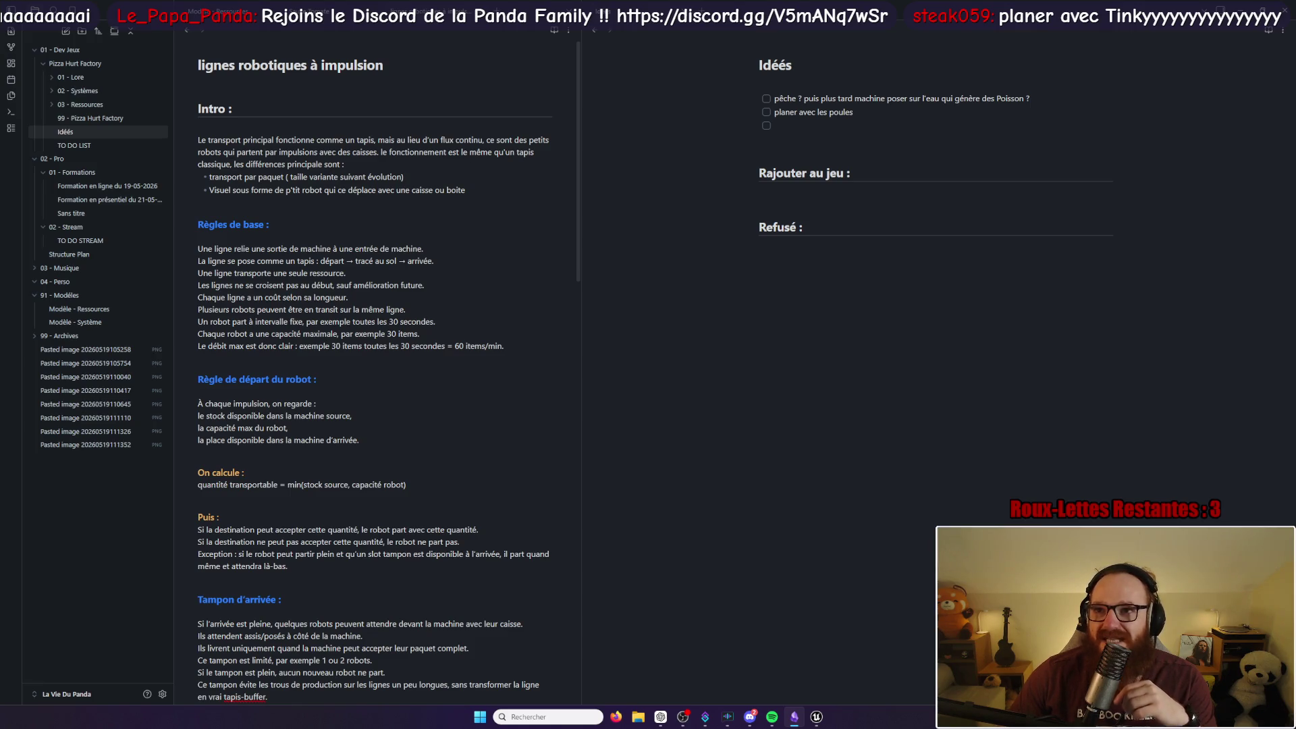
Step: Add the idea 'intégré tinky d'une maniére ou une autres', then switch back to Unreal
{"action": "left_click", "coordinate": [808, 123]}
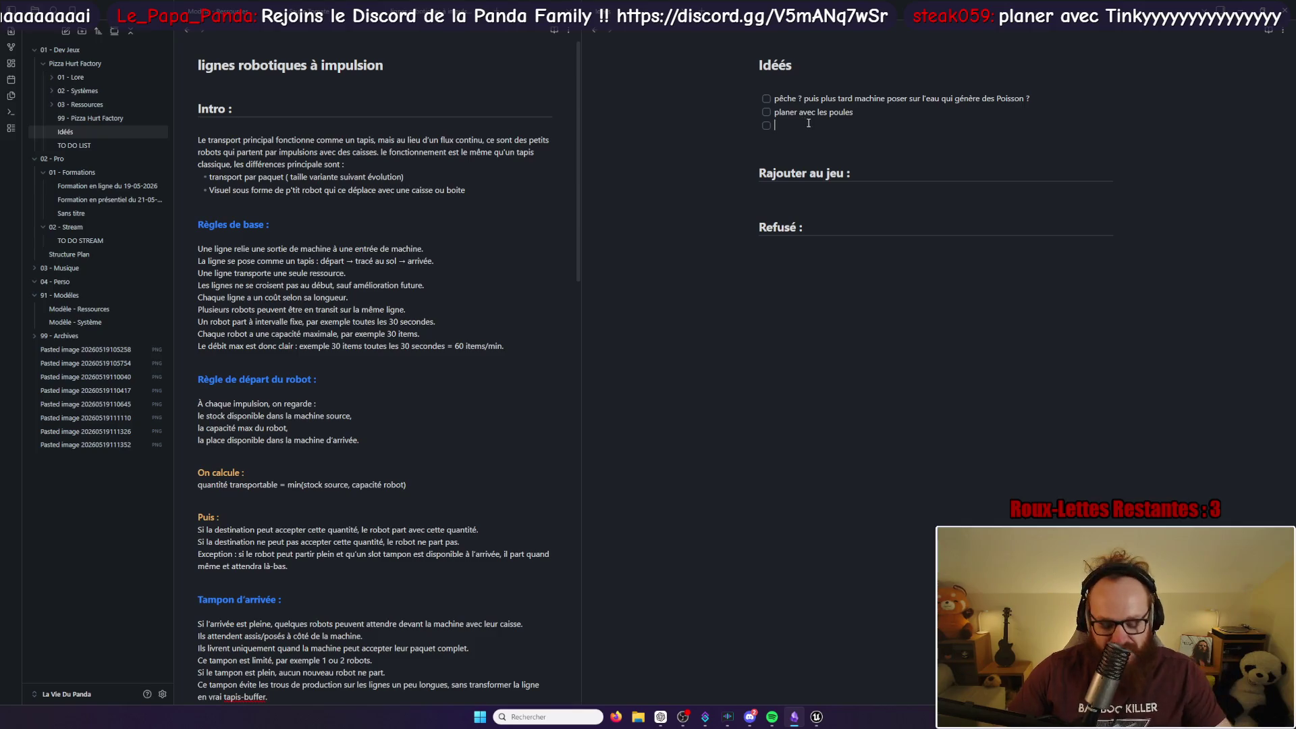
{"action": "type", "text": "inté"}
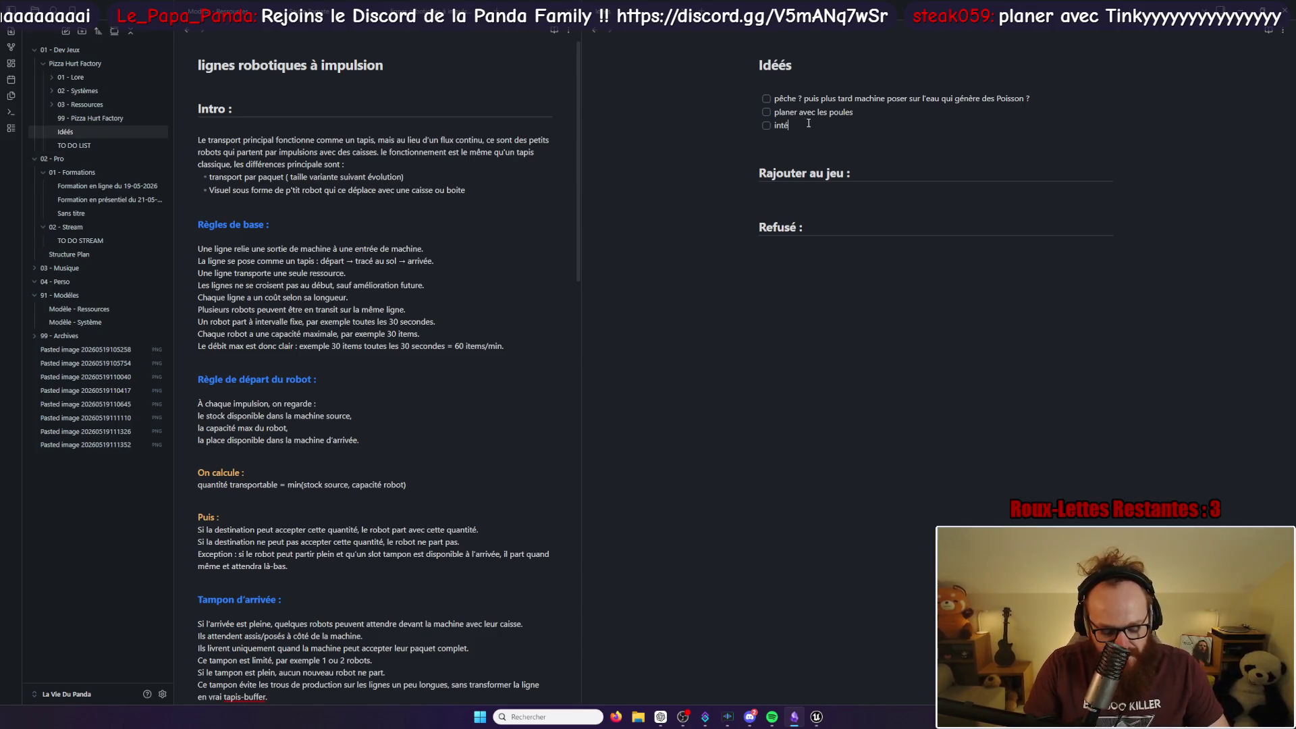
{"action": "type", "text": "gré tink"}
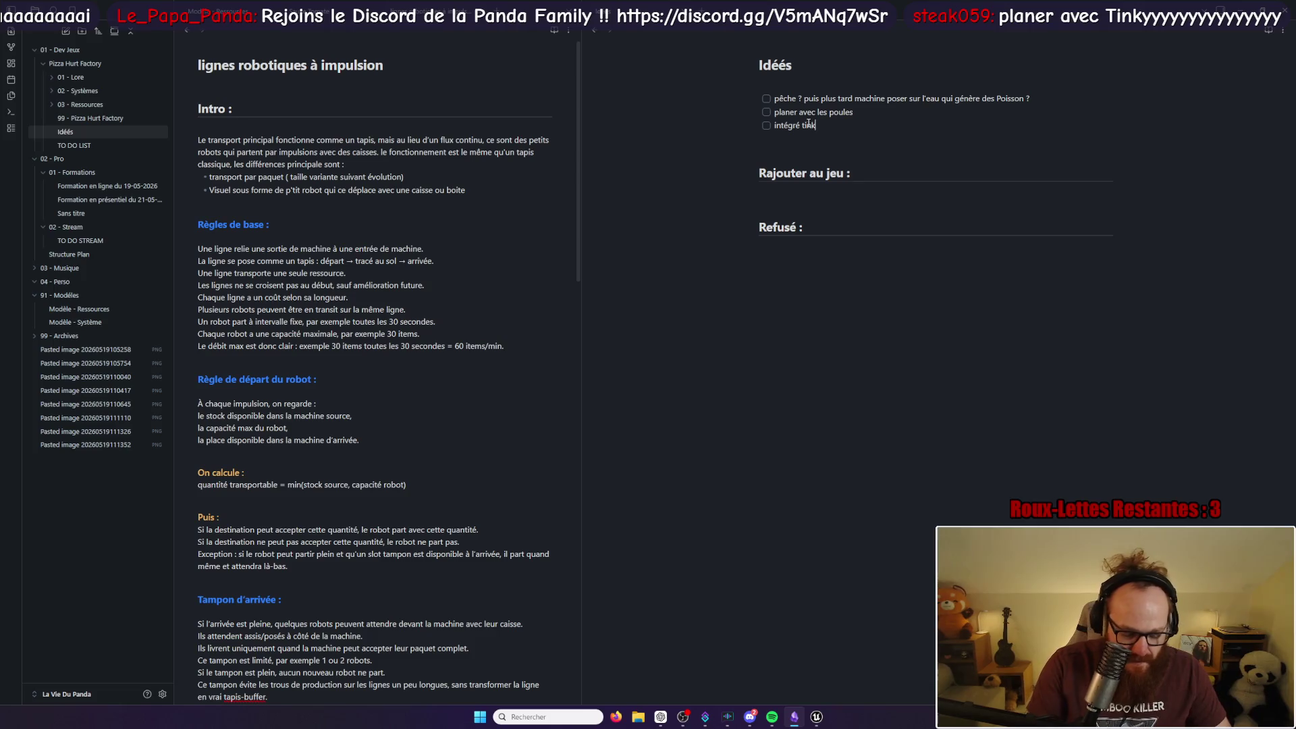
{"action": "type", "text": "y d'une ma"}
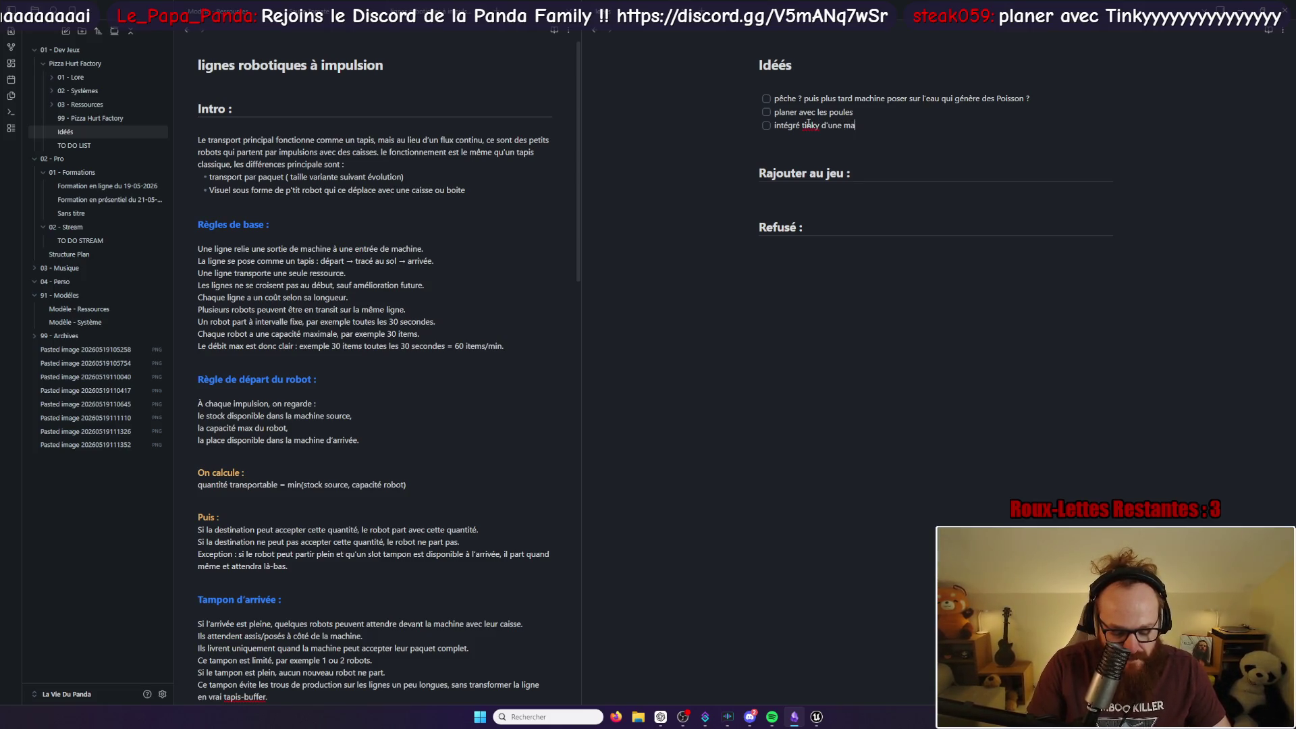
{"action": "type", "text": "niére ou une autres"}
{"action": "key", "text": "Return"}
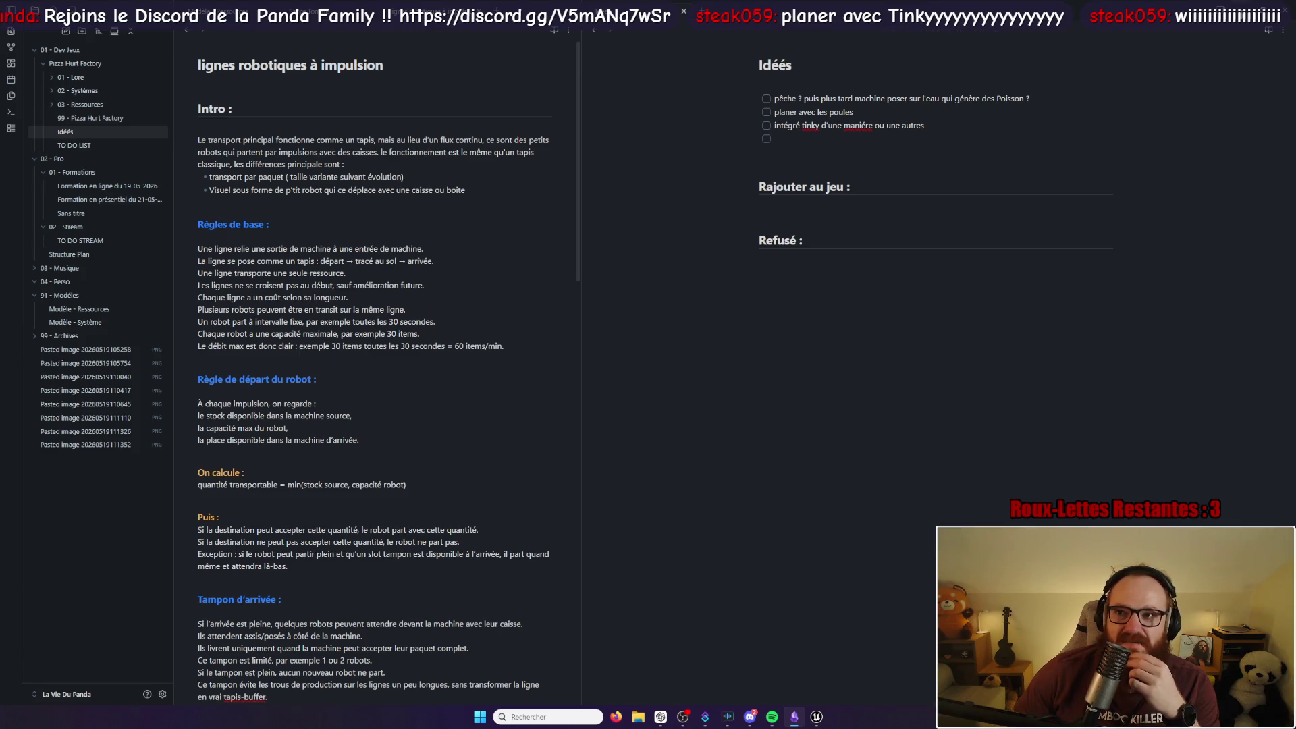
{"action": "key", "text": "alt+Tab"}
{"action": "left_click", "coordinate": [813, 261]}
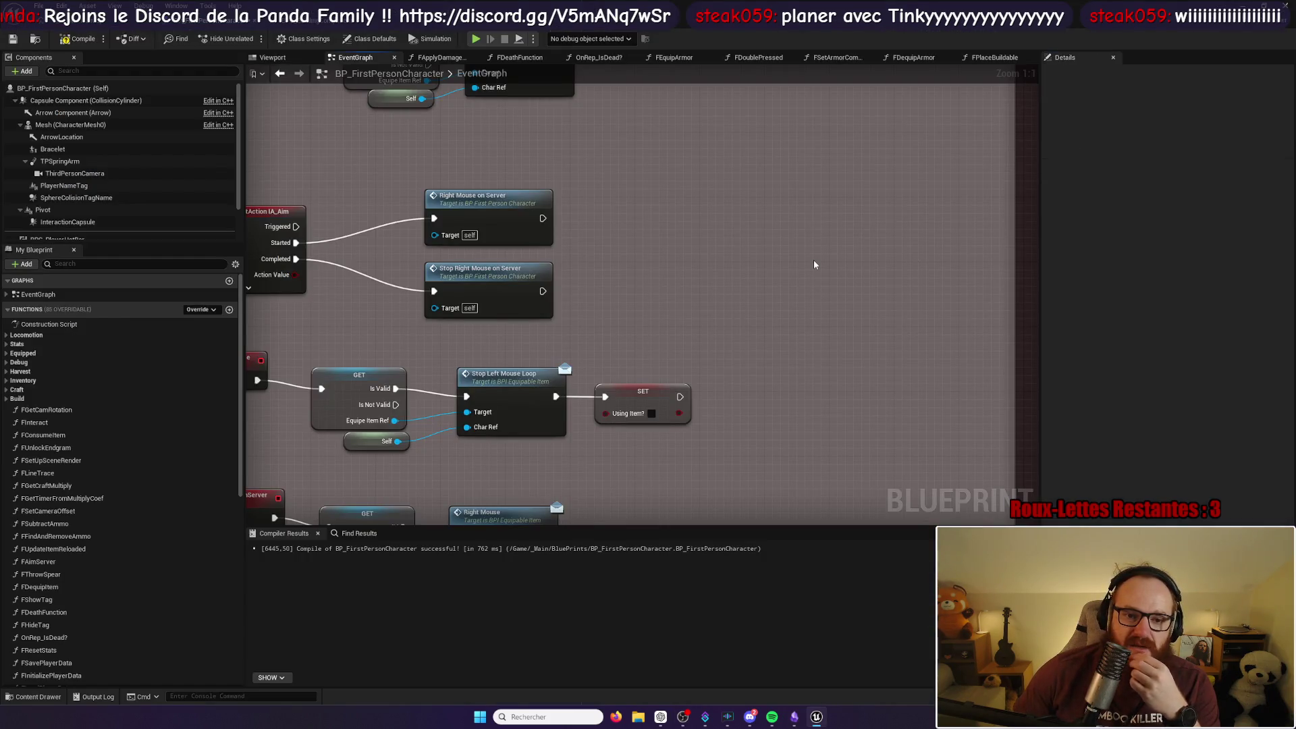
Step: Zoom out and center the Attack /Use equiped item comment box in the graph
{"action": "scroll", "coordinate": [814, 260], "scroll_direction": "down", "scroll_amount": 6}
{"action": "mouse_move", "coordinate": [646, 252]}
{"action": "left_mouse_down"}
{"action": "mouse_move", "coordinate": [440, 283]}
{"action": "mouse_move", "coordinate": [426, 298]}
{"action": "left_mouse_up"}
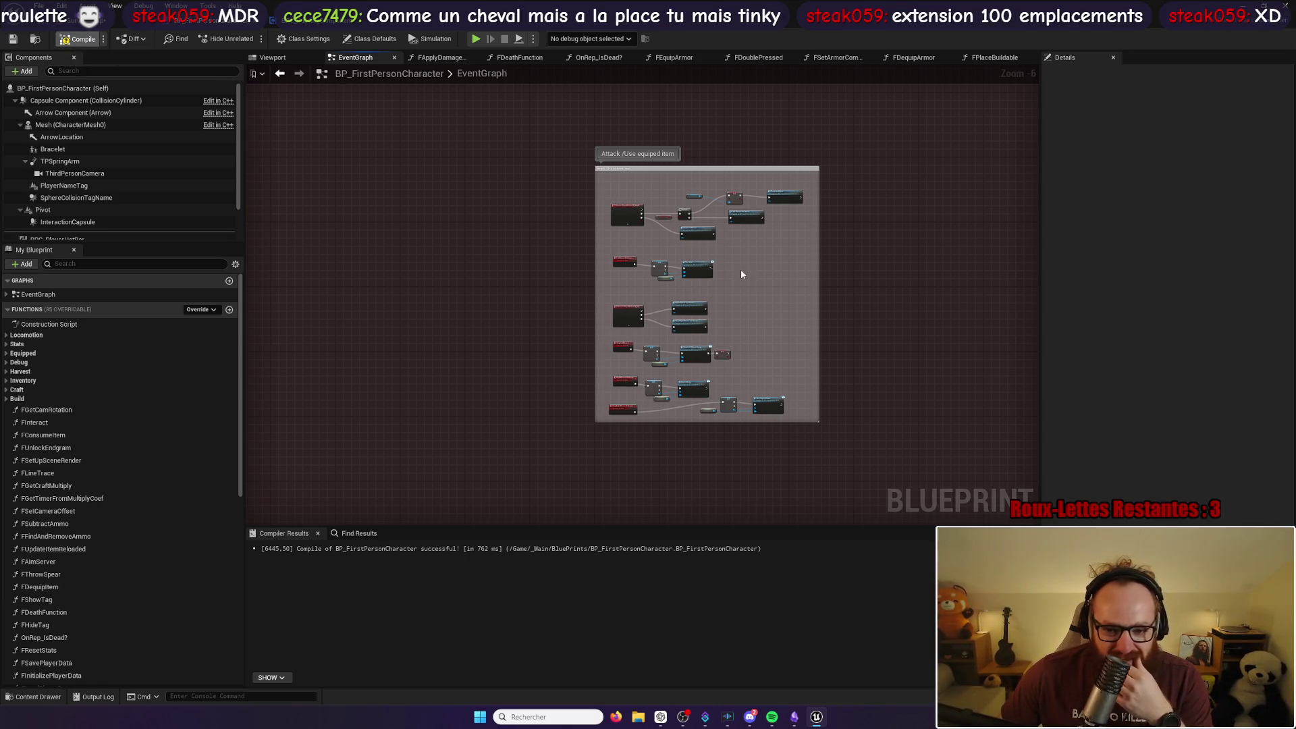
Step: Locate the custom mouse events near the IA_Aim and StopLeftMouse nodes
{"action": "scroll", "coordinate": [739, 271], "scroll_direction": "up", "scroll_amount": 6}
{"action": "left_click_drag", "start_coordinate": [704, 369], "coordinate": [892, 225]}
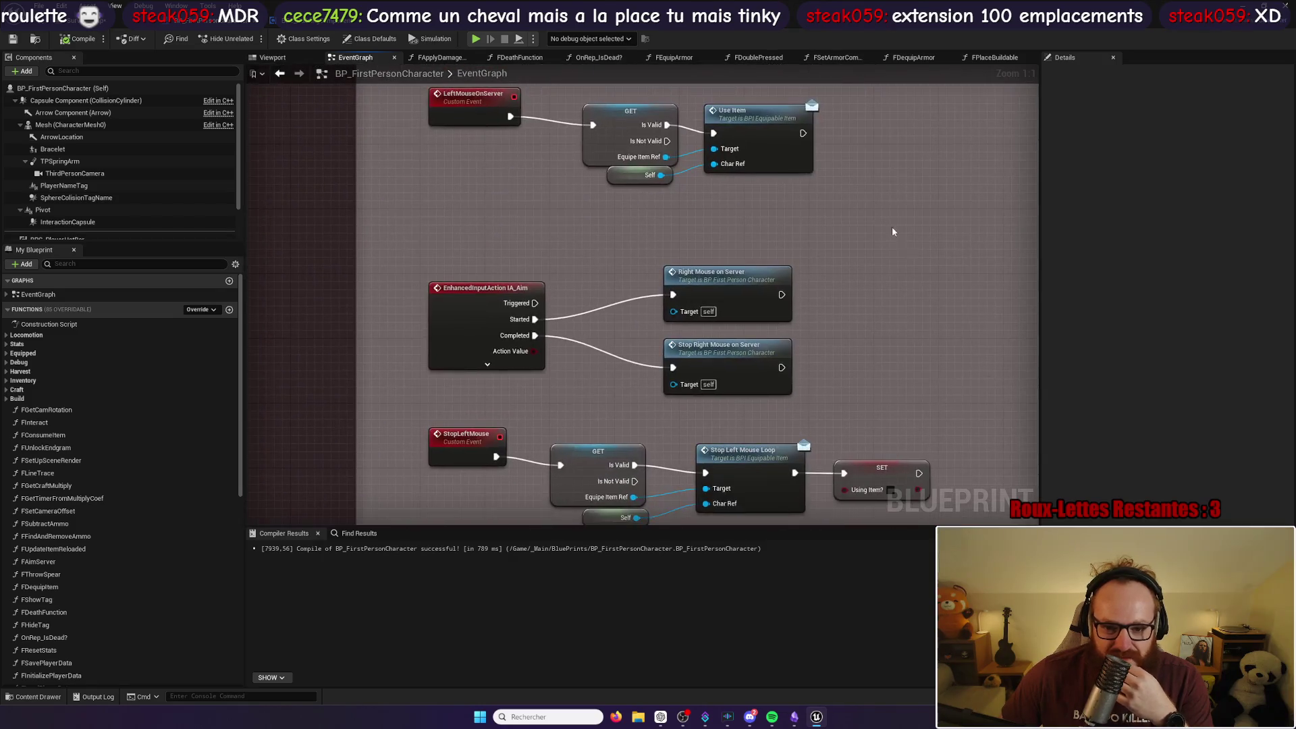
{"action": "left_click_drag", "start_coordinate": [906, 306], "coordinate": [805, 195]}
{"action": "mouse_move", "coordinate": [869, 324]}
{"action": "left_mouse_down"}
{"action": "mouse_move", "coordinate": [798, 119]}
{"action": "mouse_move", "coordinate": [917, 315]}
{"action": "left_mouse_up"}
{"action": "left_click", "coordinate": [655, 225]}
{"action": "scroll", "coordinate": [865, 234], "scroll_direction": "down", "scroll_amount": 2}
{"action": "scroll", "coordinate": [864, 234], "scroll_direction": "up", "scroll_amount": 2}
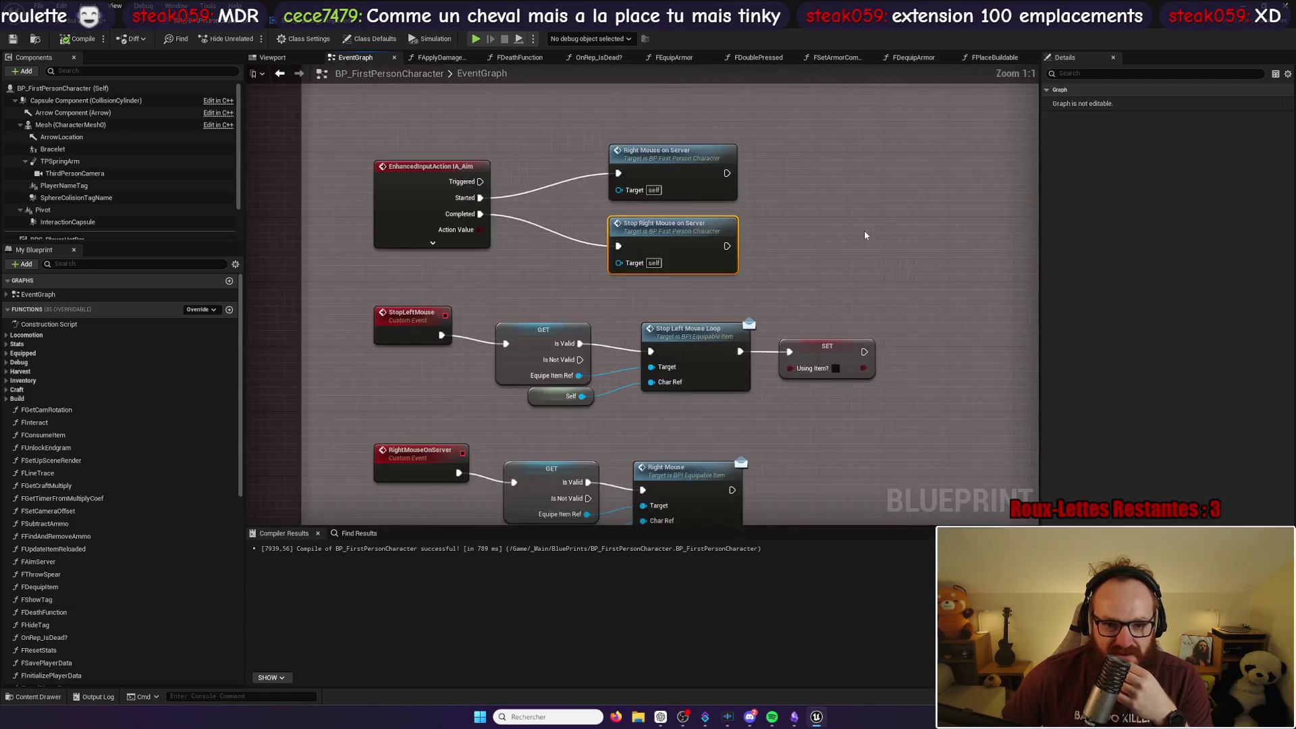
{"action": "left_click_drag", "start_coordinate": [792, 282], "coordinate": [900, 209]}
{"action": "left_click", "coordinate": [521, 255]}
{"action": "left_click_drag", "start_coordinate": [562, 367], "coordinate": [537, 250]}
Step: Rename the RightMouseOnServer custom event to RightMouse
{"action": "left_click", "coordinate": [506, 278]}
{"action": "left_click", "coordinate": [1209, 102]}
{"action": "key", "text": "BackSpace"}
{"action": "key", "text": "BackSpace"}
{"action": "key", "text": "BackSpace"}
Step: Rename the StopRightMouseOnServer custom event to StopRightMouse
{"action": "key", "text": "BackSpace"}
{"action": "key", "text": "BackSpace"}
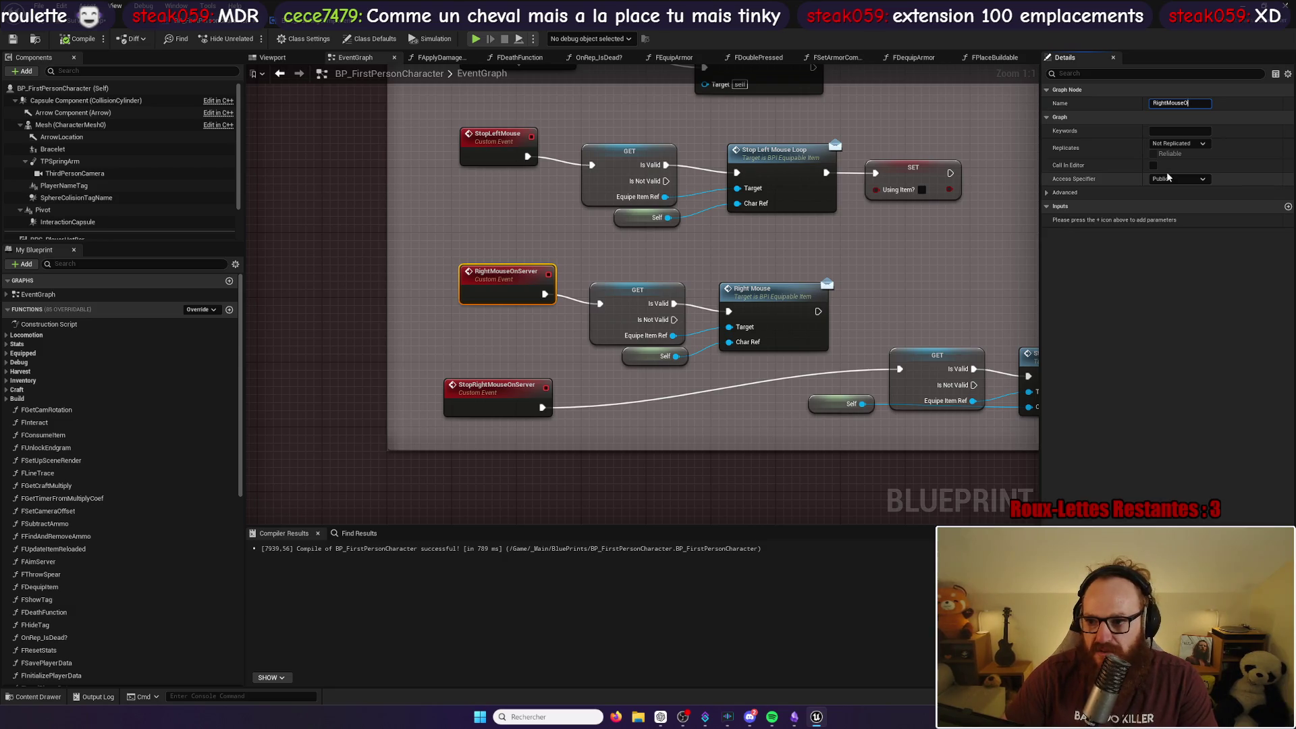
{"action": "key", "text": "Return"}
{"action": "left_click", "coordinate": [509, 395]}
{"action": "left_click", "coordinate": [1215, 102]}
{"action": "key", "text": "BackSpace"}
{"action": "key", "text": "BackSpace"}
{"action": "key", "text": "BackSpace"}
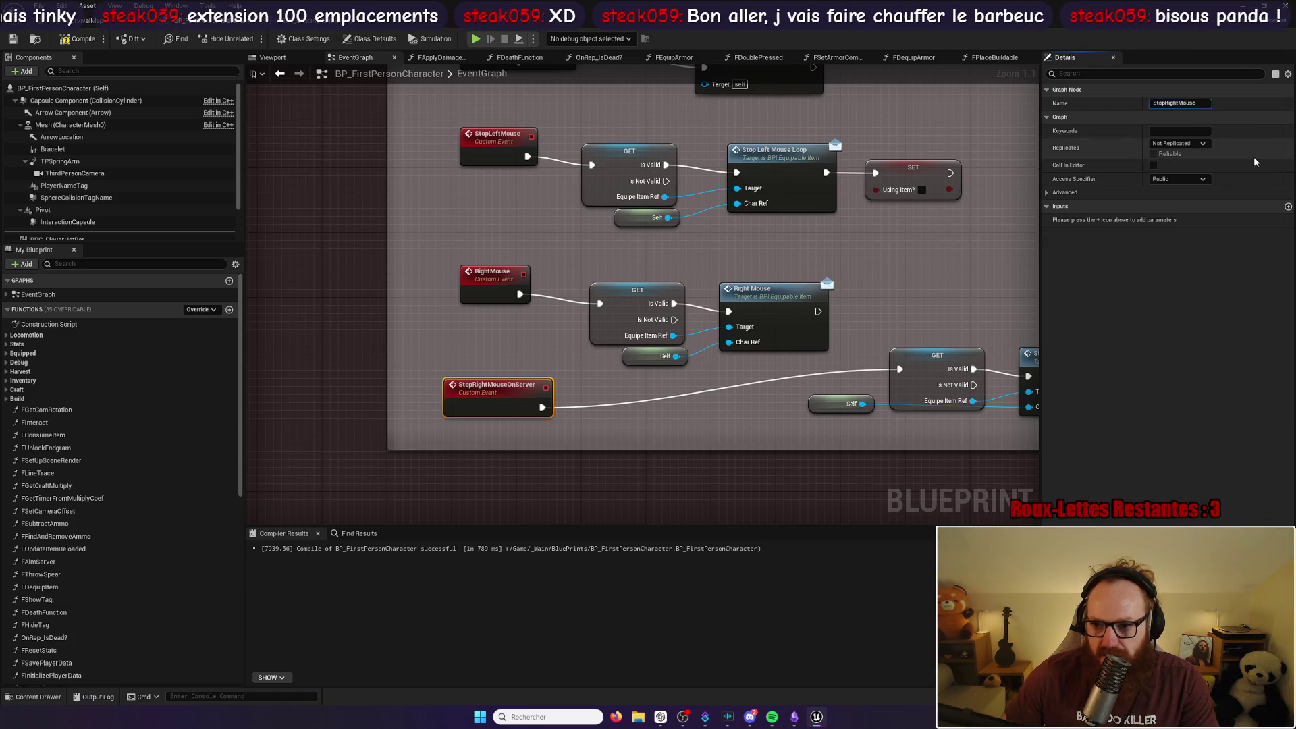
{"action": "key", "text": "Return"}
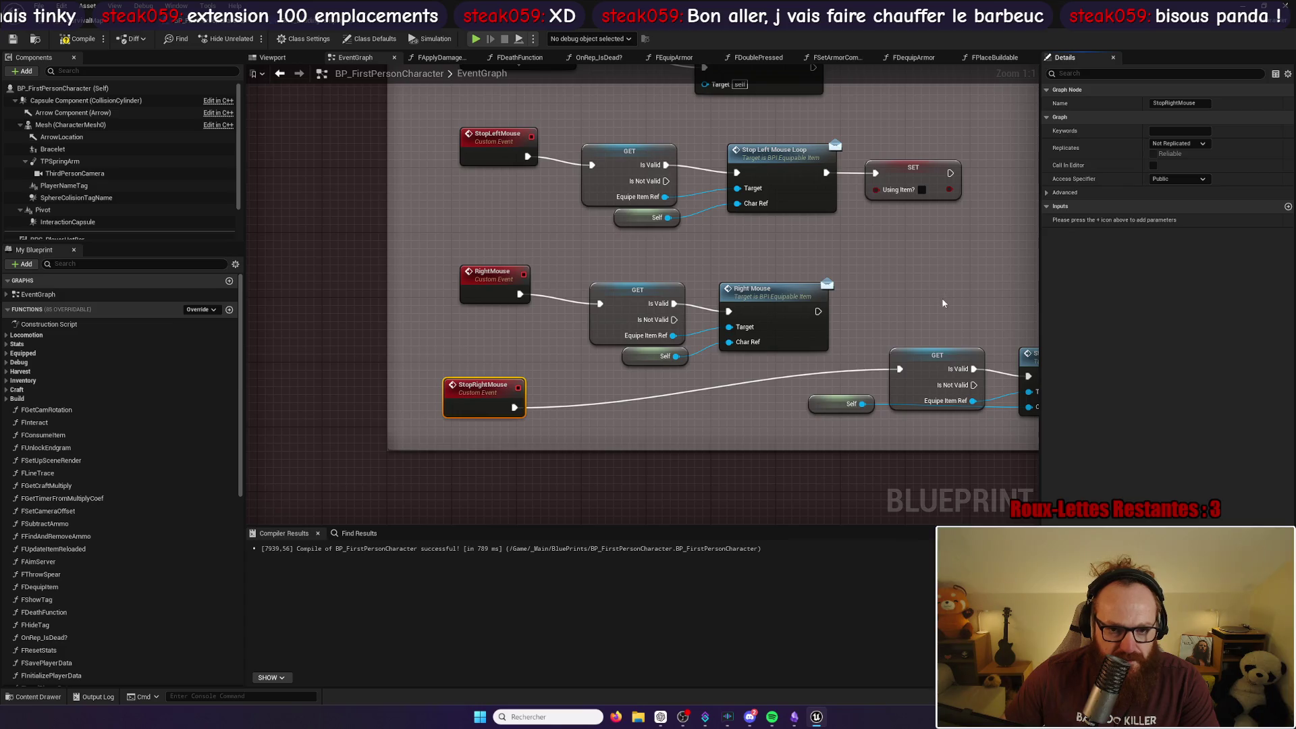
{"action": "left_click", "coordinate": [941, 289]}
{"action": "left_click_drag", "start_coordinate": [876, 257], "coordinate": [845, 430]}
Step: Rename the LeftMouseOnServer custom event to LeftMouse and look over the attack events
{"action": "left_click_drag", "start_coordinate": [888, 220], "coordinate": [878, 394]}
{"action": "left_click_drag", "start_coordinate": [911, 209], "coordinate": [943, 341]}
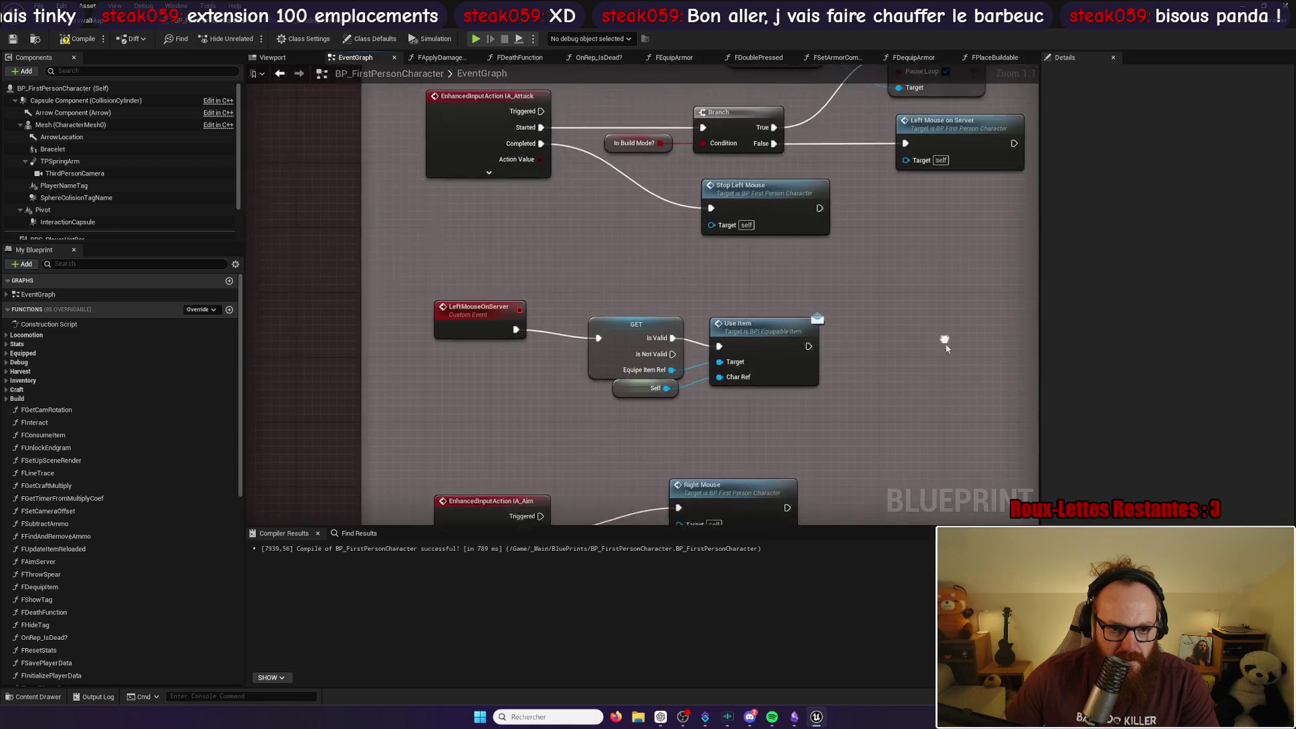
{"action": "left_click", "coordinate": [459, 312]}
{"action": "left_click", "coordinate": [1207, 103]}
{"action": "key", "text": "BackSpace"}
{"action": "key", "text": "BackSpace"}
{"action": "key", "text": "BackSpace"}
{"action": "type", "text": "eftMouse"}
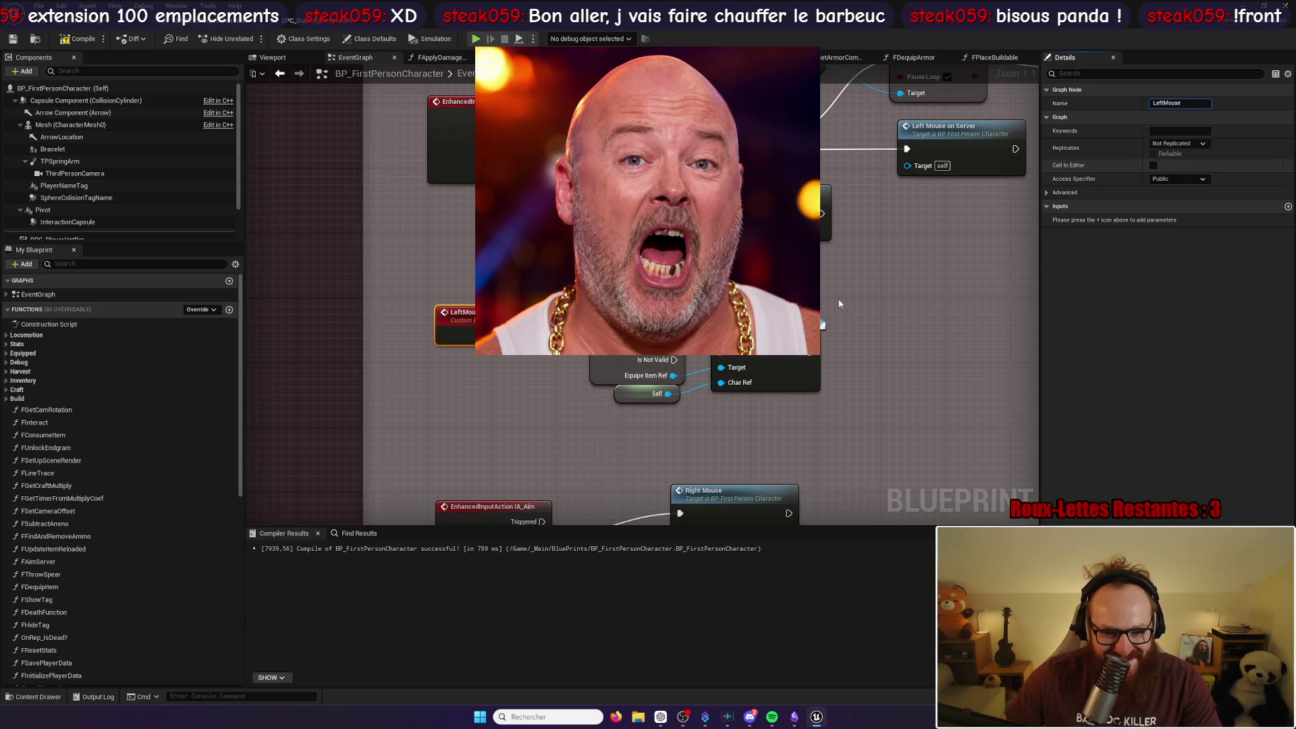
{"action": "left_click", "coordinate": [855, 293]}
{"action": "mouse_move", "coordinate": [901, 233]}
{"action": "left_mouse_down"}
{"action": "mouse_move", "coordinate": [805, 346]}
{"action": "mouse_move", "coordinate": [711, 361]}
{"action": "left_mouse_up"}
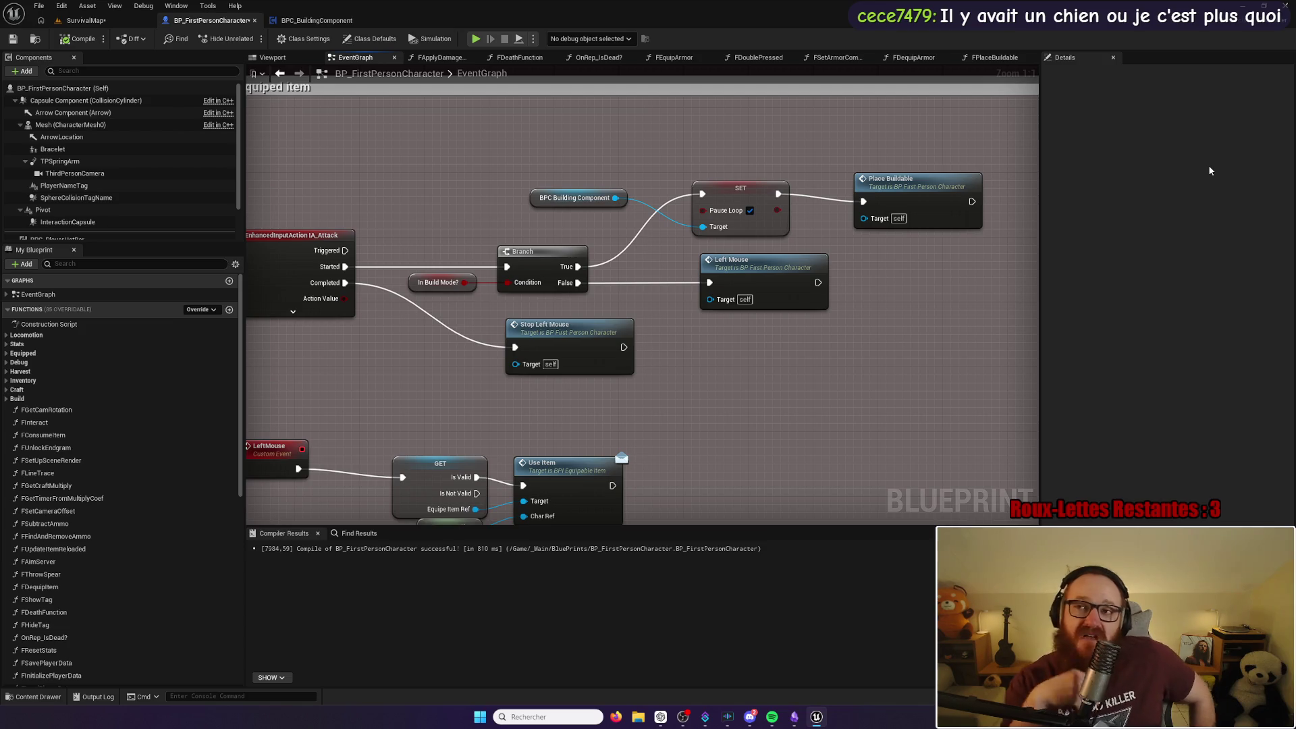
Step: Minimize the Unreal Editor to the Windows desktop
{"action": "key", "text": "alt+Tab"}
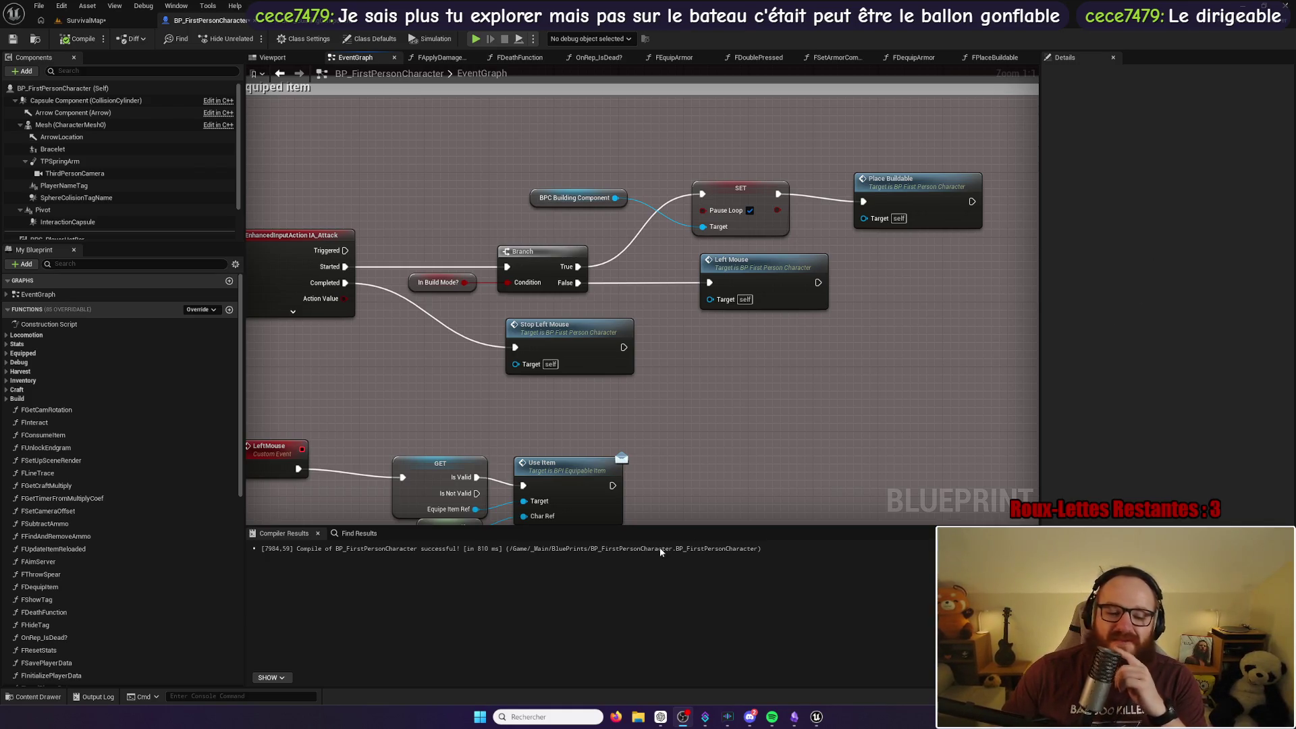
{"action": "mouse_move", "coordinate": [753, 720]}
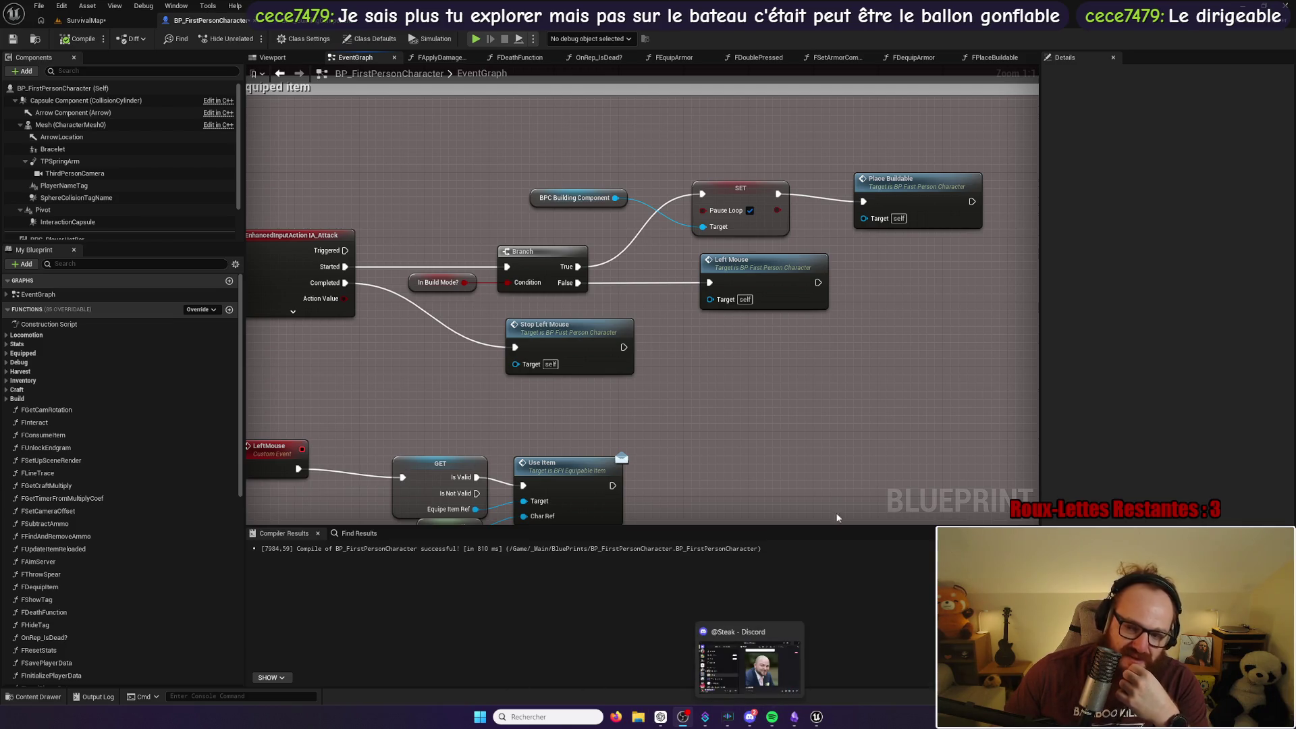
{"action": "left_click", "coordinate": [815, 717]}
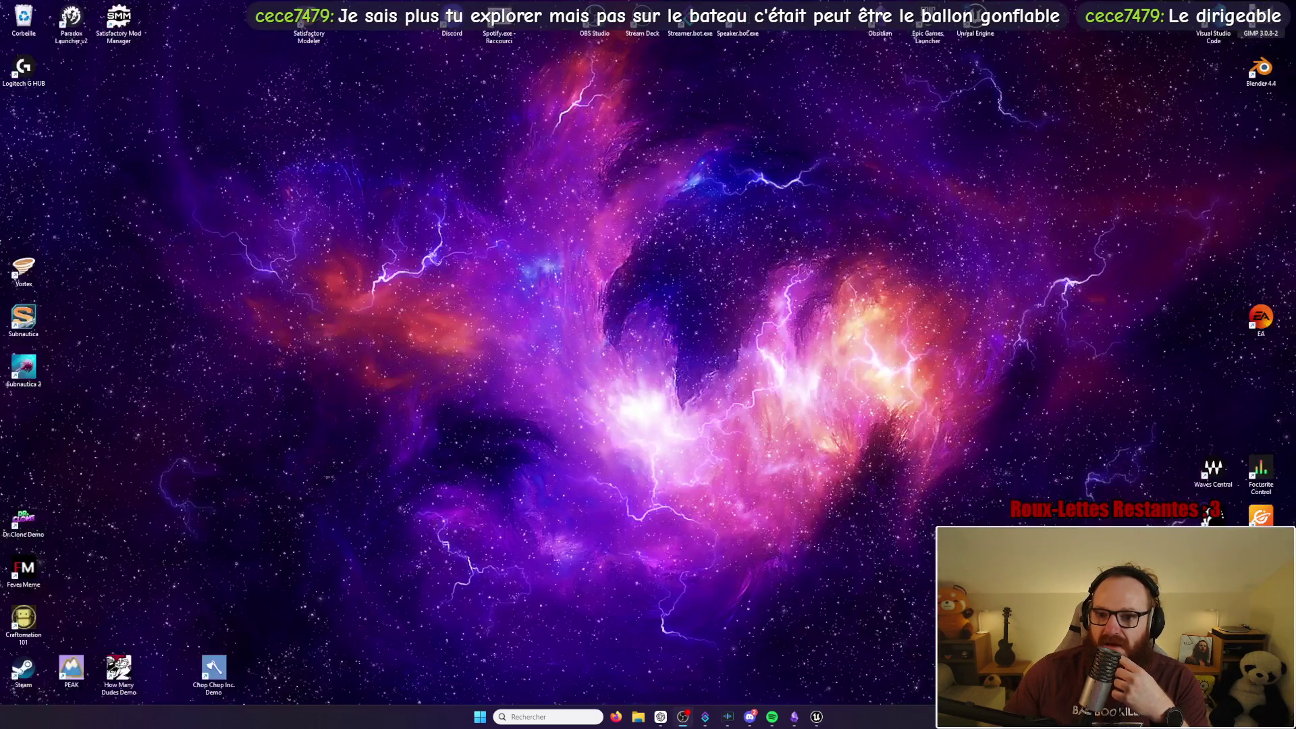
Step: Launch Steam from its desktop shortcut
{"action": "double_click", "coordinate": [20, 672]}
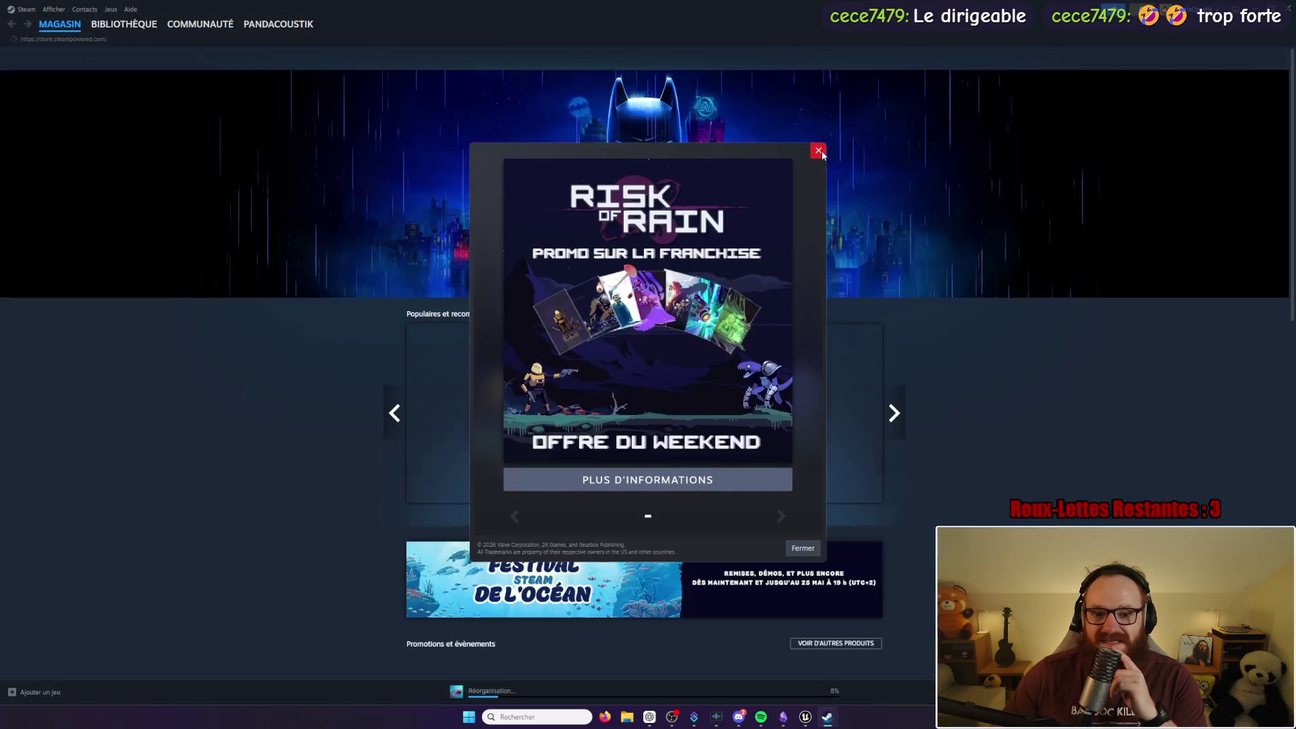
Step: Dismiss the Risk of Rain promo and open the Friendly Insect Plushie news post from the library
{"action": "left_click", "coordinate": [819, 152]}
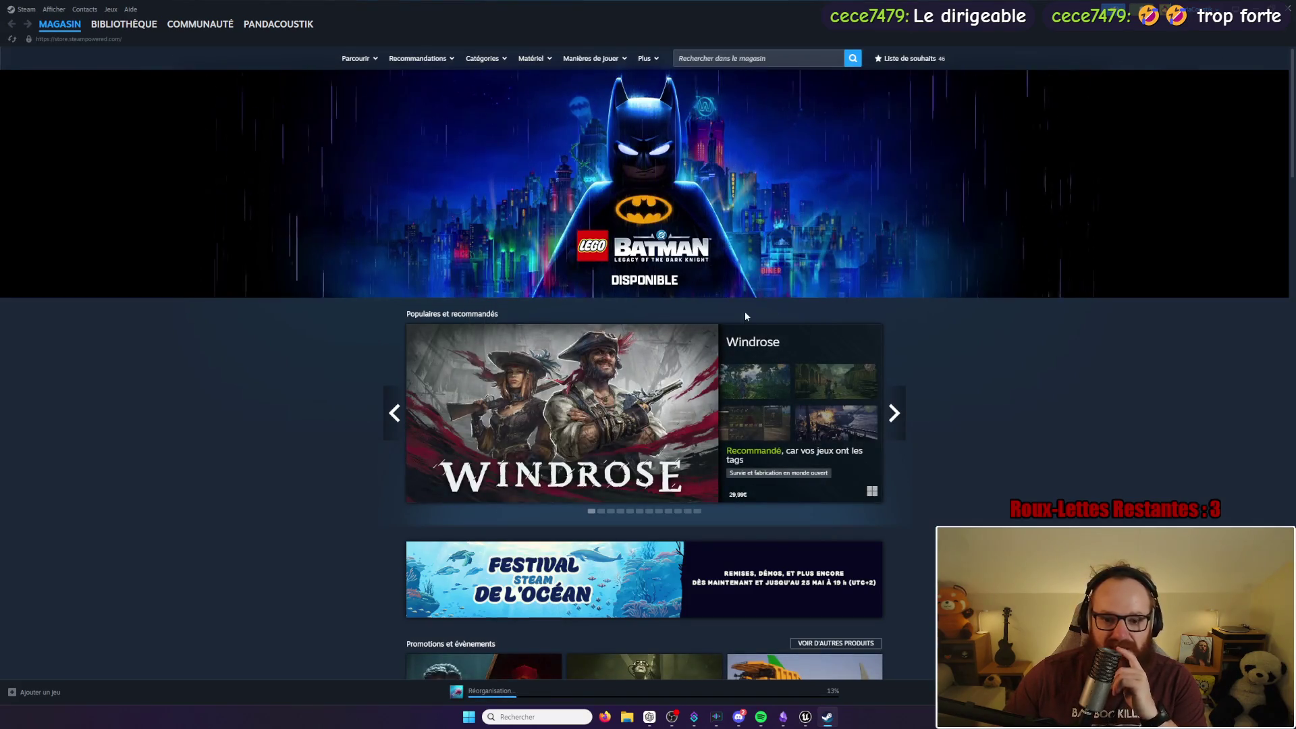
{"action": "left_click", "coordinate": [135, 25]}
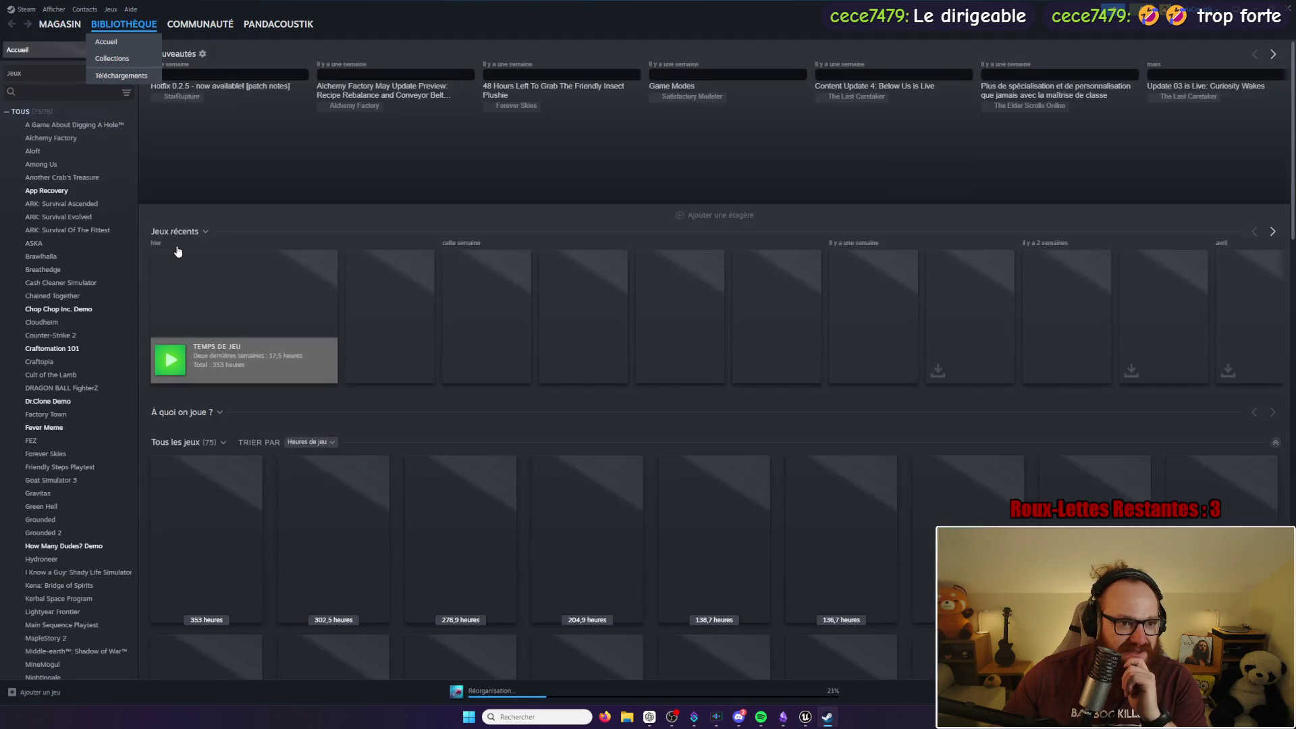
{"action": "scroll", "coordinate": [84, 182], "scroll_direction": "down", "scroll_amount": 6}
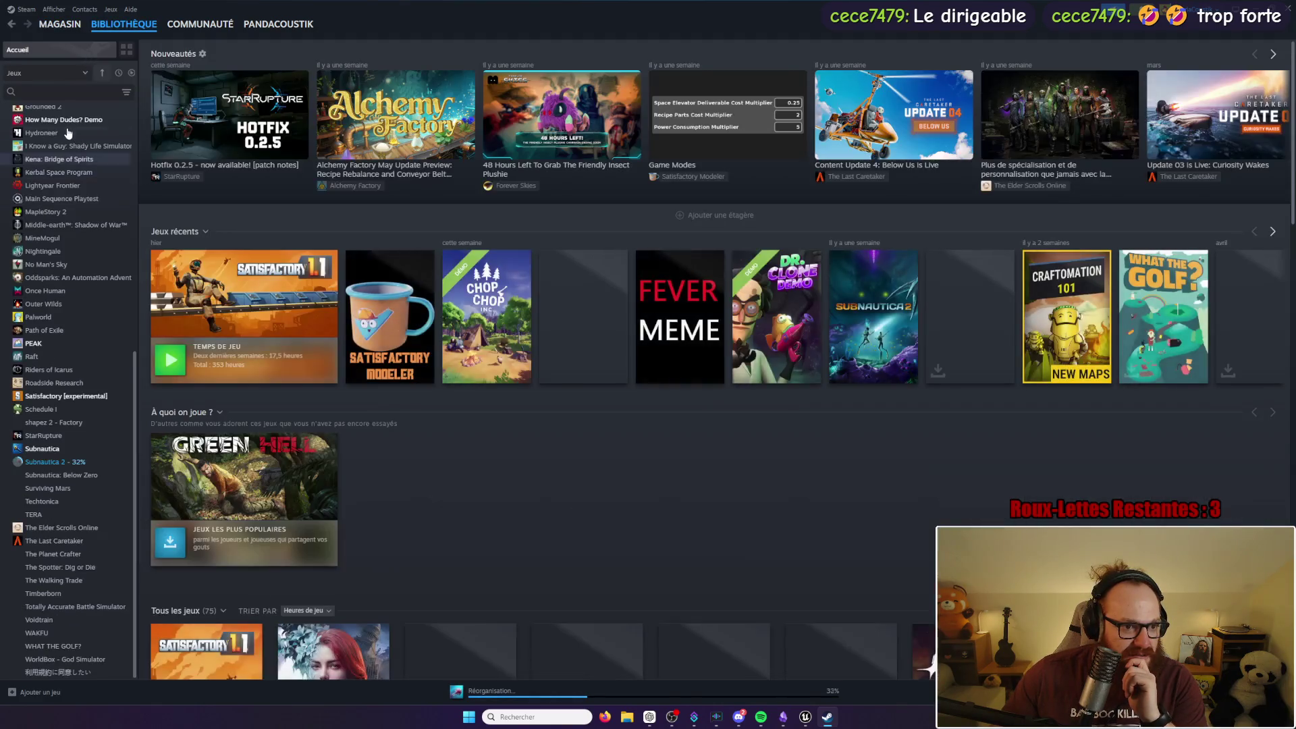
{"action": "mouse_move", "coordinate": [579, 124]}
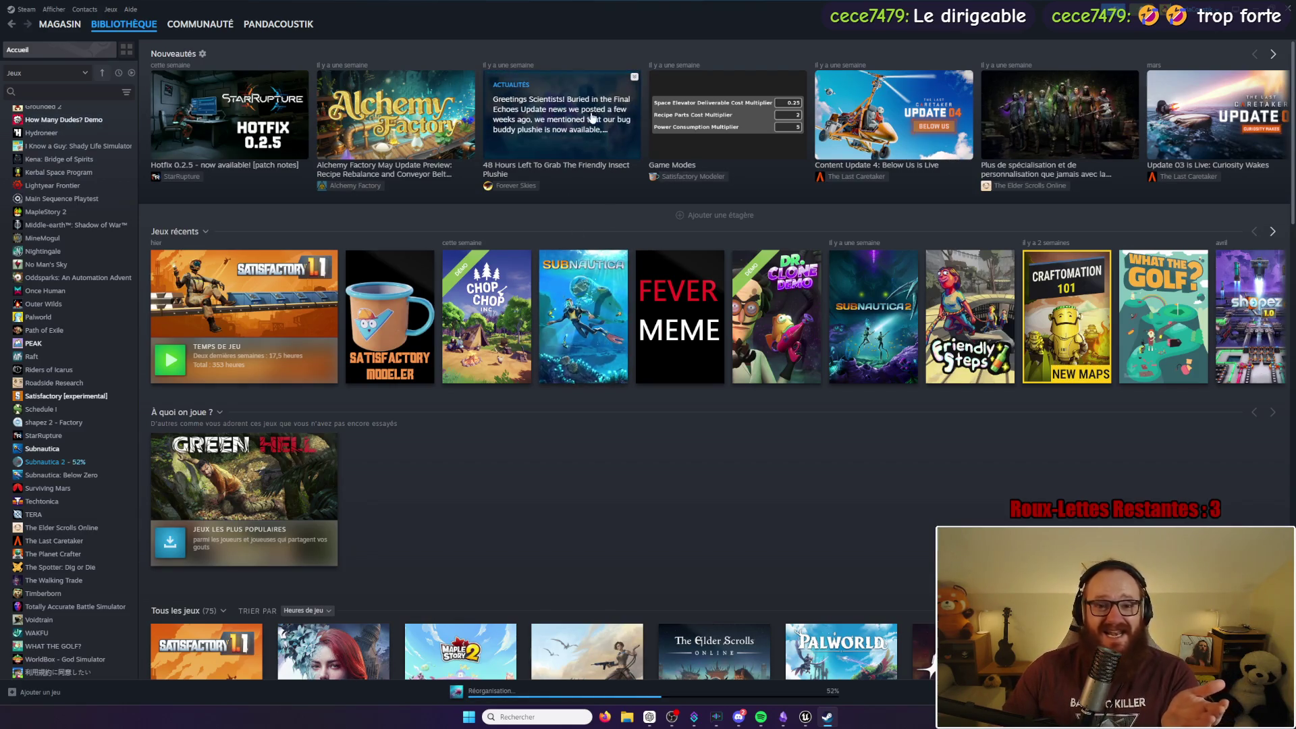
{"action": "left_click", "coordinate": [592, 118]}
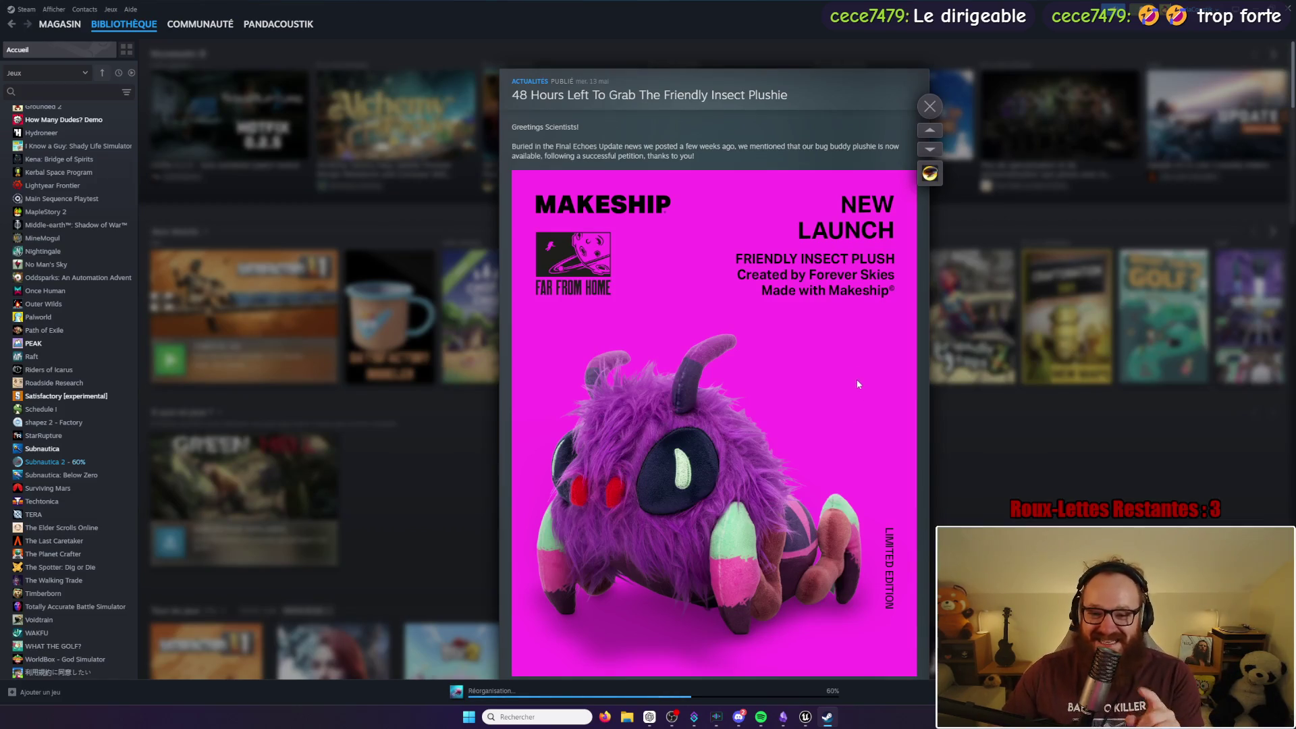
Step: Read the plushie news post to its end, close it, and go to the Forever Skies game page
{"action": "left_click", "coordinate": [933, 110]}
{"action": "left_click", "coordinate": [581, 105]}
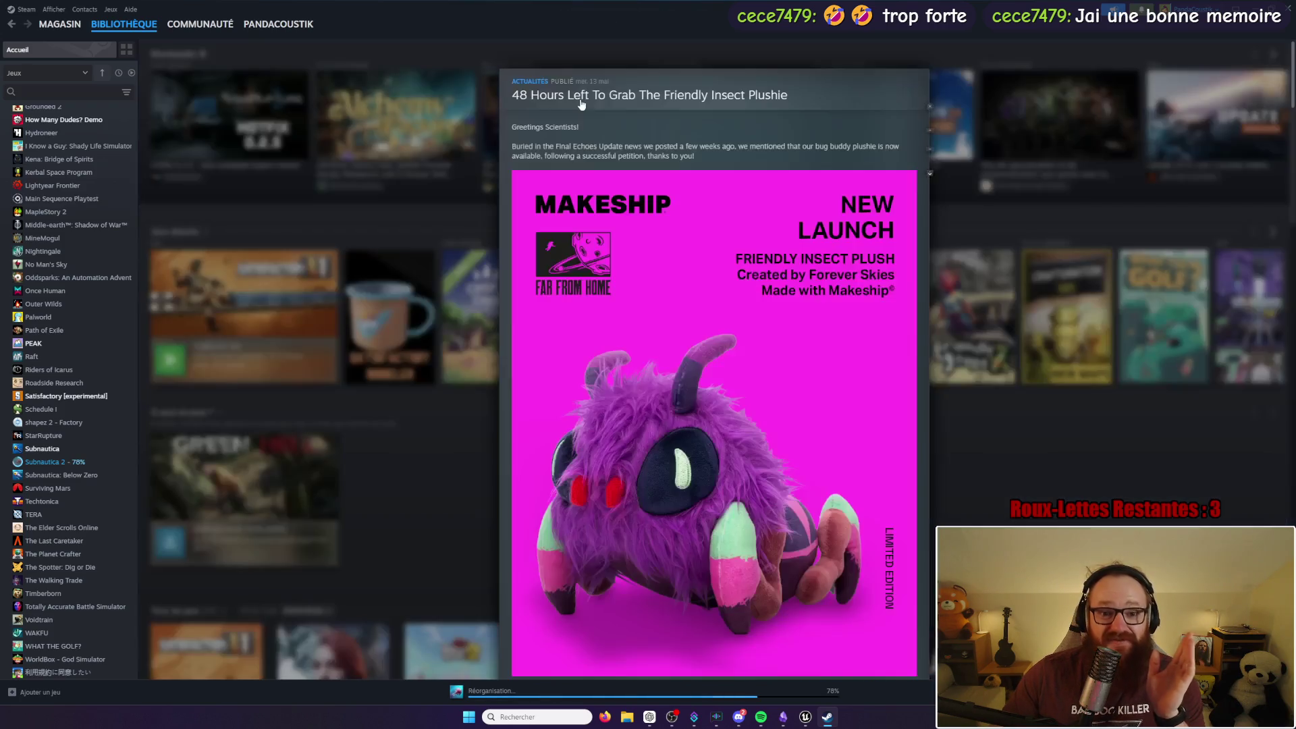
{"action": "scroll", "coordinate": [786, 398], "scroll_direction": "down", "scroll_amount": 10}
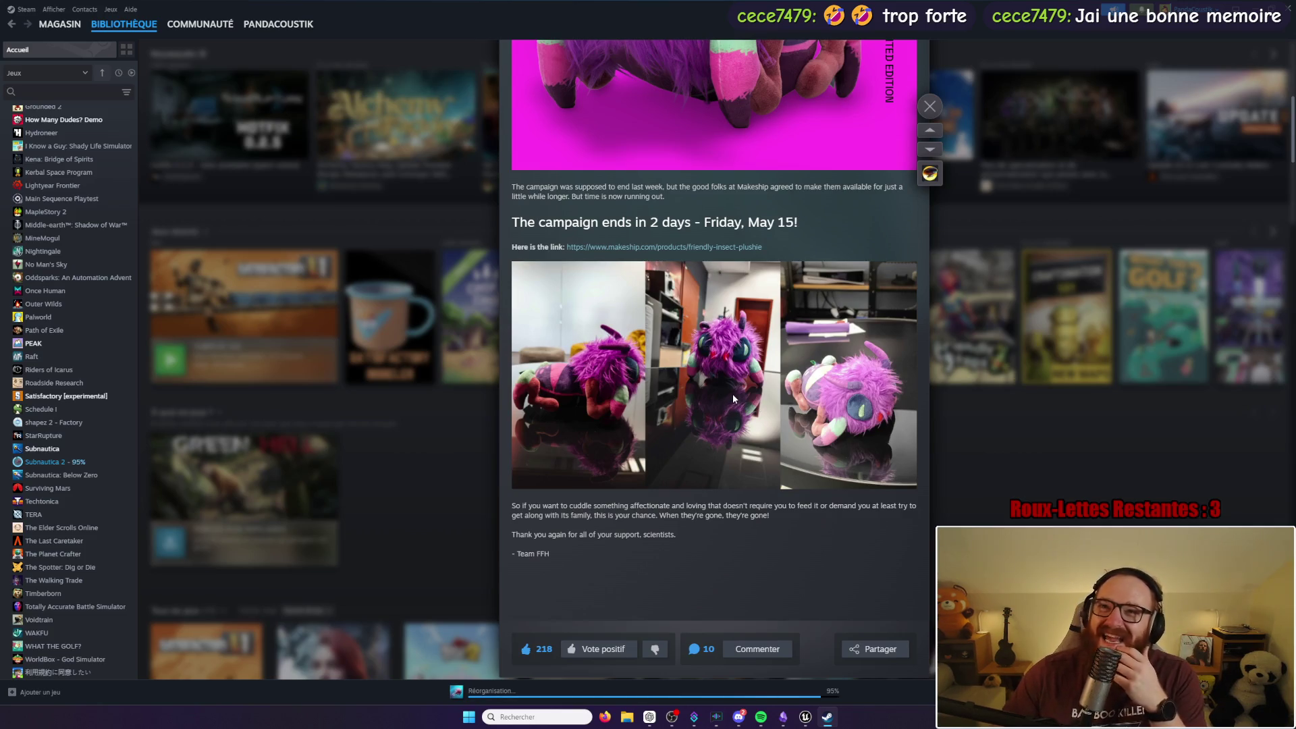
{"action": "scroll", "coordinate": [732, 397], "scroll_direction": "down", "scroll_amount": 3}
{"action": "scroll", "coordinate": [731, 396], "scroll_direction": "down", "scroll_amount": 5}
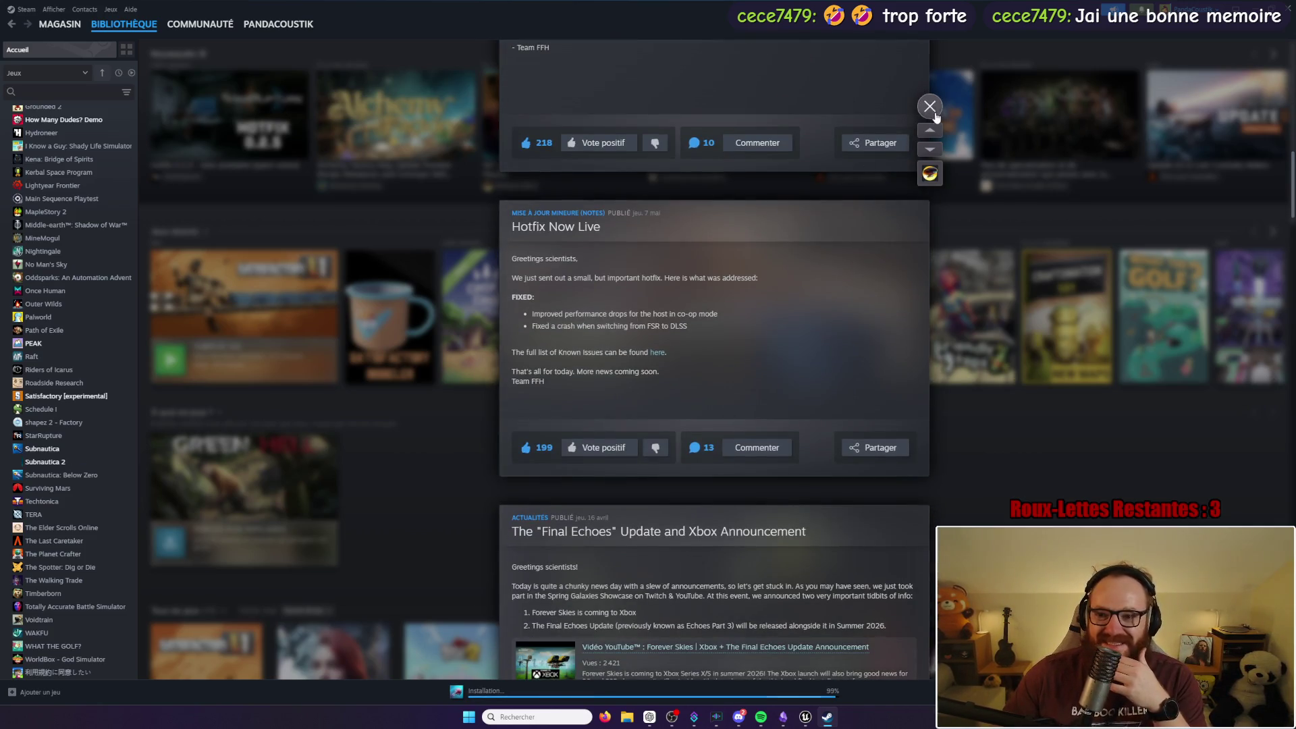
{"action": "left_click", "coordinate": [930, 106]}
{"action": "left_click", "coordinate": [509, 186]}
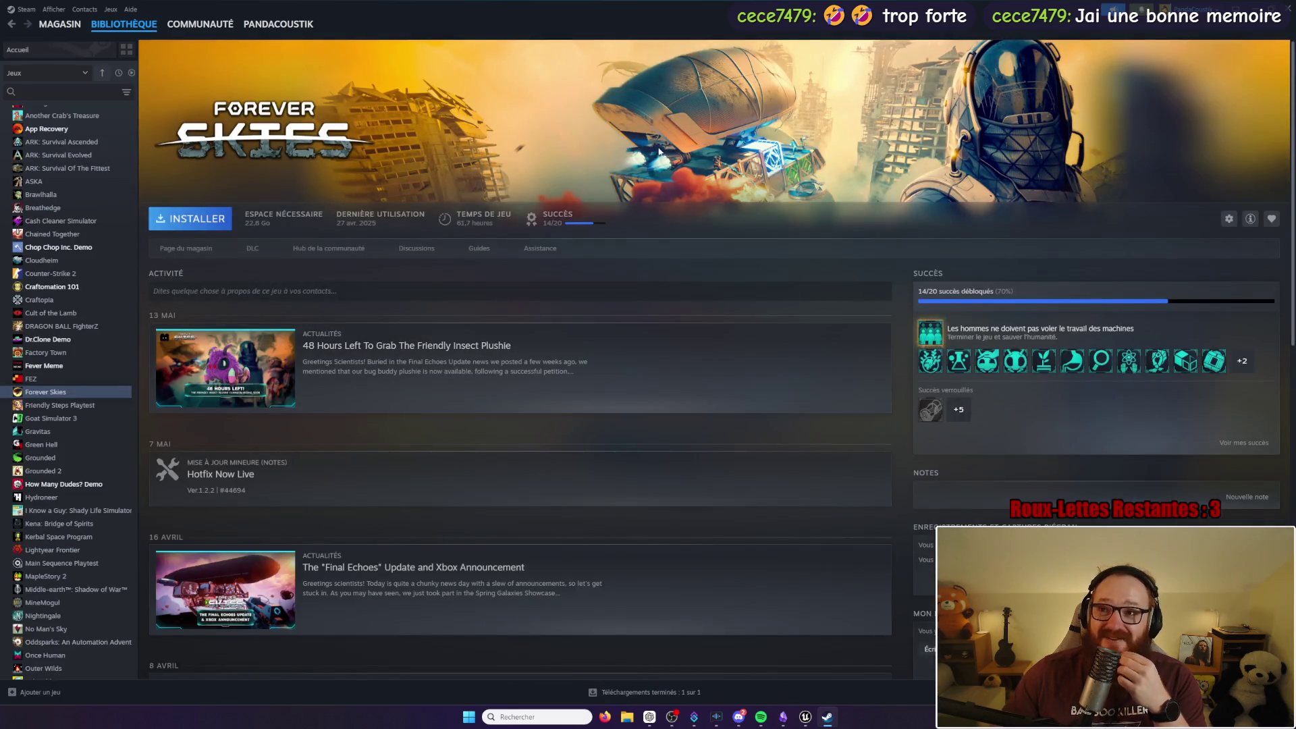
Step: Scroll the Forever Skies activity feed and read through the Spring 2026 Patch Ver.1.2.2 notes
{"action": "scroll", "coordinate": [668, 279], "scroll_direction": "down", "scroll_amount": 4}
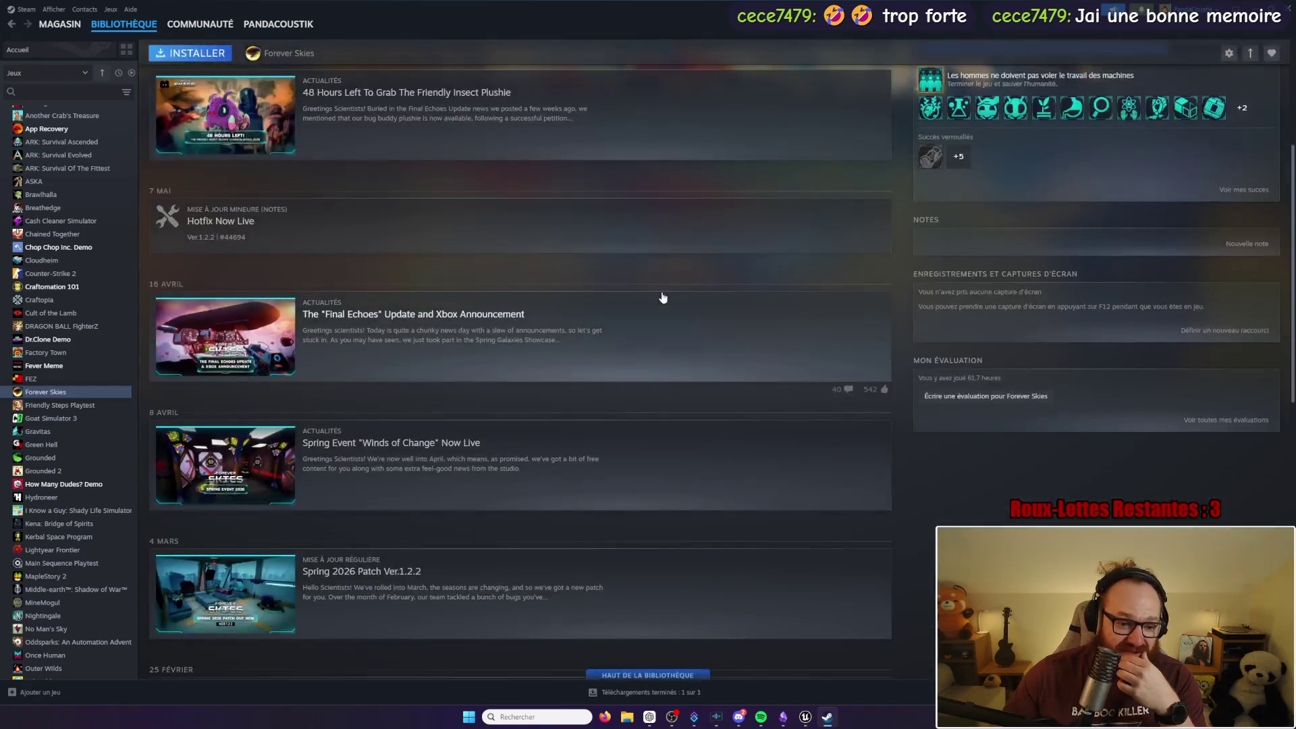
{"action": "scroll", "coordinate": [664, 301], "scroll_direction": "down", "scroll_amount": 6}
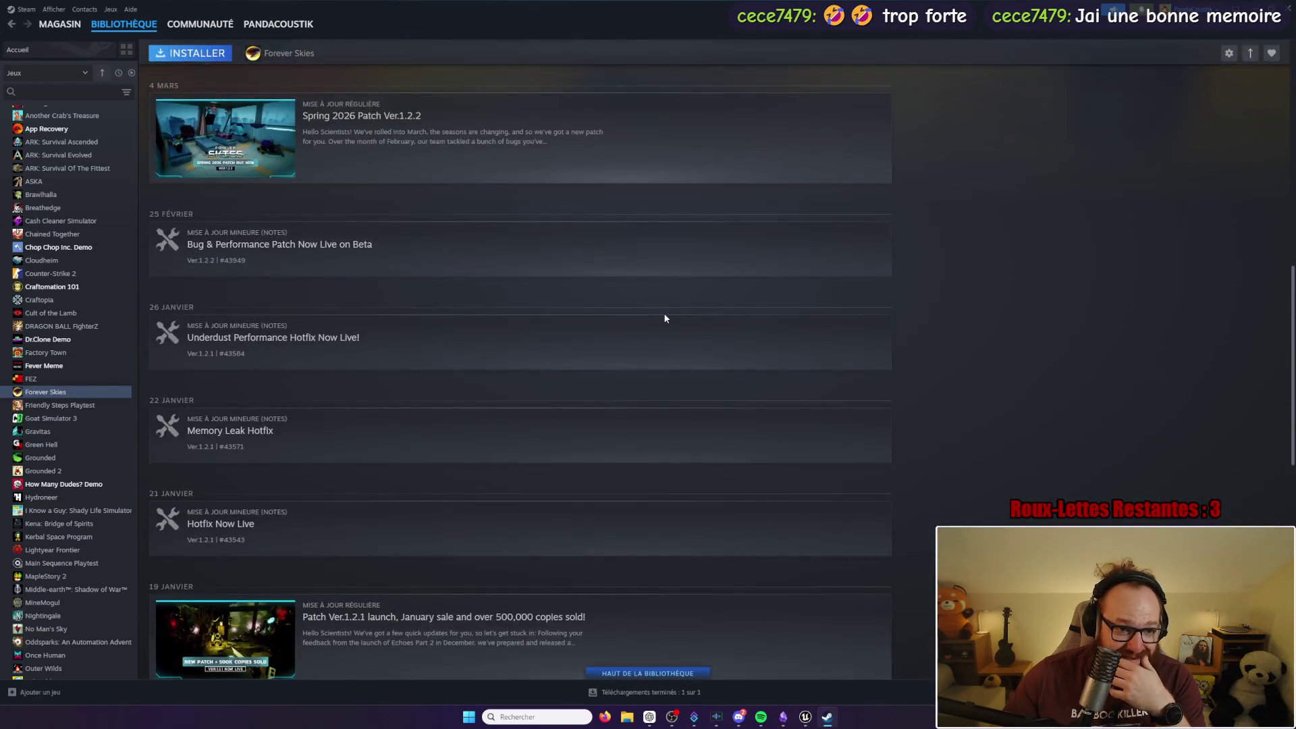
{"action": "left_click", "coordinate": [233, 167]}
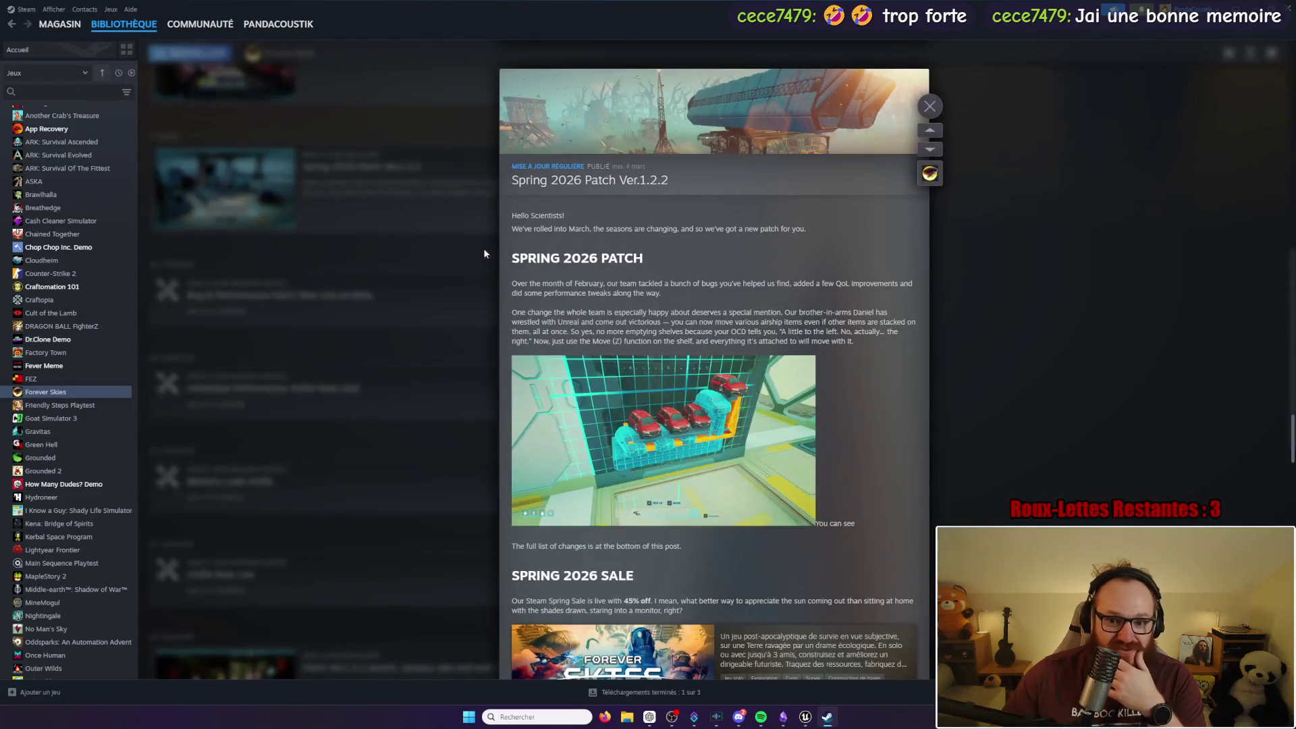
{"action": "scroll", "coordinate": [775, 403], "scroll_direction": "down", "scroll_amount": 6}
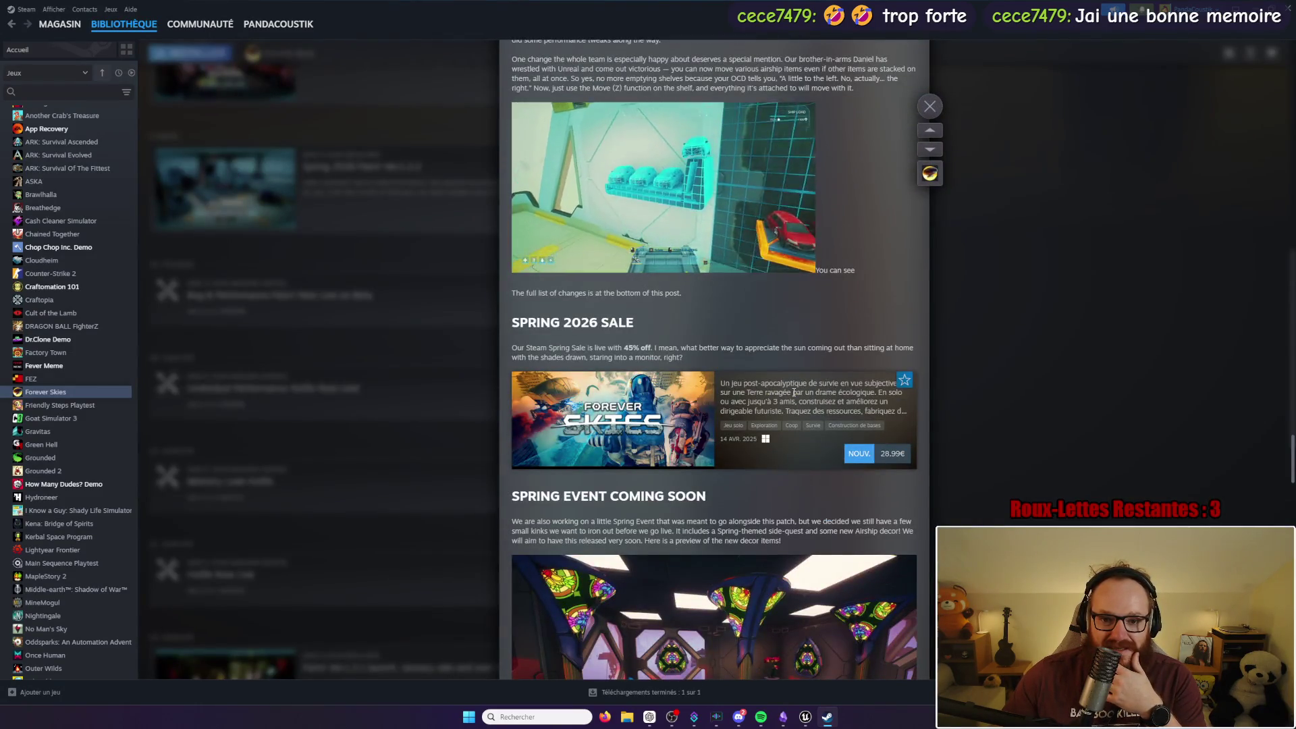
{"action": "scroll", "coordinate": [793, 396], "scroll_direction": "down", "scroll_amount": 8}
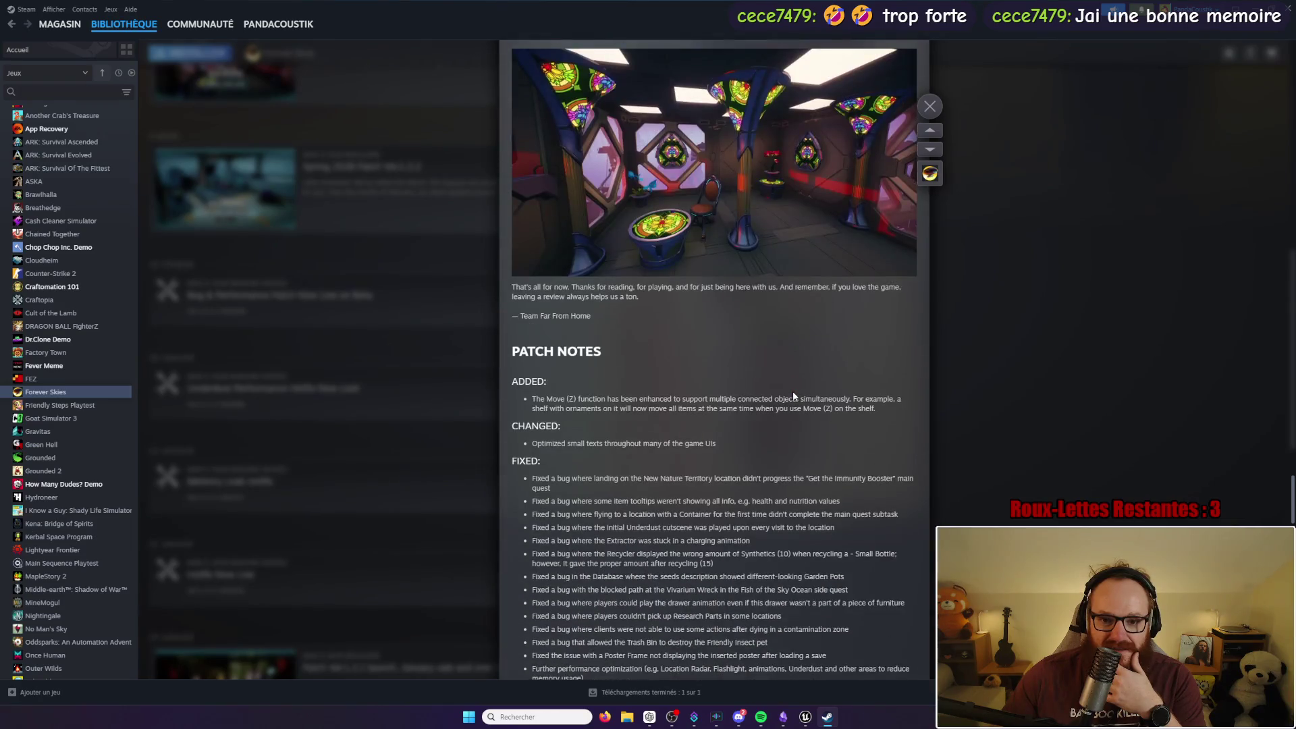
{"action": "scroll", "coordinate": [793, 397], "scroll_direction": "down", "scroll_amount": 20}
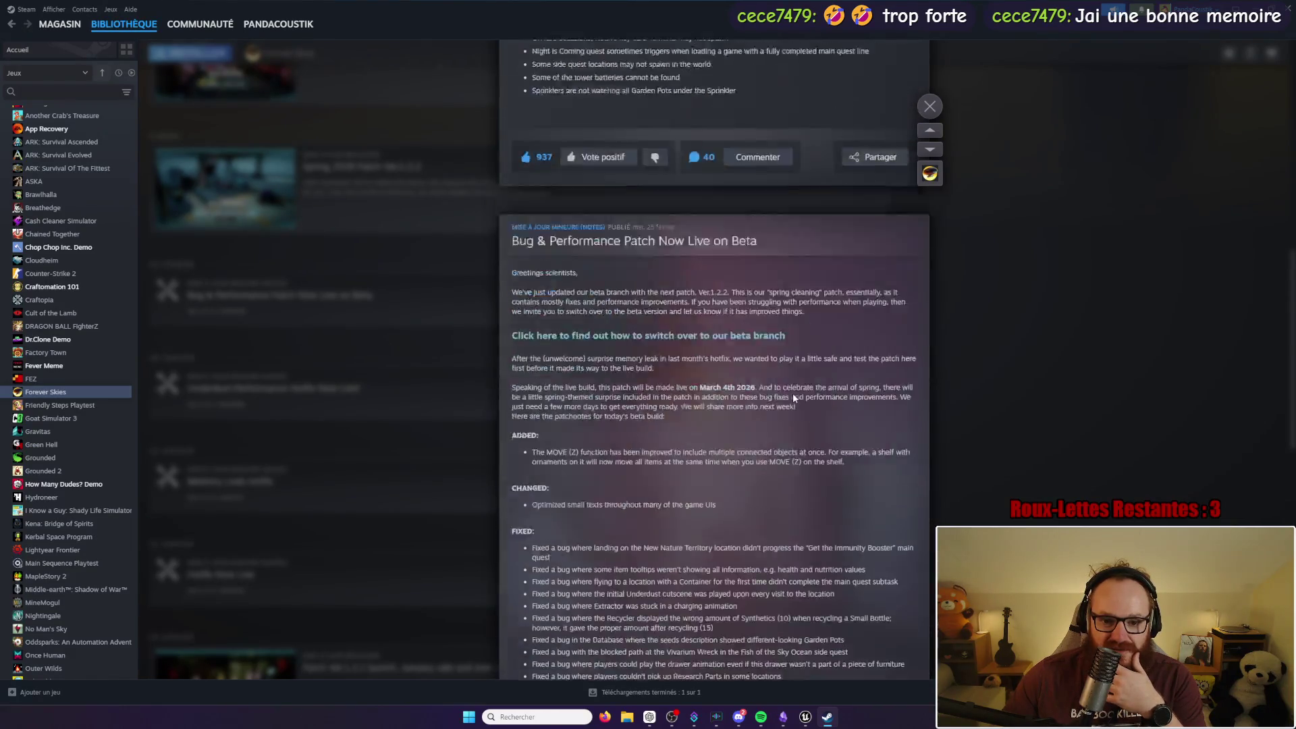
{"action": "scroll", "coordinate": [792, 398], "scroll_direction": "down", "scroll_amount": 20}
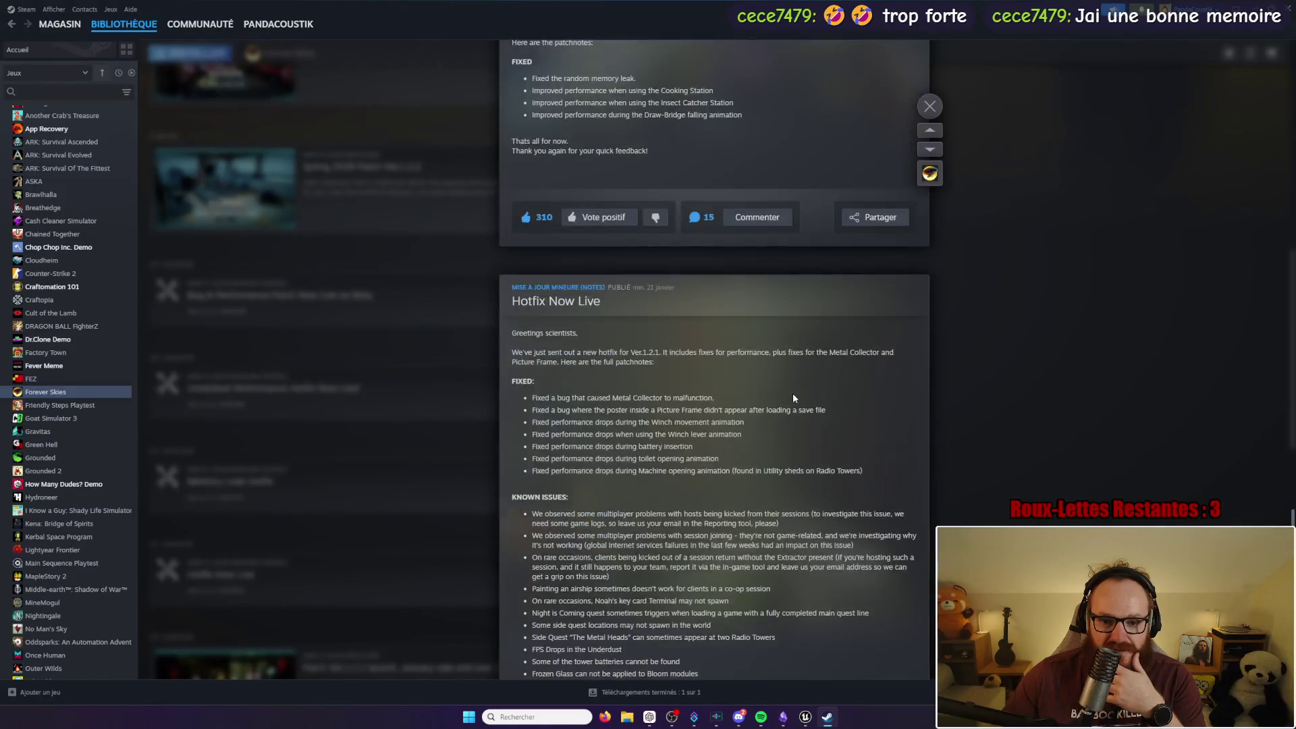
{"action": "scroll", "coordinate": [794, 395], "scroll_direction": "down", "scroll_amount": 20}
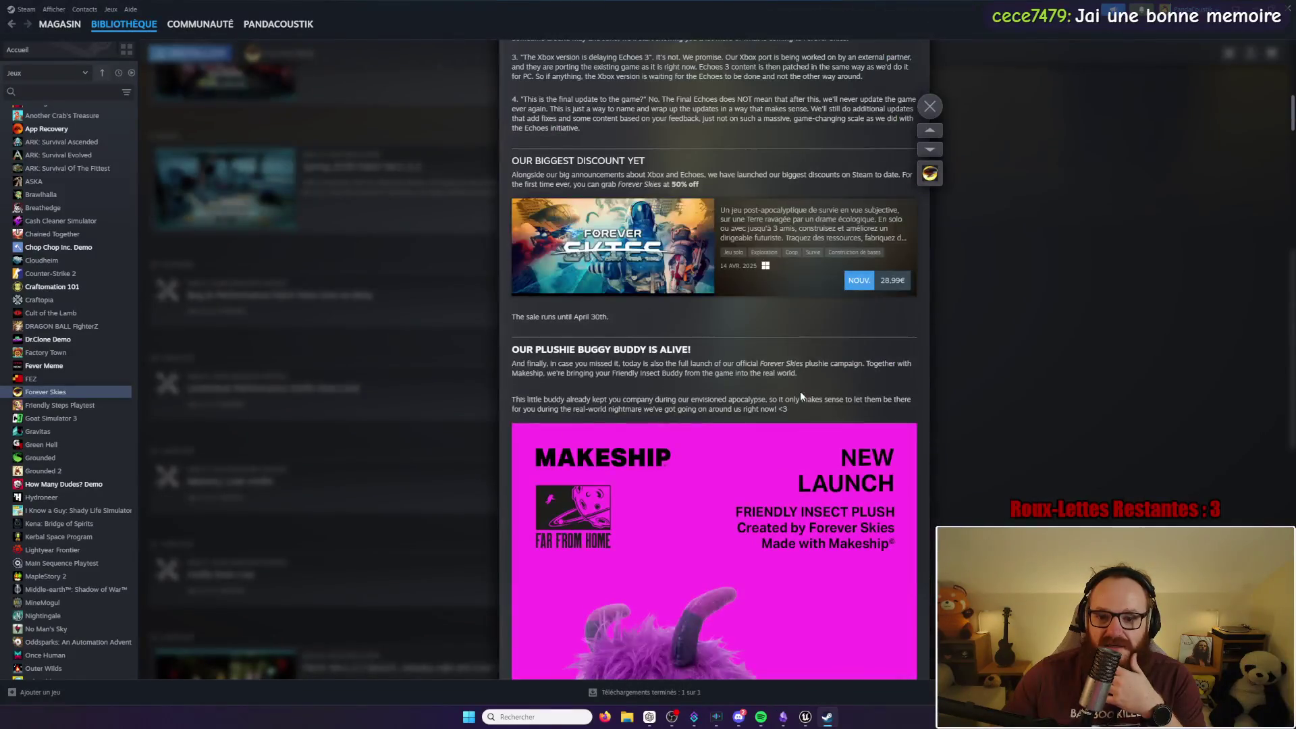
Step: Close the patch notes and go to the Forever Skies community hub
{"action": "left_click", "coordinate": [1026, 347]}
{"action": "scroll", "coordinate": [568, 226], "scroll_direction": "down", "scroll_amount": 5}
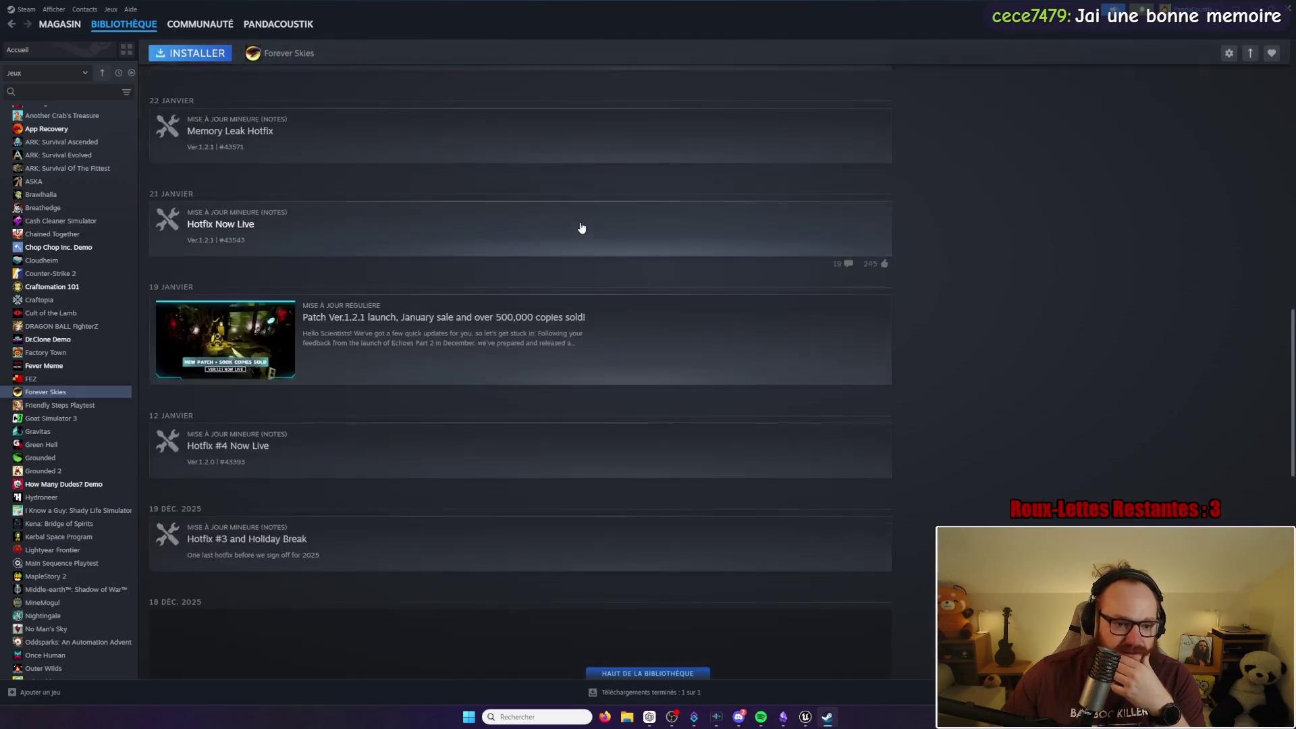
{"action": "scroll", "coordinate": [568, 225], "scroll_direction": "up", "scroll_amount": 15}
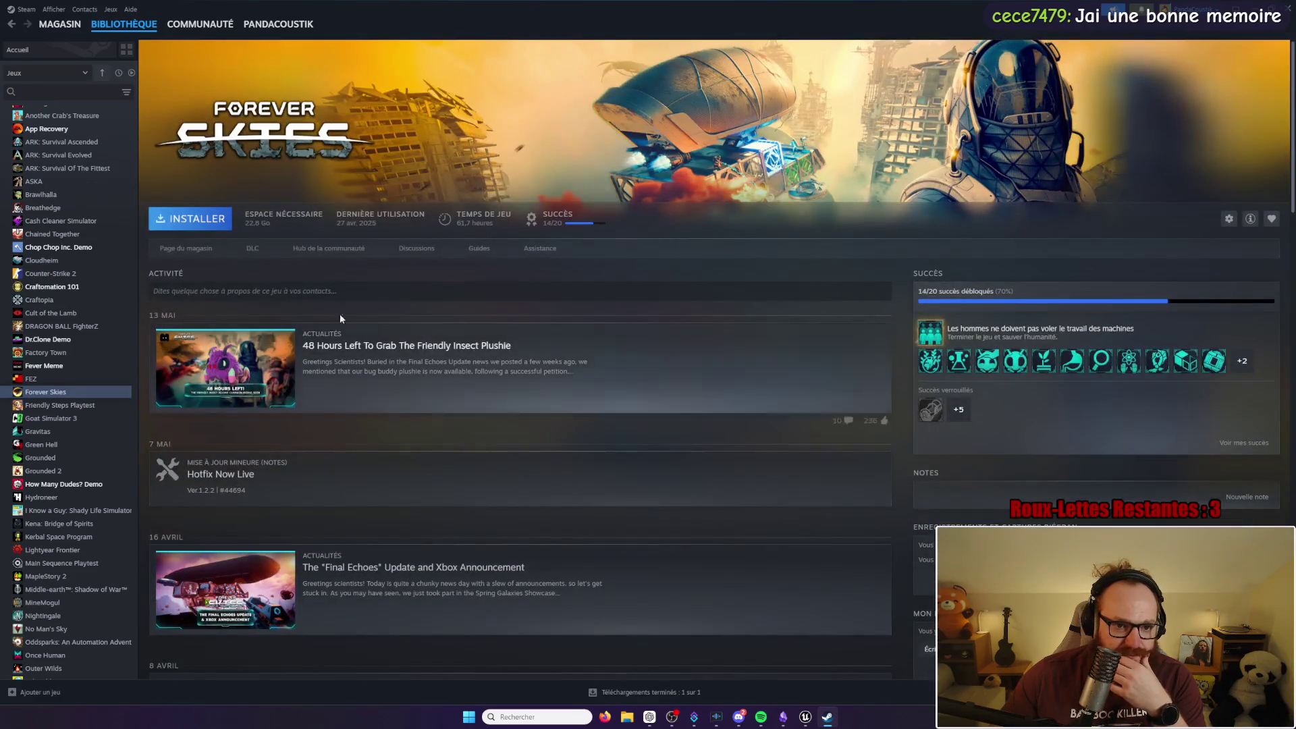
{"action": "left_click", "coordinate": [342, 251]}
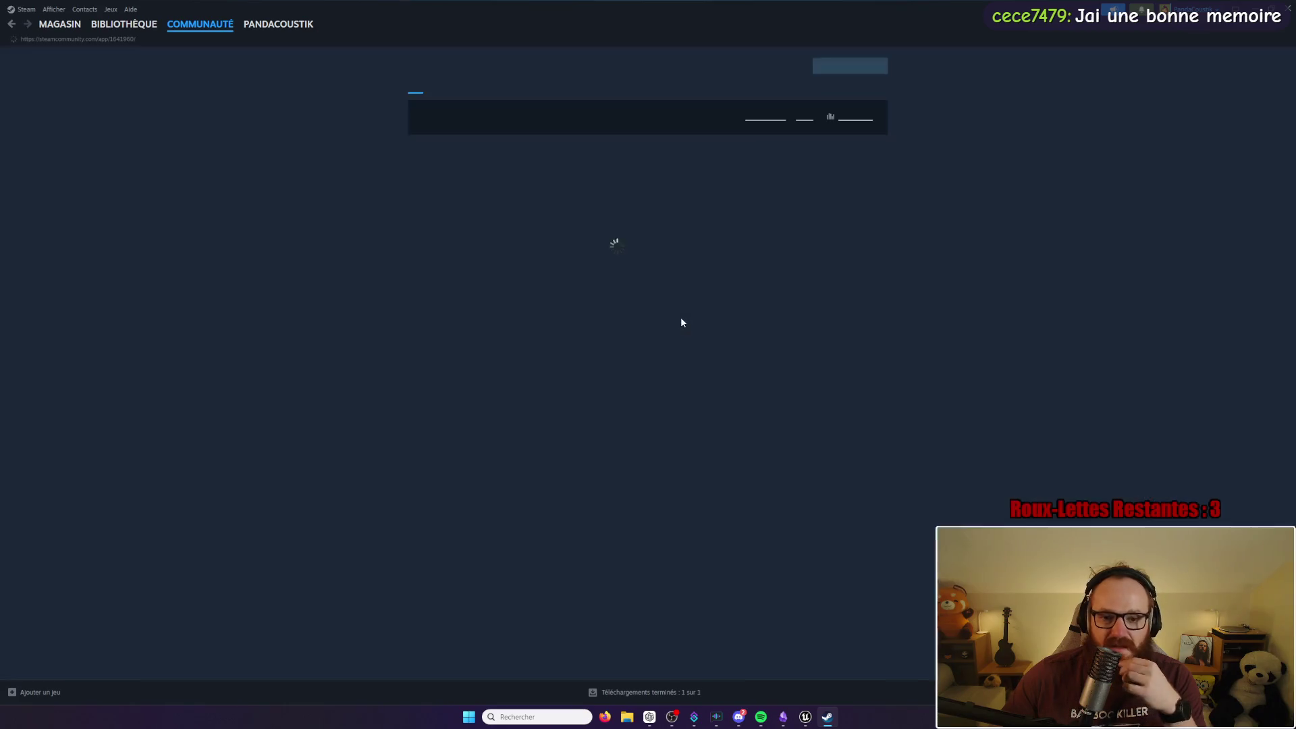
Step: View the garden fan-creation screenshot in the community hub, then close it
{"action": "scroll", "coordinate": [698, 330], "scroll_direction": "down", "scroll_amount": 5}
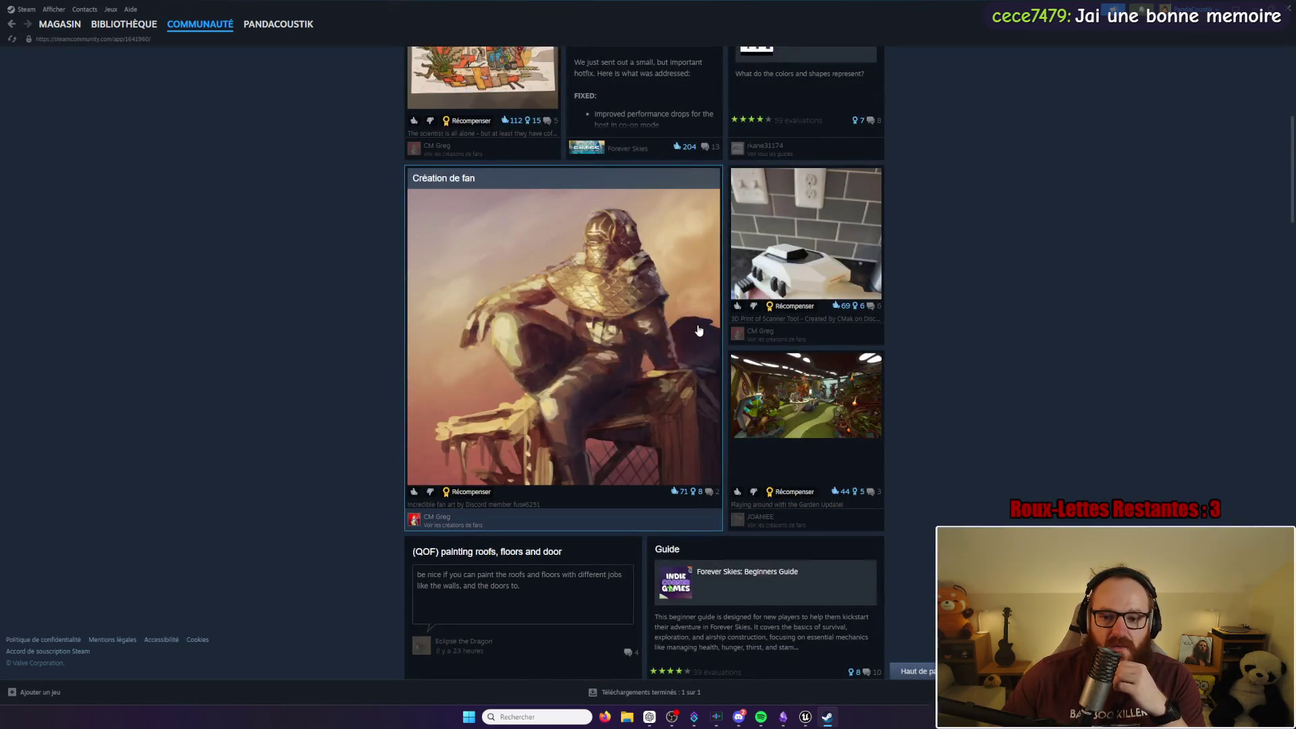
{"action": "scroll", "coordinate": [698, 330], "scroll_direction": "down", "scroll_amount": 2}
{"action": "left_click", "coordinate": [818, 295]}
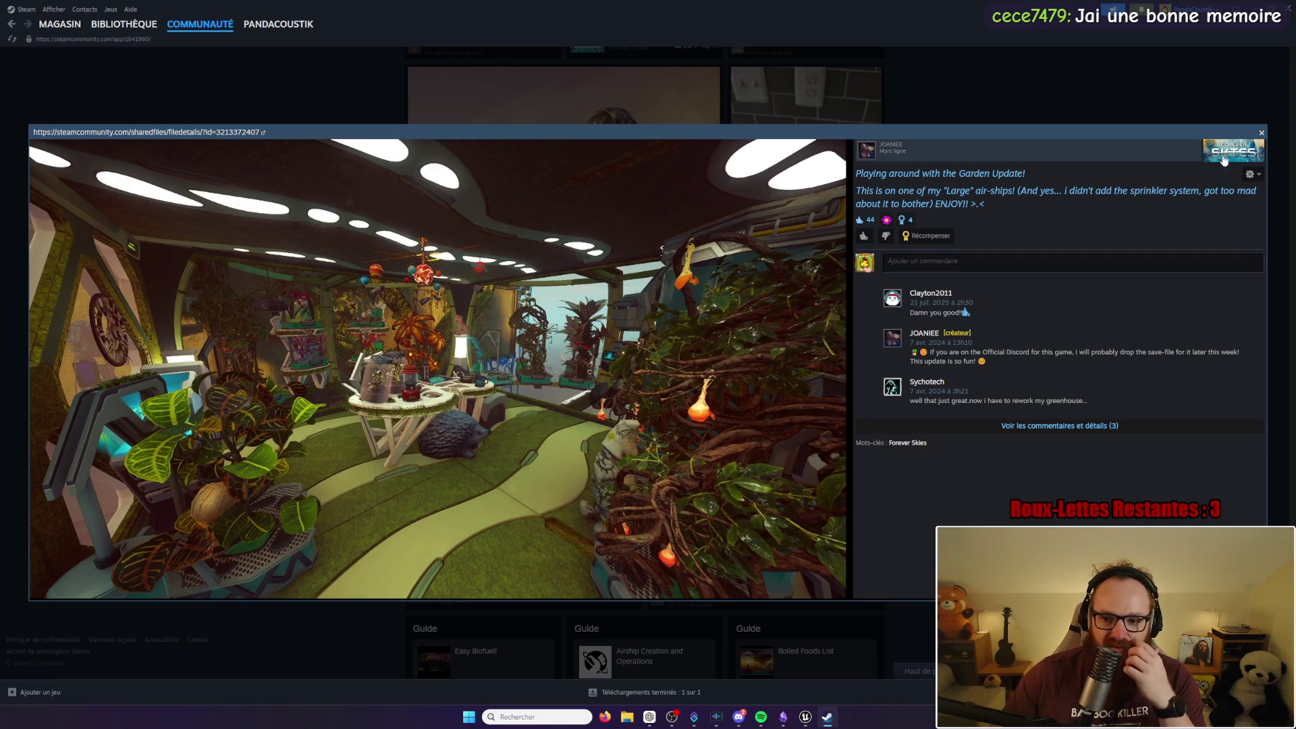
{"action": "left_click", "coordinate": [1262, 134]}
Step: Browse further down the community hub and open the turquoise-water airship screenshot
{"action": "scroll", "coordinate": [872, 388], "scroll_direction": "down", "scroll_amount": 5}
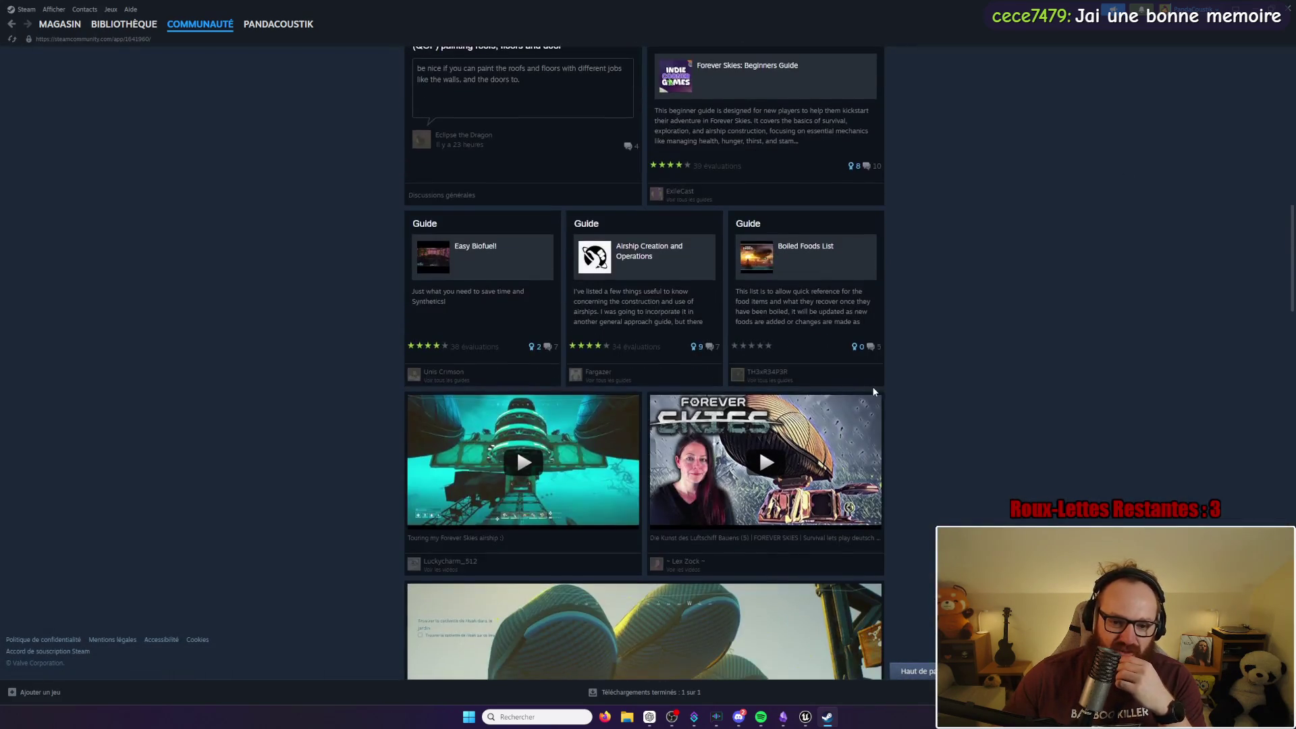
{"action": "scroll", "coordinate": [872, 390], "scroll_direction": "down", "scroll_amount": 6}
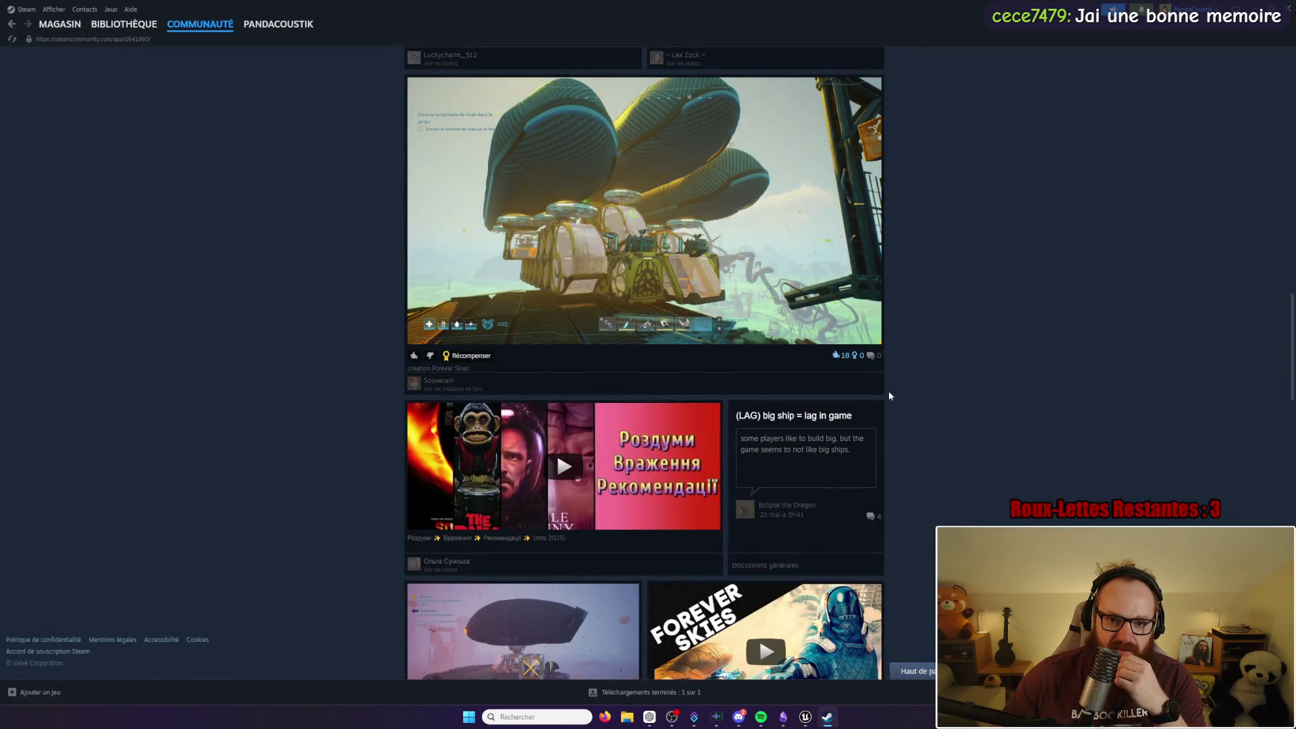
{"action": "scroll", "coordinate": [889, 395], "scroll_direction": "down", "scroll_amount": 8}
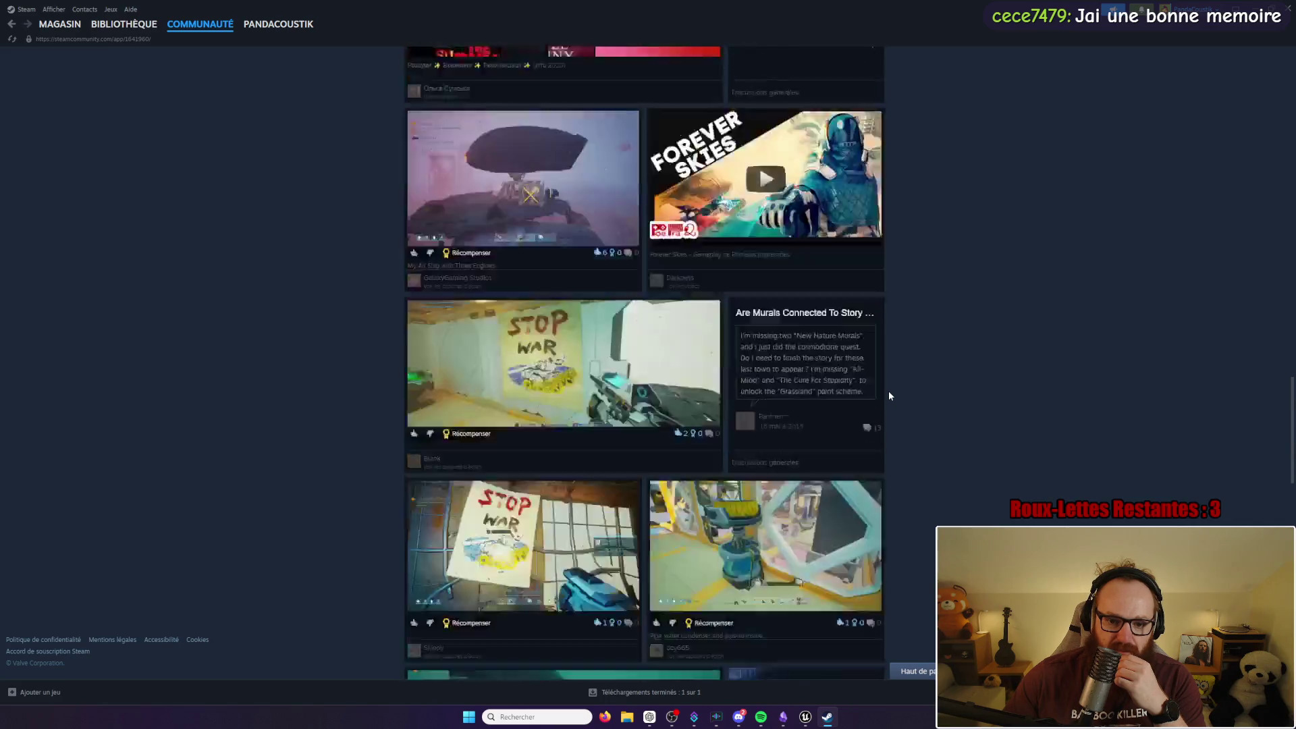
{"action": "scroll", "coordinate": [889, 395], "scroll_direction": "down", "scroll_amount": 10}
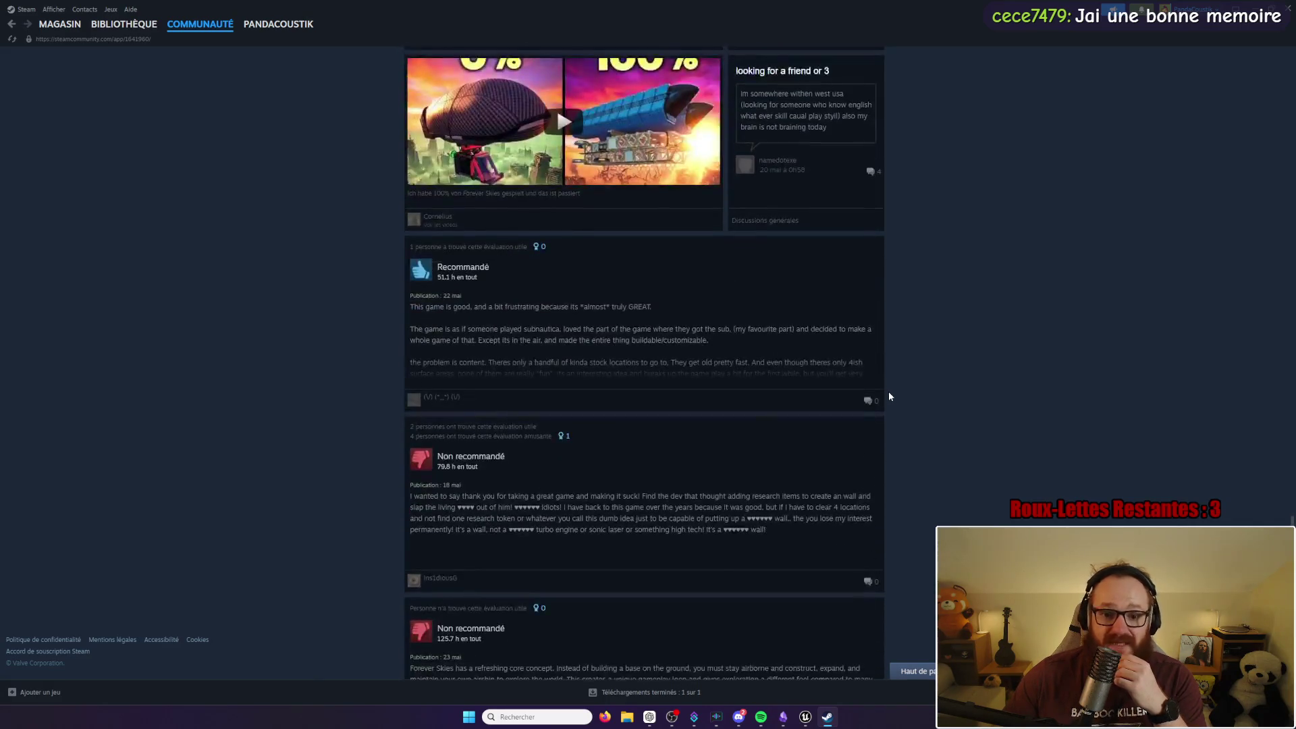
{"action": "scroll", "coordinate": [887, 397], "scroll_direction": "down", "scroll_amount": 7}
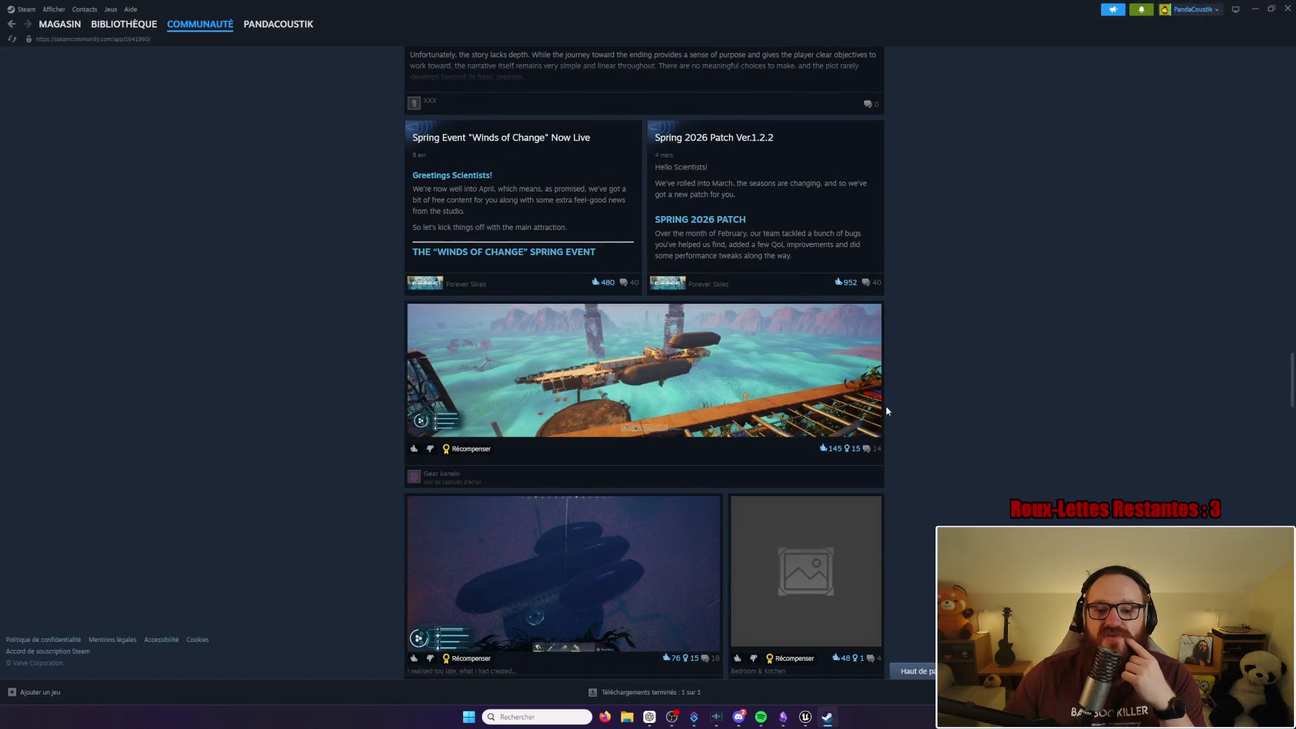
{"action": "scroll", "coordinate": [806, 399], "scroll_direction": "down", "scroll_amount": 2}
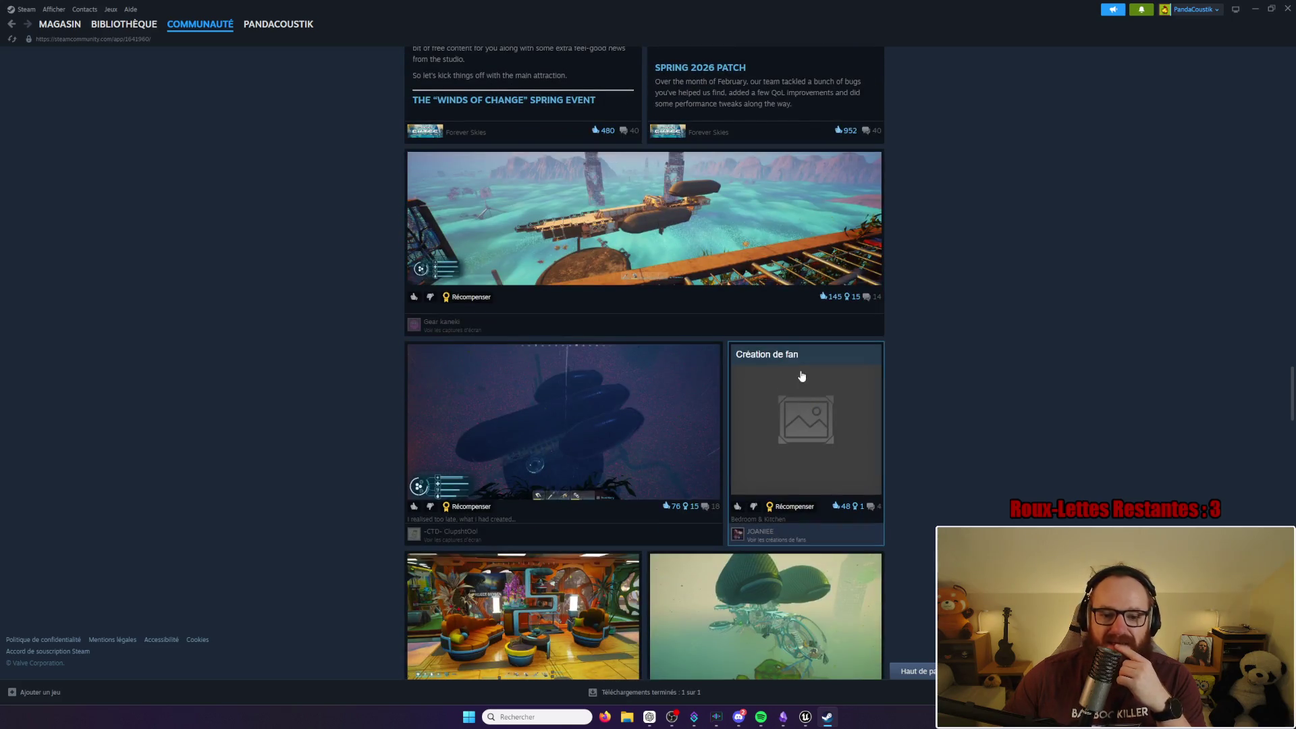
{"action": "scroll", "coordinate": [769, 328], "scroll_direction": "down", "scroll_amount": 1}
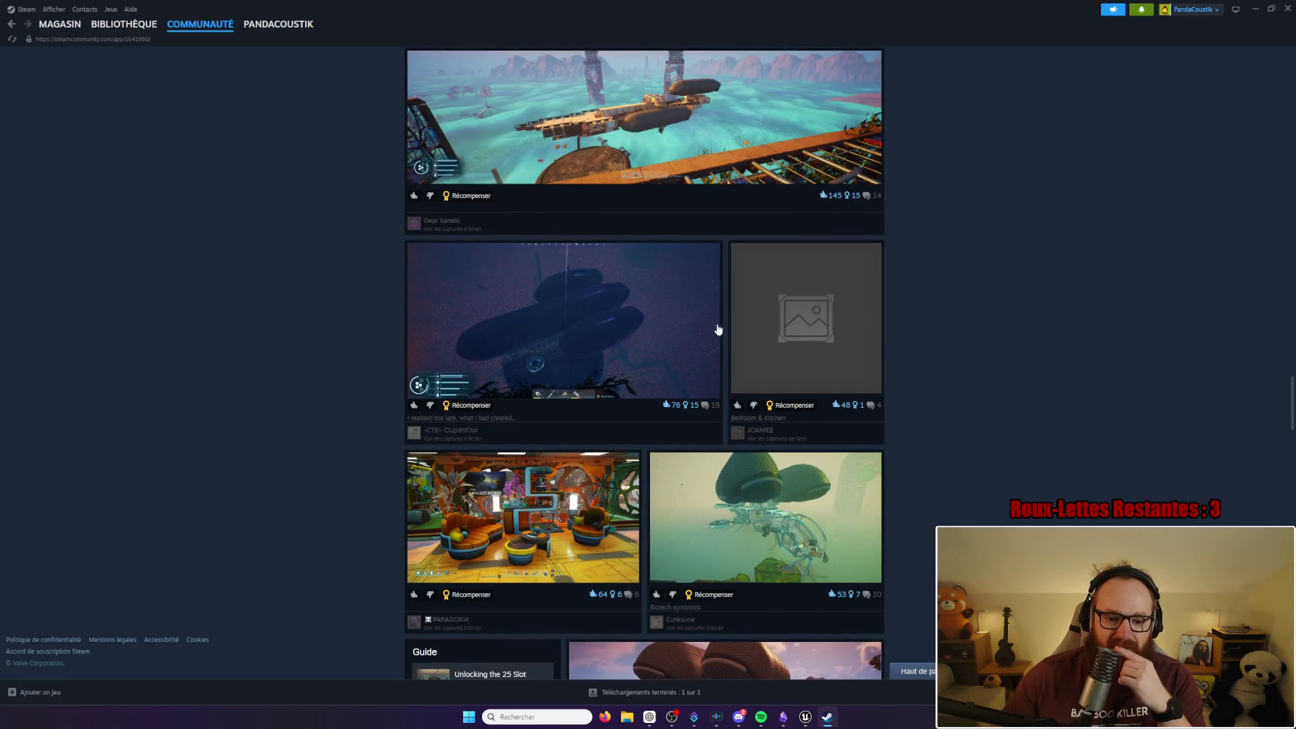
{"action": "left_click", "coordinate": [584, 167]}
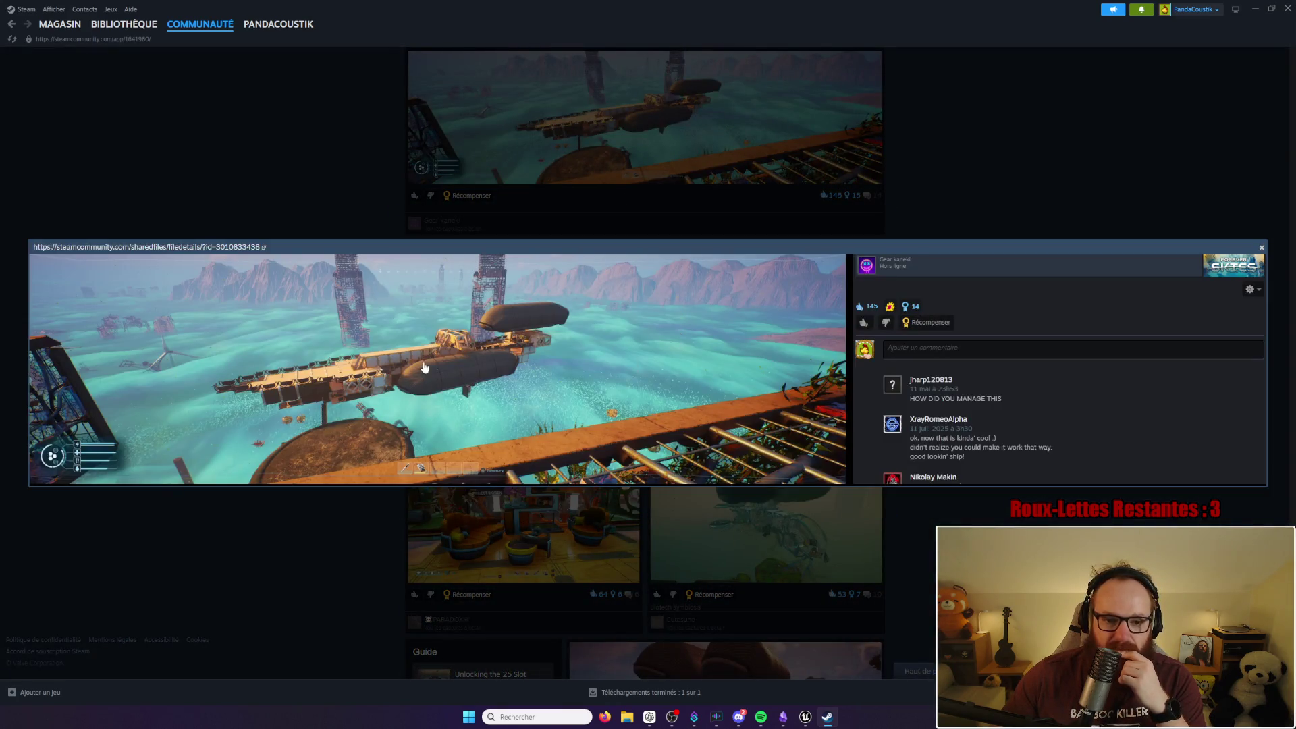
Step: View the airship screenshot at full size, close the viewer, and scroll further down the feed
{"action": "left_click", "coordinate": [424, 367]}
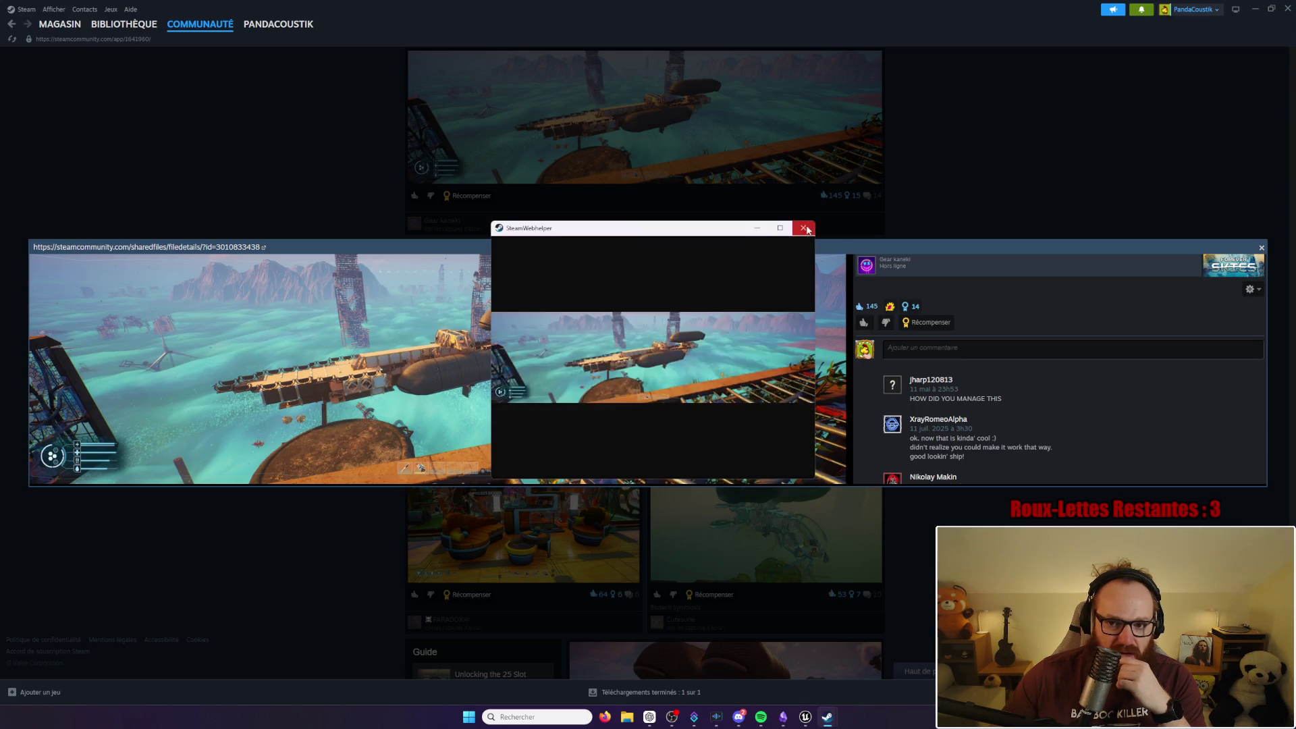
{"action": "left_click", "coordinate": [808, 230]}
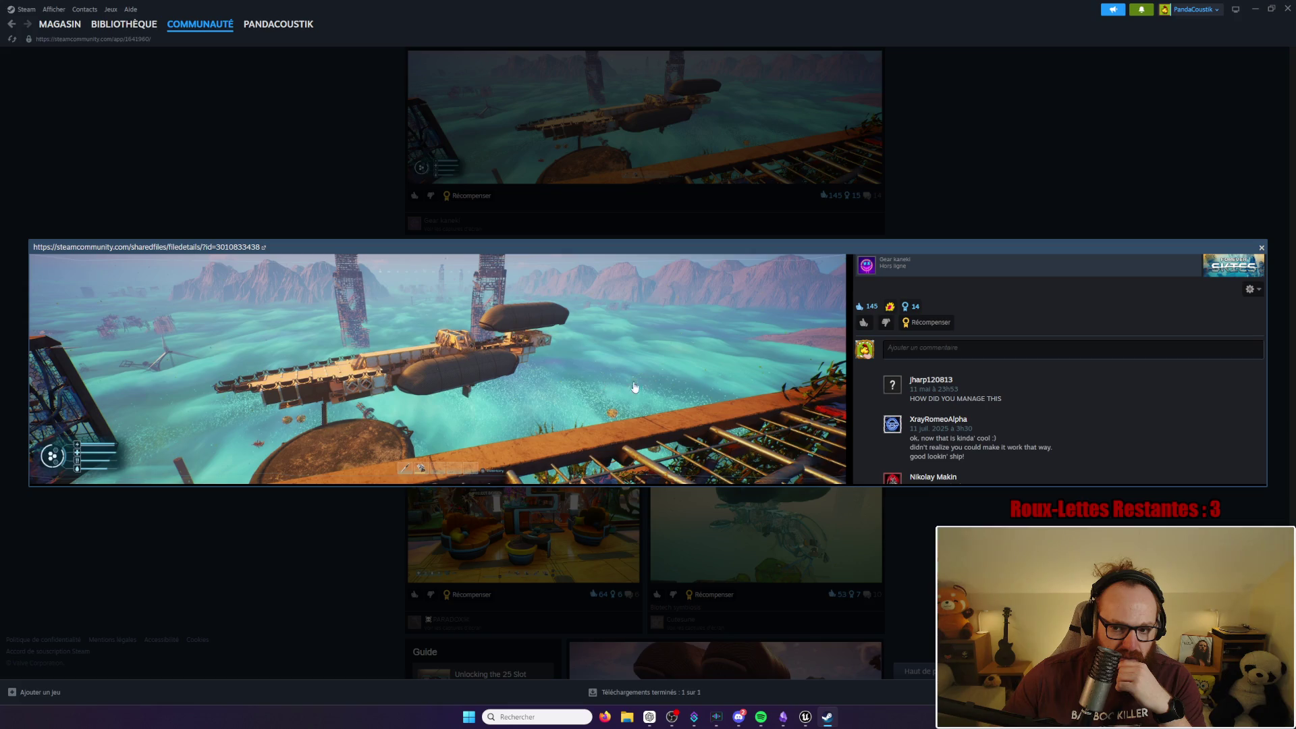
{"action": "left_click", "coordinate": [1124, 174]}
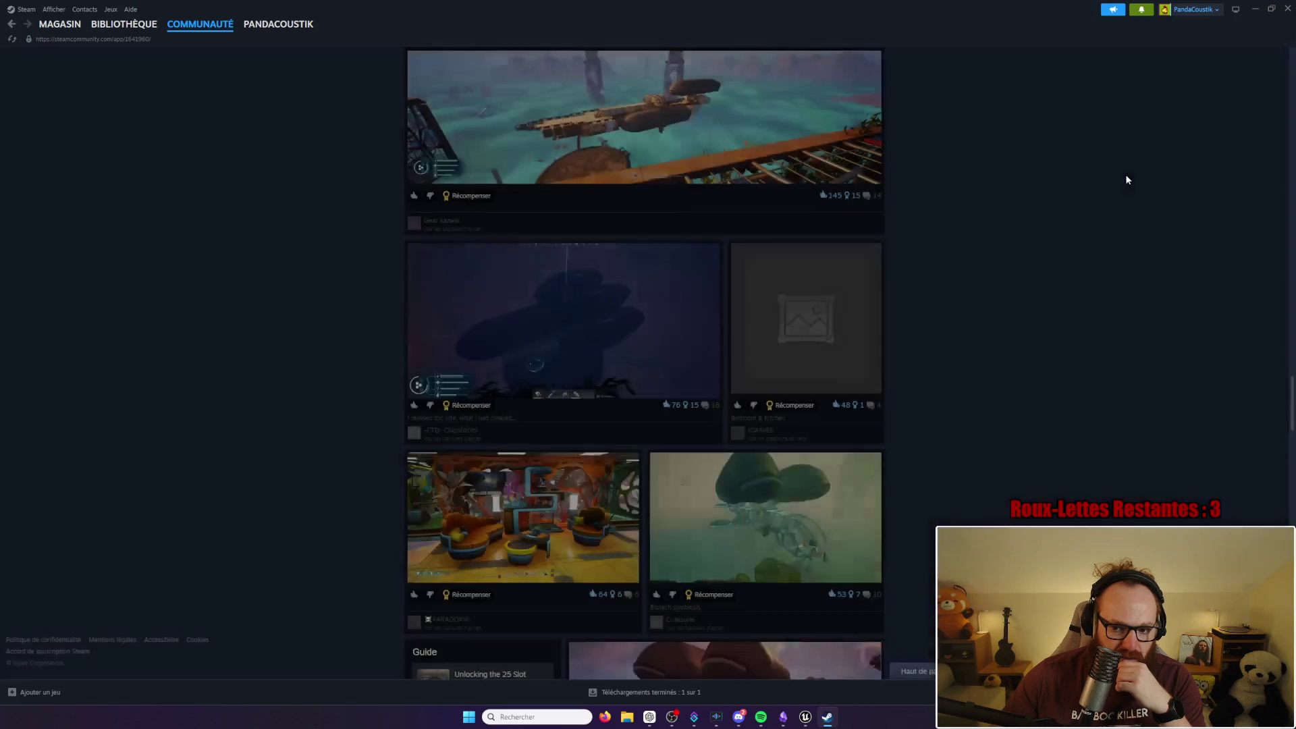
{"action": "scroll", "coordinate": [986, 334], "scroll_direction": "down", "scroll_amount": 3}
{"action": "scroll", "coordinate": [997, 330], "scroll_direction": "down", "scroll_amount": 3}
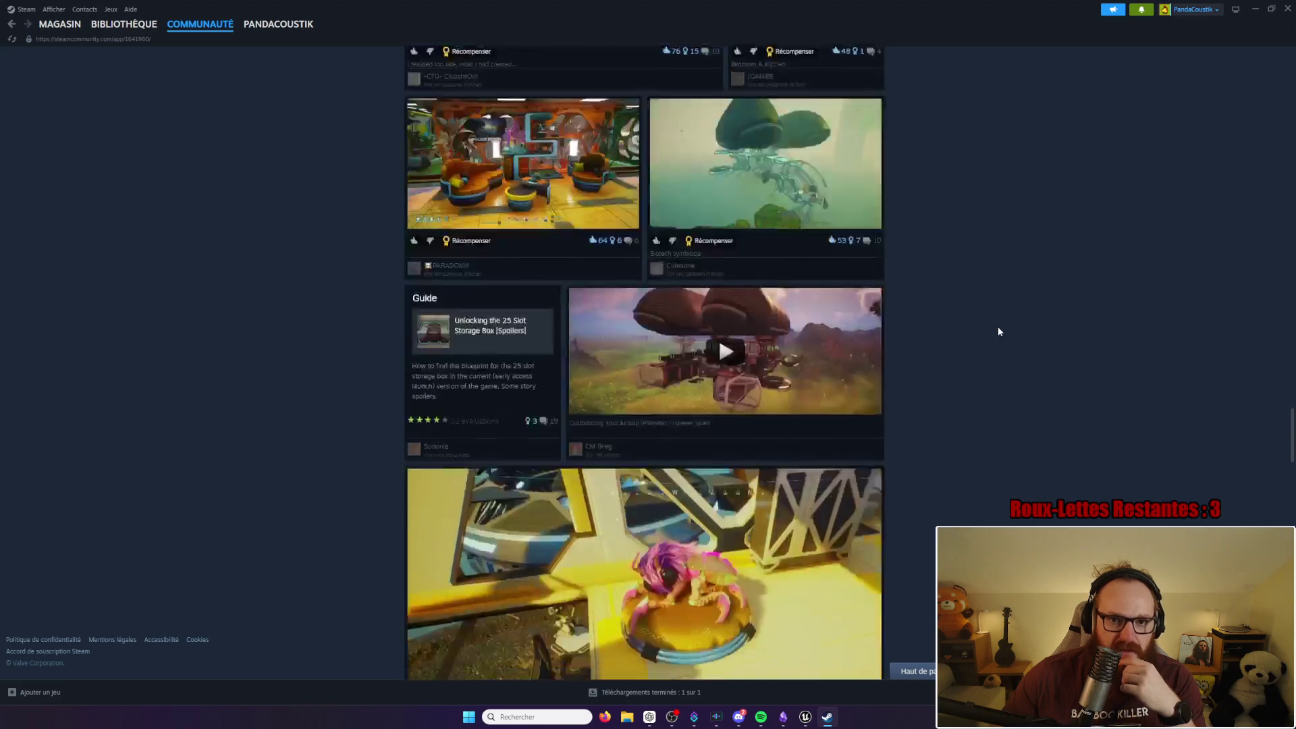
{"action": "scroll", "coordinate": [989, 324], "scroll_direction": "down", "scroll_amount": 4}
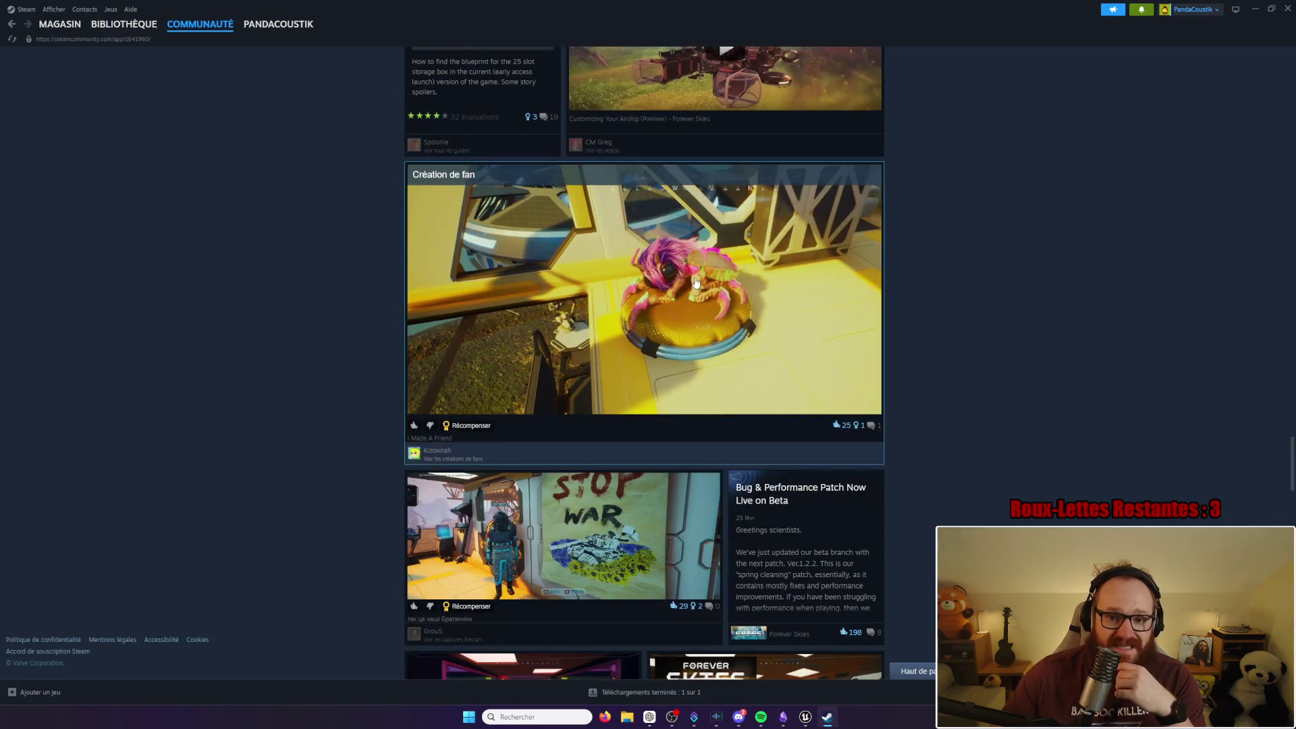
Step: View the I Made A Friend screenshot, check the Forever Skies library page, and close Steam
{"action": "left_click", "coordinate": [694, 279]}
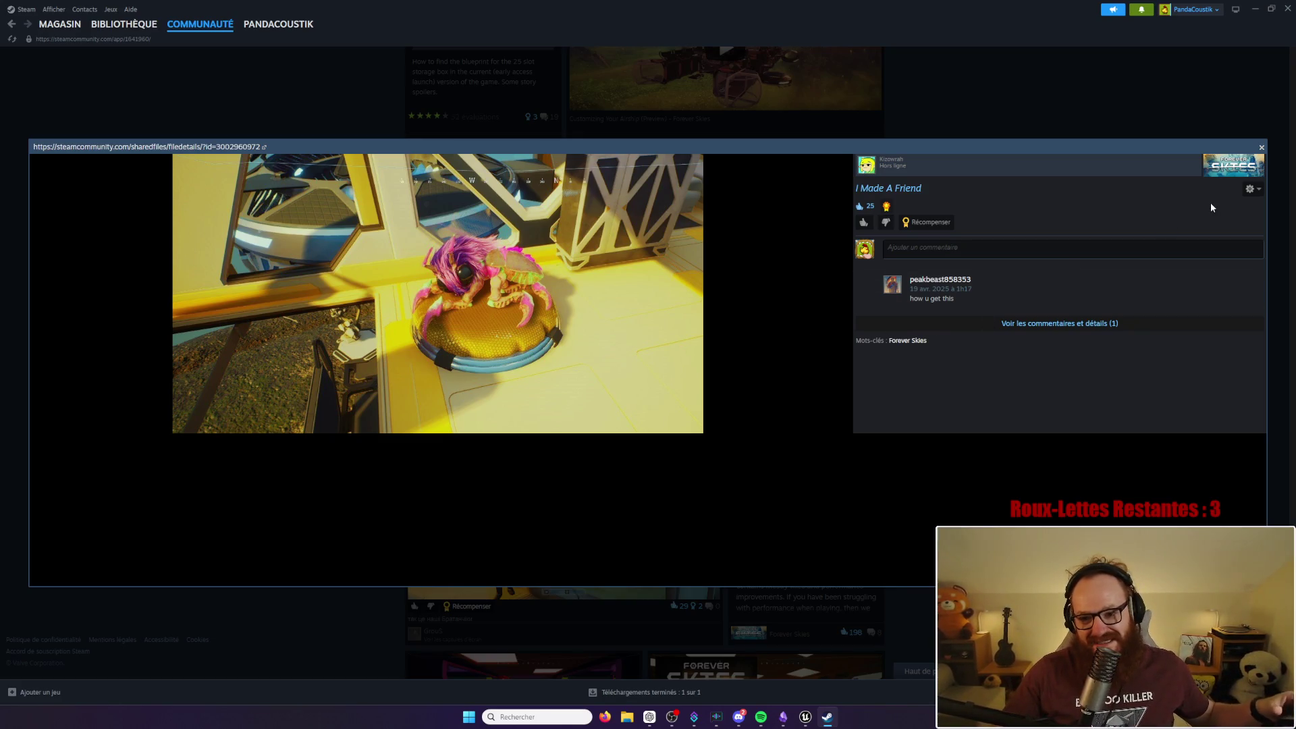
{"action": "left_click", "coordinate": [1265, 150]}
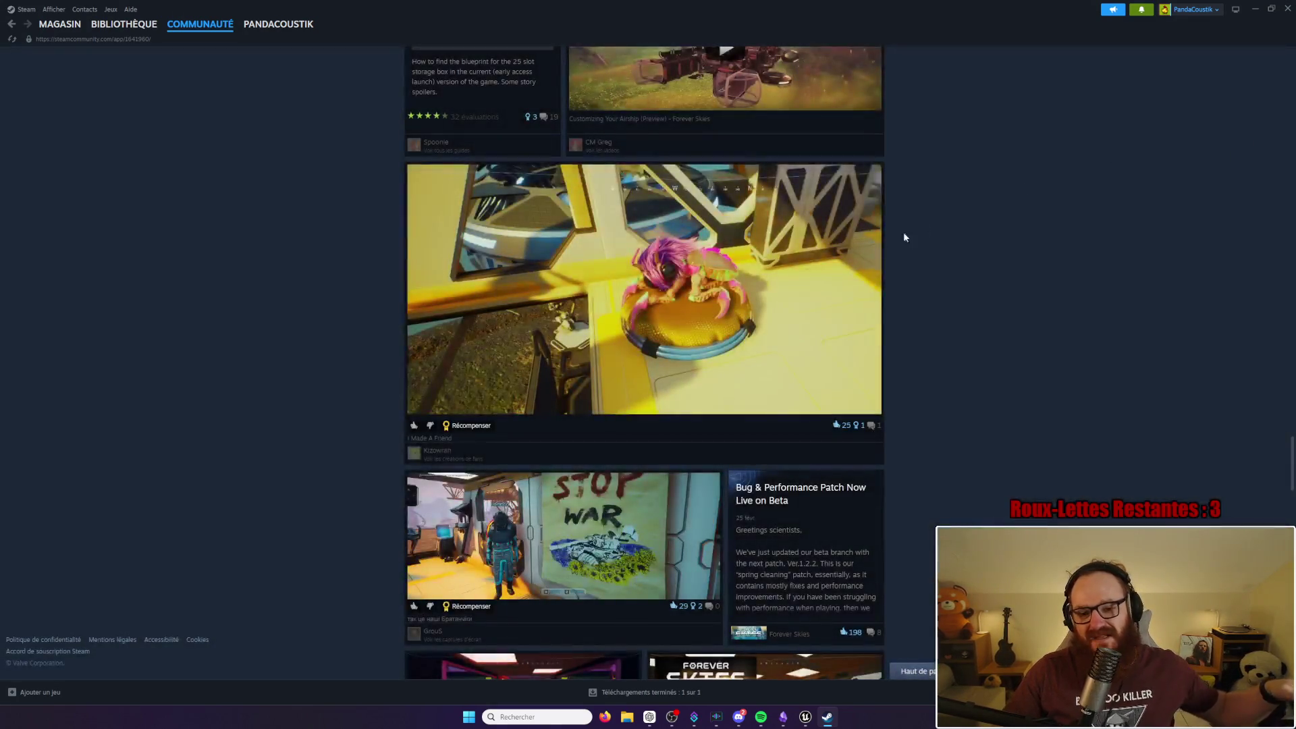
{"action": "scroll", "coordinate": [909, 293], "scroll_direction": "down", "scroll_amount": 3}
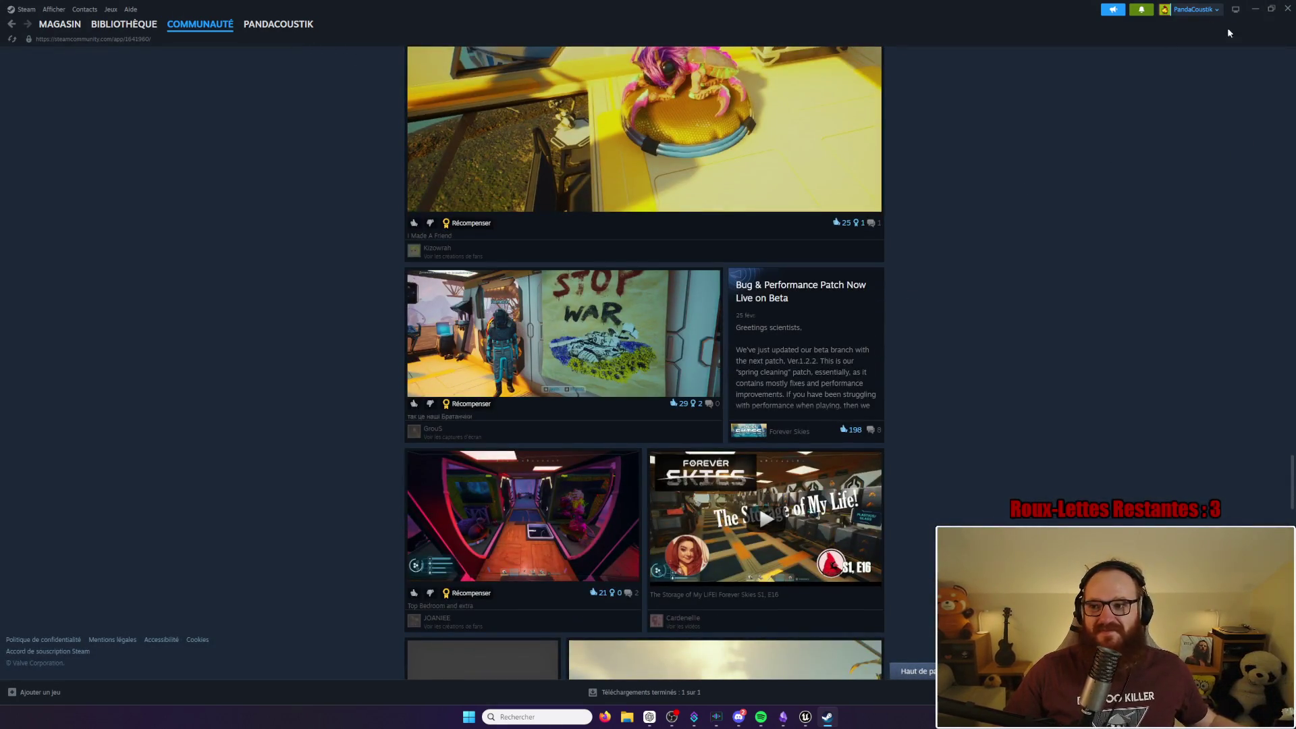
{"action": "left_click", "coordinate": [124, 24]}
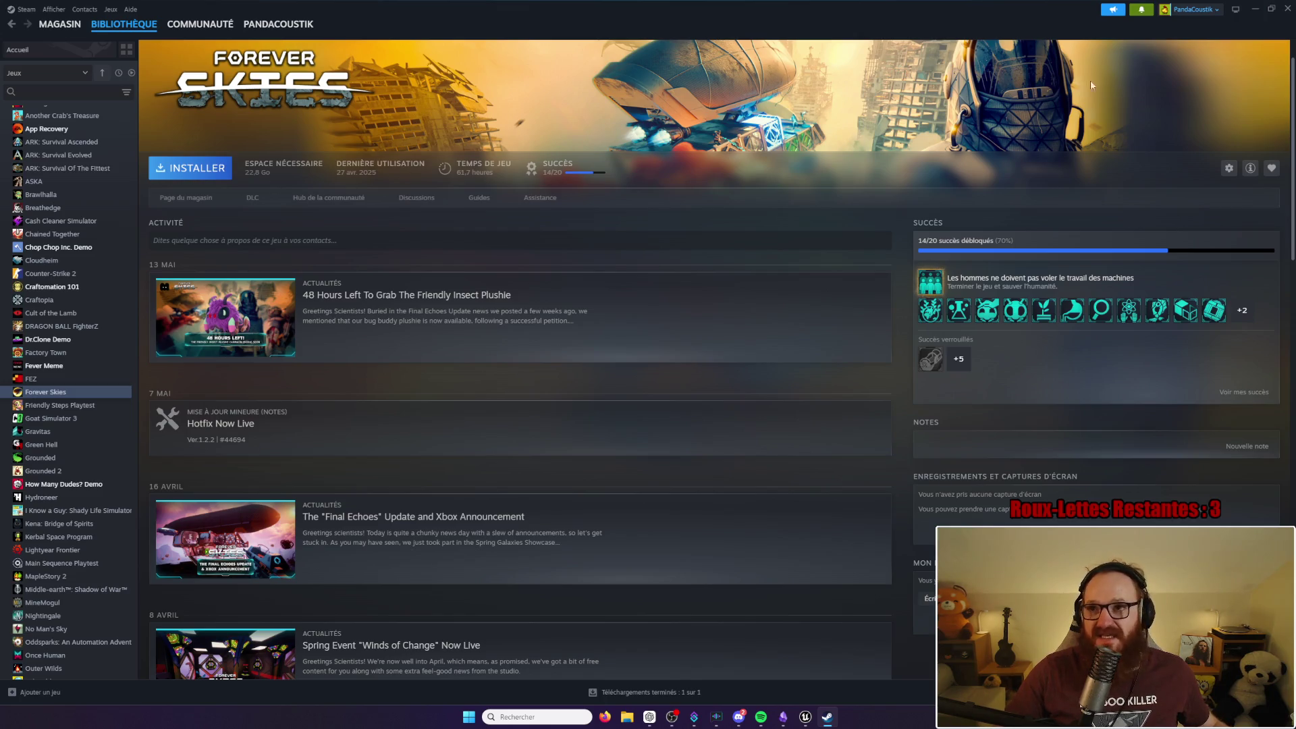
{"action": "left_click", "coordinate": [1287, 8]}
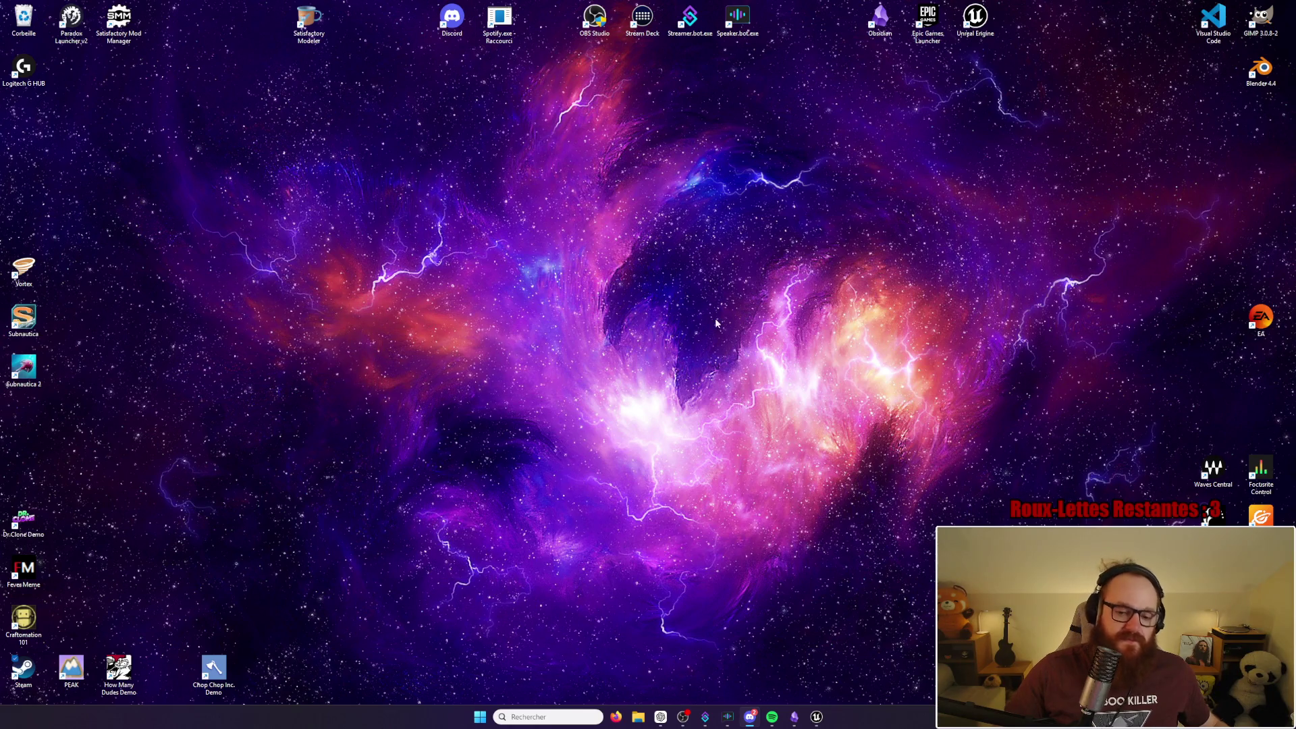
Step: Bring back the BP_FirstPersonCharacter EventGraph centred on the IA_Attack nodes, then switch to Obsidian
{"action": "left_click", "coordinate": [816, 716]}
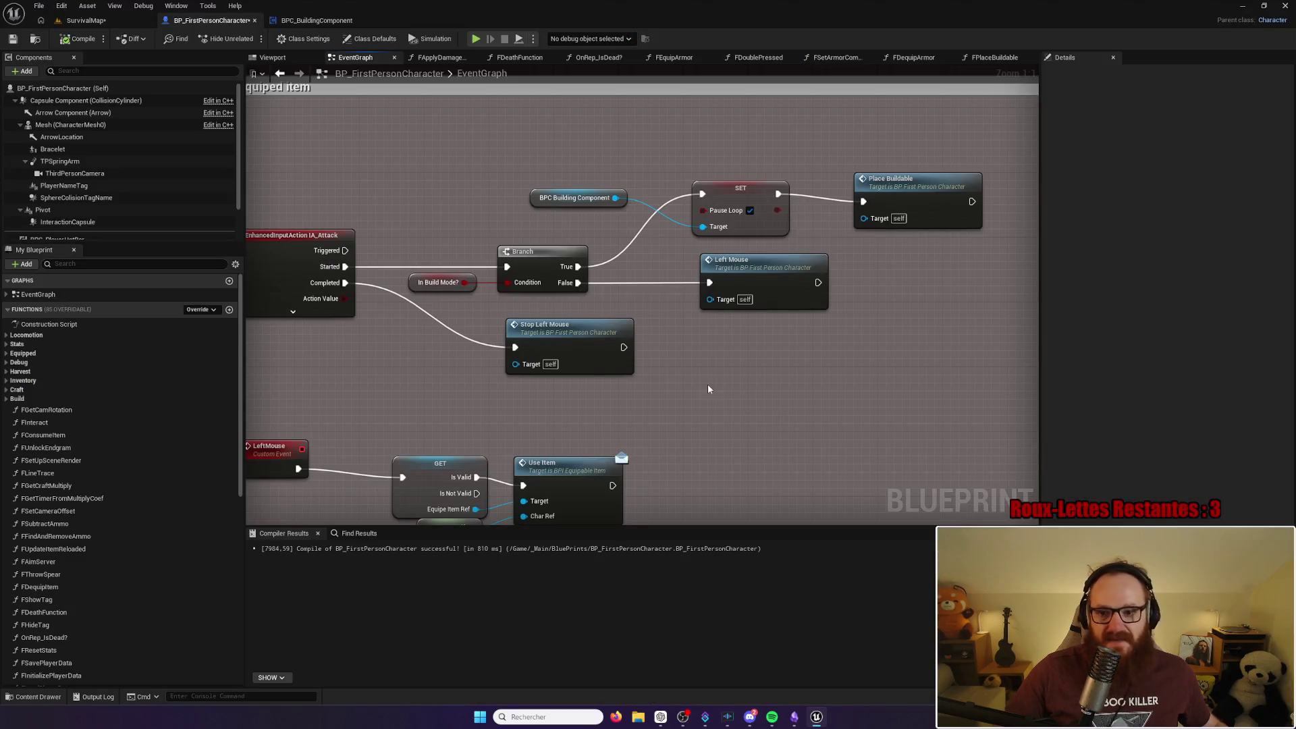
{"action": "mouse_move", "coordinate": [776, 353]}
{"action": "left_mouse_down"}
{"action": "mouse_move", "coordinate": [762, 345]}
{"action": "mouse_move", "coordinate": [794, 347]}
{"action": "mouse_move", "coordinate": [788, 331]}
{"action": "left_mouse_up"}
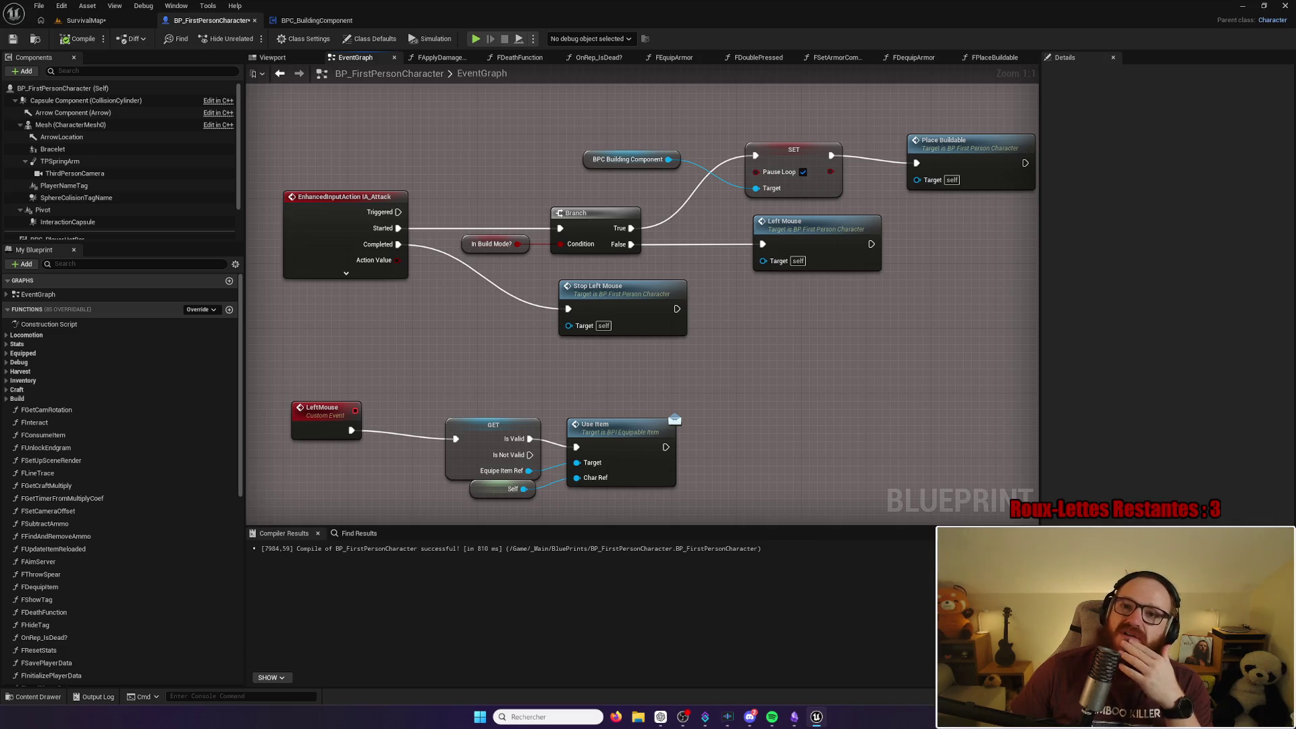
{"action": "left_click", "coordinate": [794, 718]}
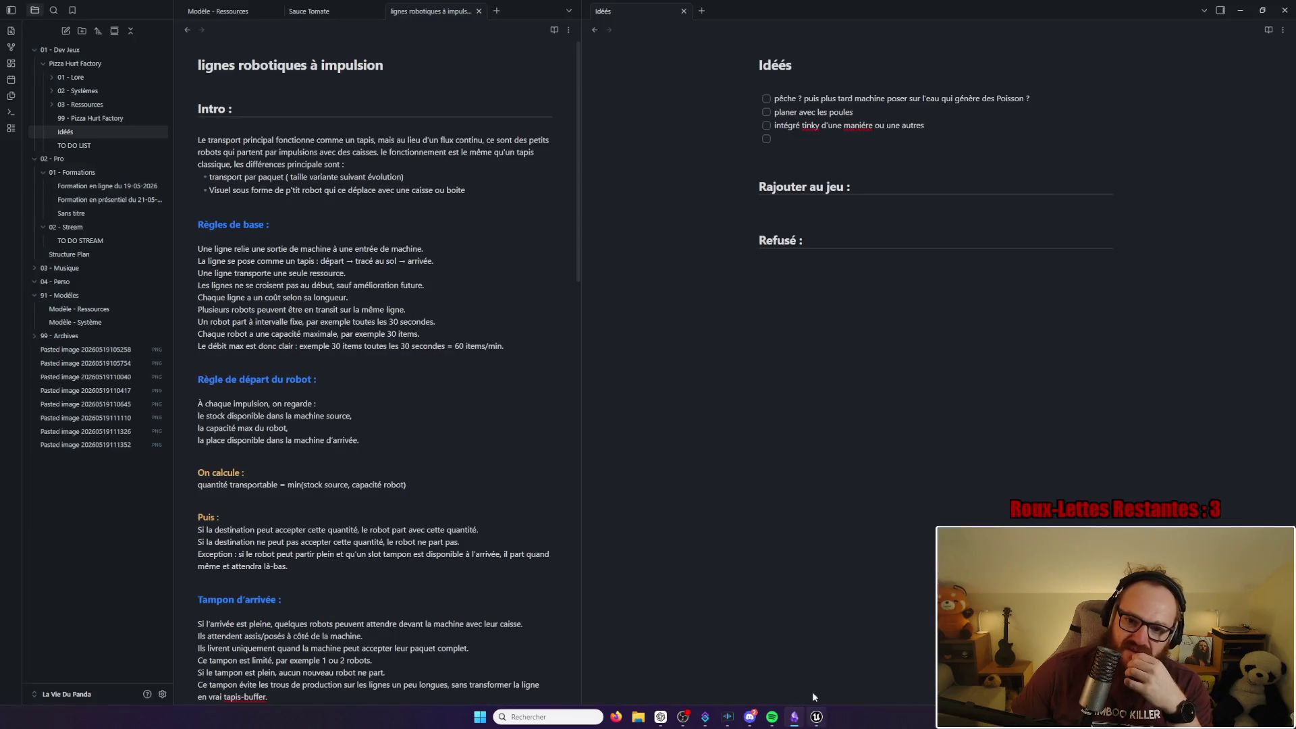
Step: Minimize Obsidian to reveal the Unreal Blueprint EventGraph again
{"action": "left_click", "coordinate": [1246, 9]}
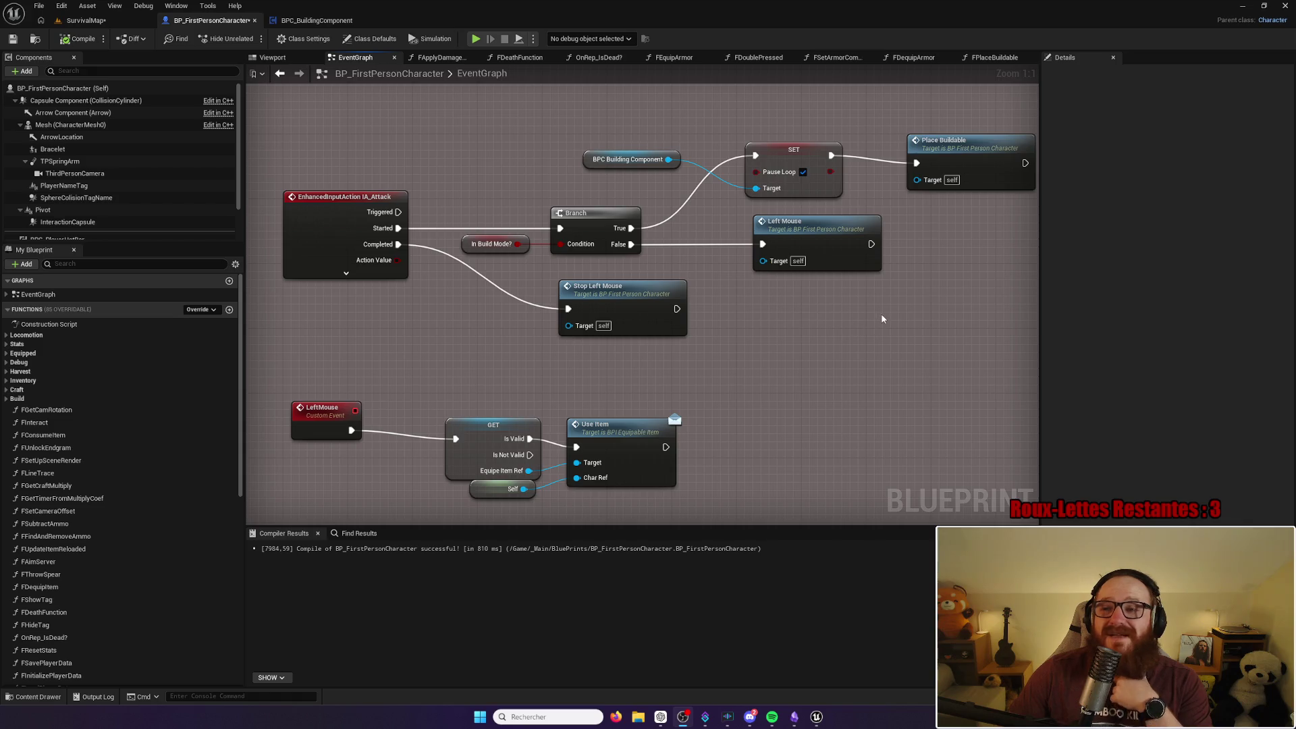
{"action": "scroll", "coordinate": [889, 314], "scroll_direction": "up", "scroll_amount": 2}
{"action": "scroll", "coordinate": [857, 331], "scroll_direction": "down", "scroll_amount": 3}
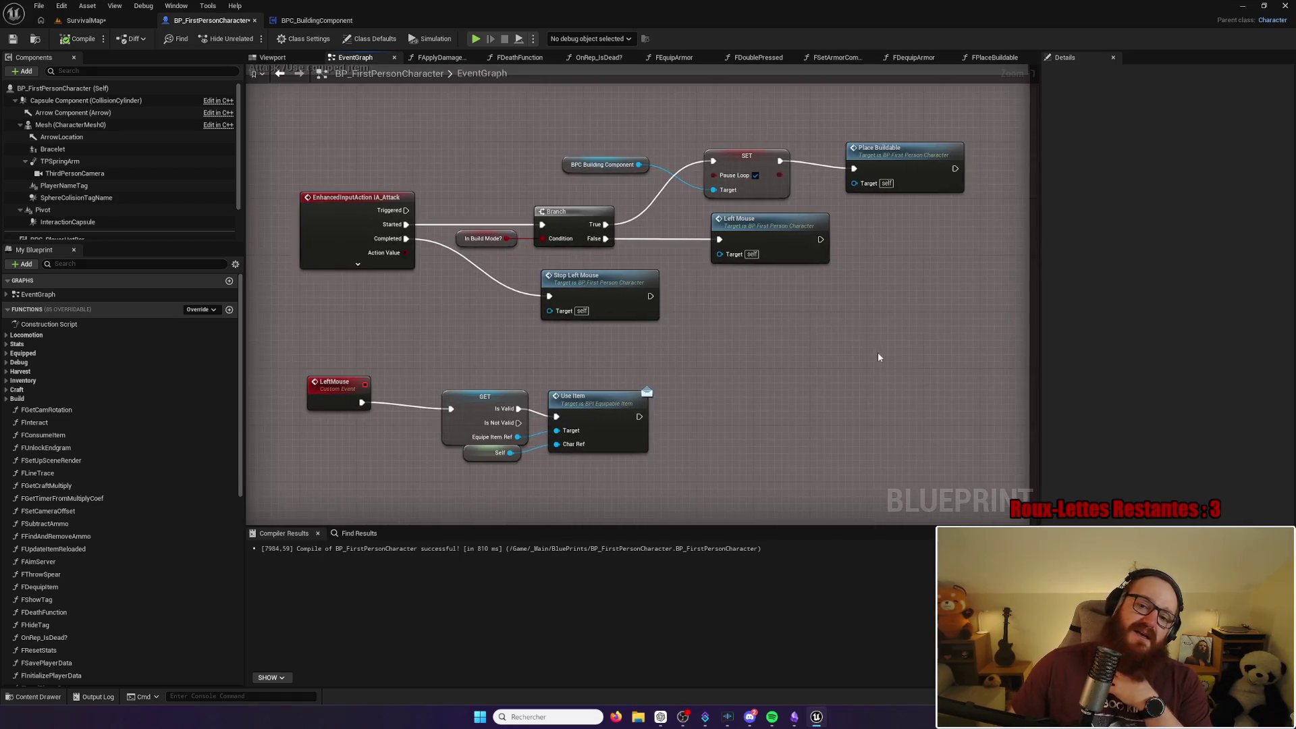
{"action": "scroll", "coordinate": [878, 351], "scroll_direction": "down", "scroll_amount": 5}
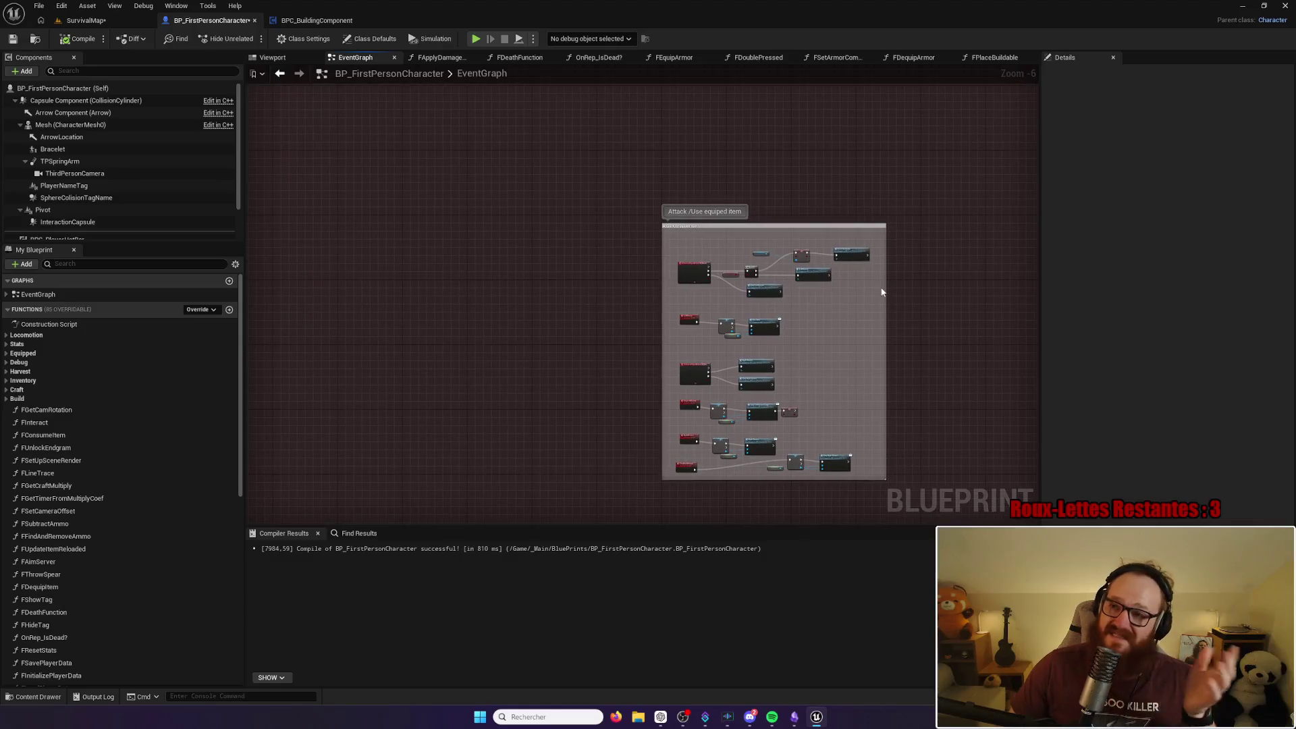
{"action": "mouse_move", "coordinate": [829, 347]}
{"action": "left_mouse_down"}
{"action": "mouse_move", "coordinate": [751, 324]}
{"action": "mouse_move", "coordinate": [763, 317]}
{"action": "left_mouse_up"}
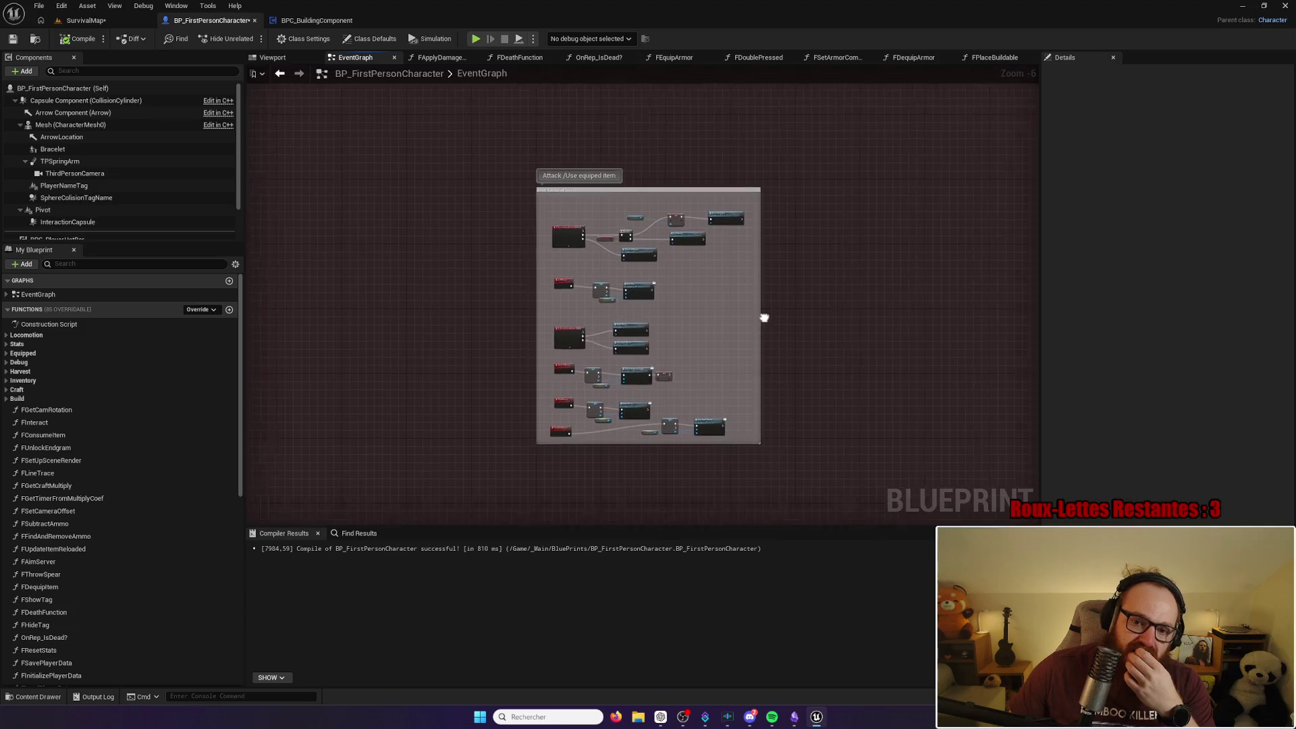
{"action": "scroll", "coordinate": [780, 265], "scroll_direction": "up", "scroll_amount": 3}
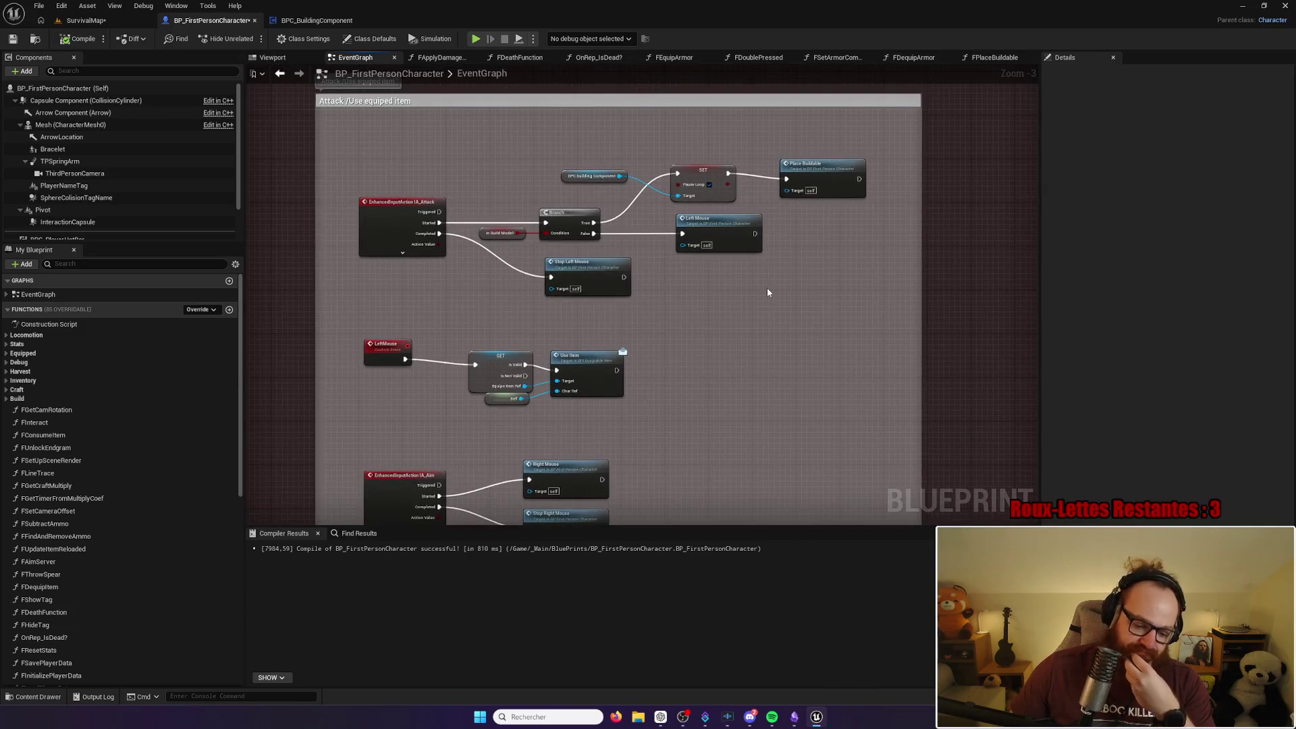
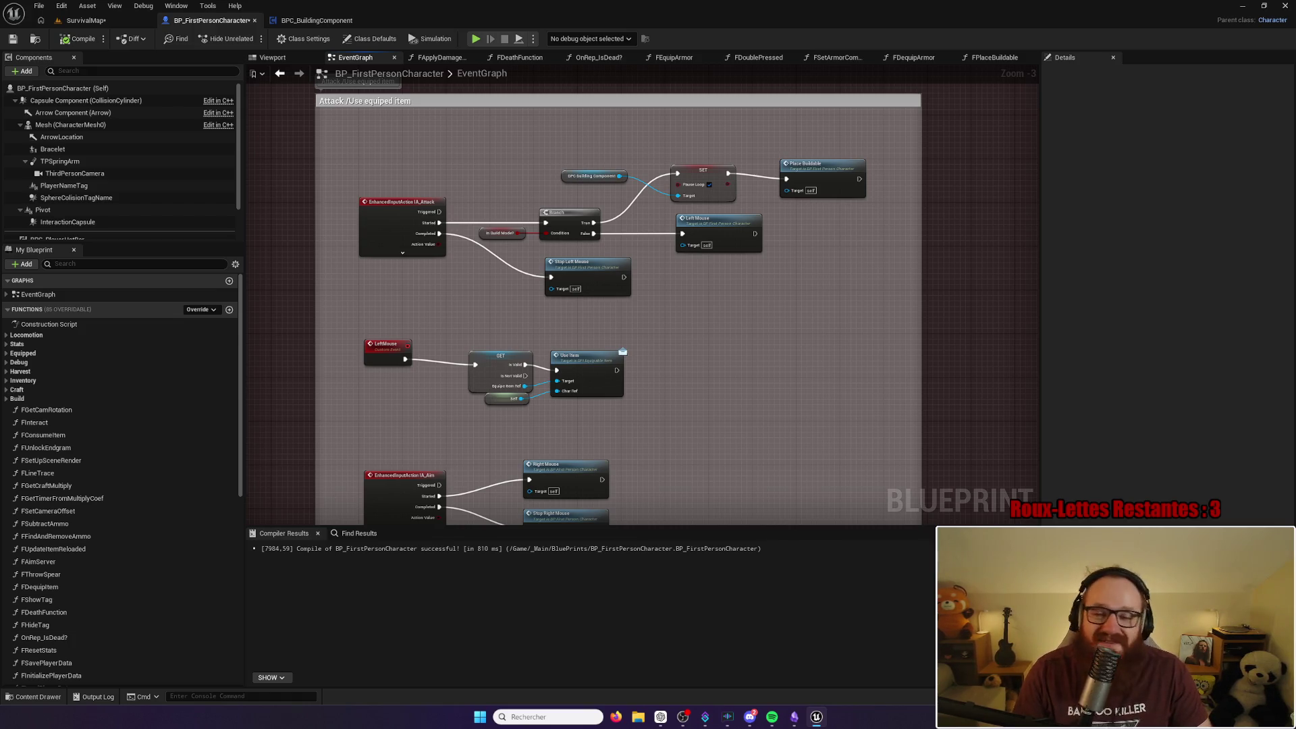
Step: Bring the Obsidian game design notes window to the front from the taskbar
{"action": "left_click", "coordinate": [793, 717]}
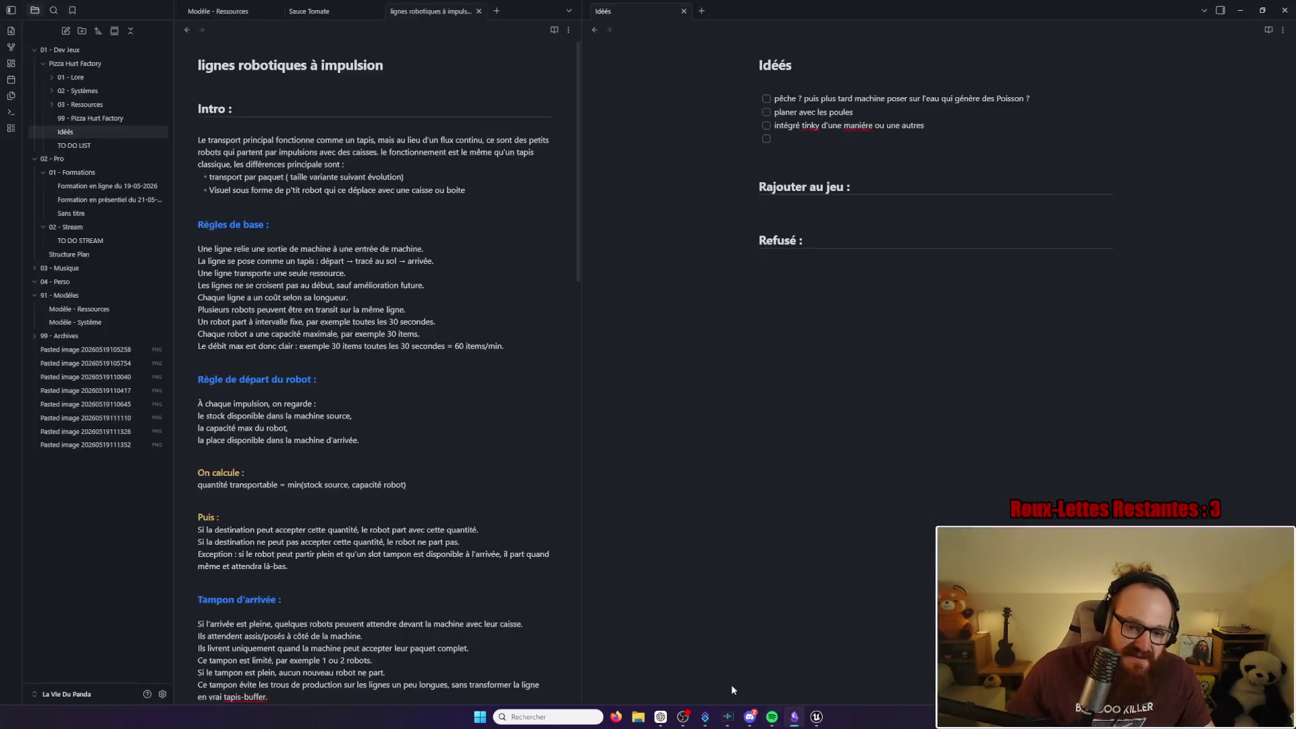
Step: Open the Histoire note under 01 - Lore and read its planet passage
{"action": "left_click", "coordinate": [78, 78]}
{"action": "left_click", "coordinate": [78, 104]}
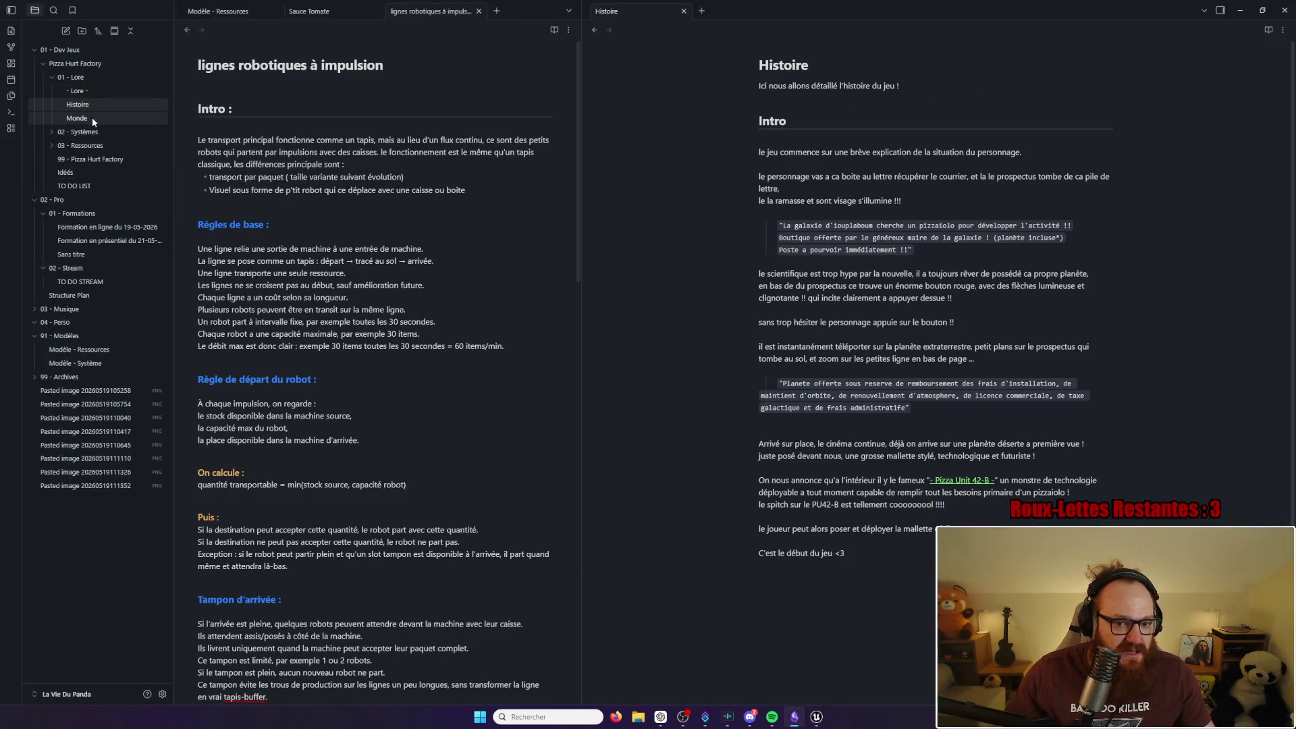
{"action": "mouse_move", "coordinate": [769, 385]}
{"action": "left_mouse_down"}
{"action": "mouse_move", "coordinate": [1097, 389]}
{"action": "mouse_move", "coordinate": [844, 407]}
{"action": "mouse_move", "coordinate": [960, 407]}
{"action": "left_mouse_up"}
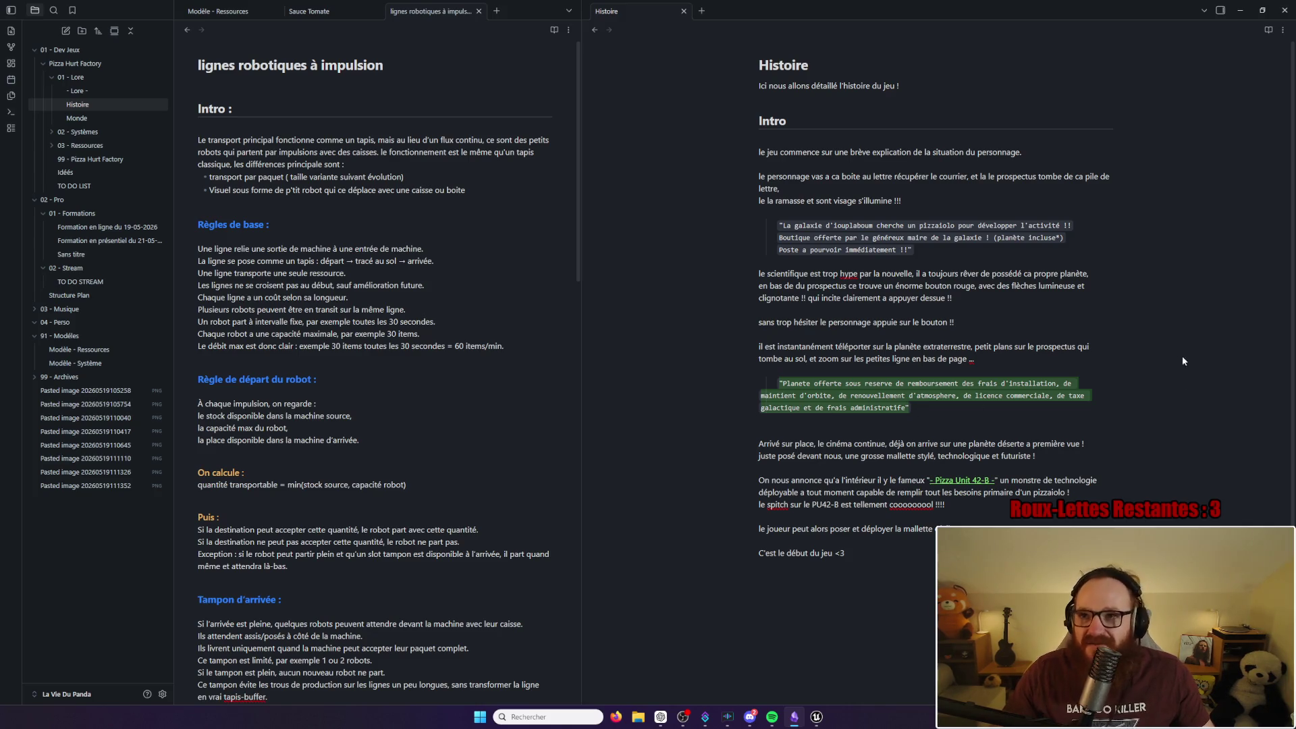
{"action": "scroll", "coordinate": [533, 290], "scroll_direction": "down", "scroll_amount": 3}
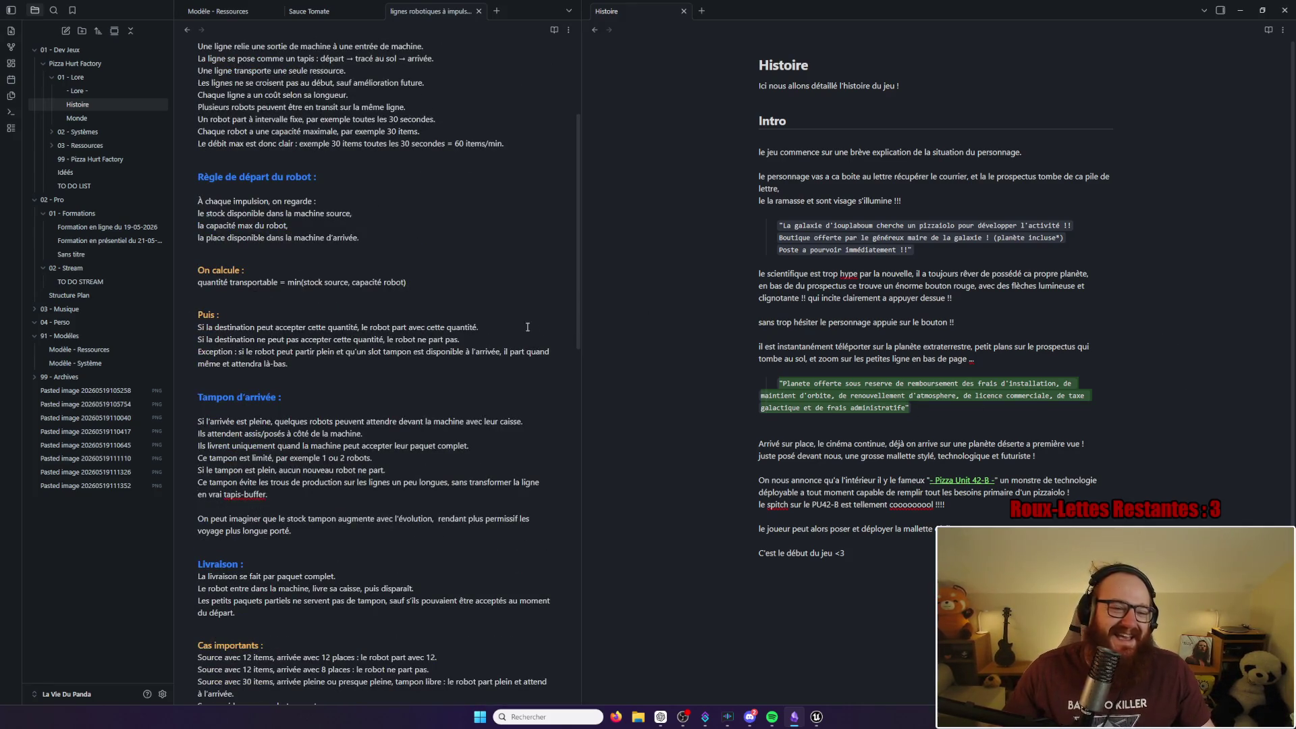
{"action": "scroll", "coordinate": [527, 327], "scroll_direction": "up", "scroll_amount": 3}
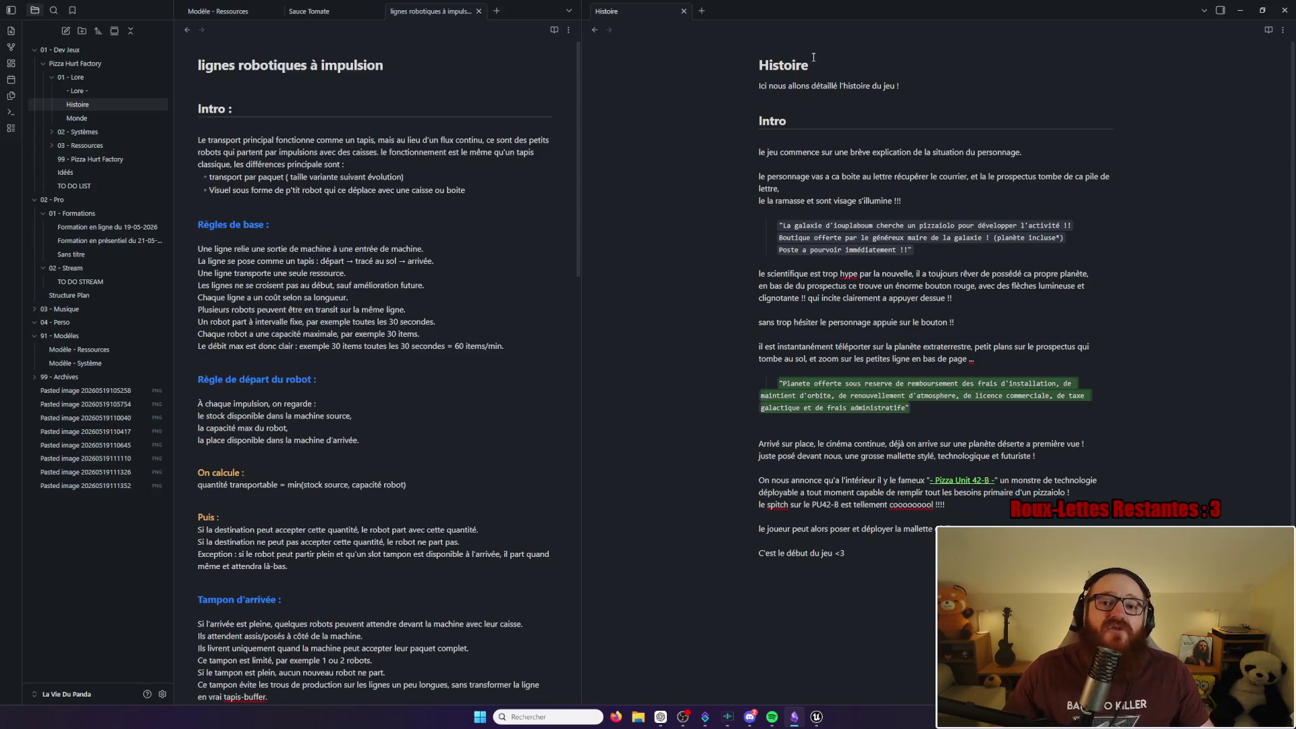
Step: Glance back at the blueprint, then return to Obsidian and open the Monde lore note
{"action": "left_click", "coordinate": [1241, 11]}
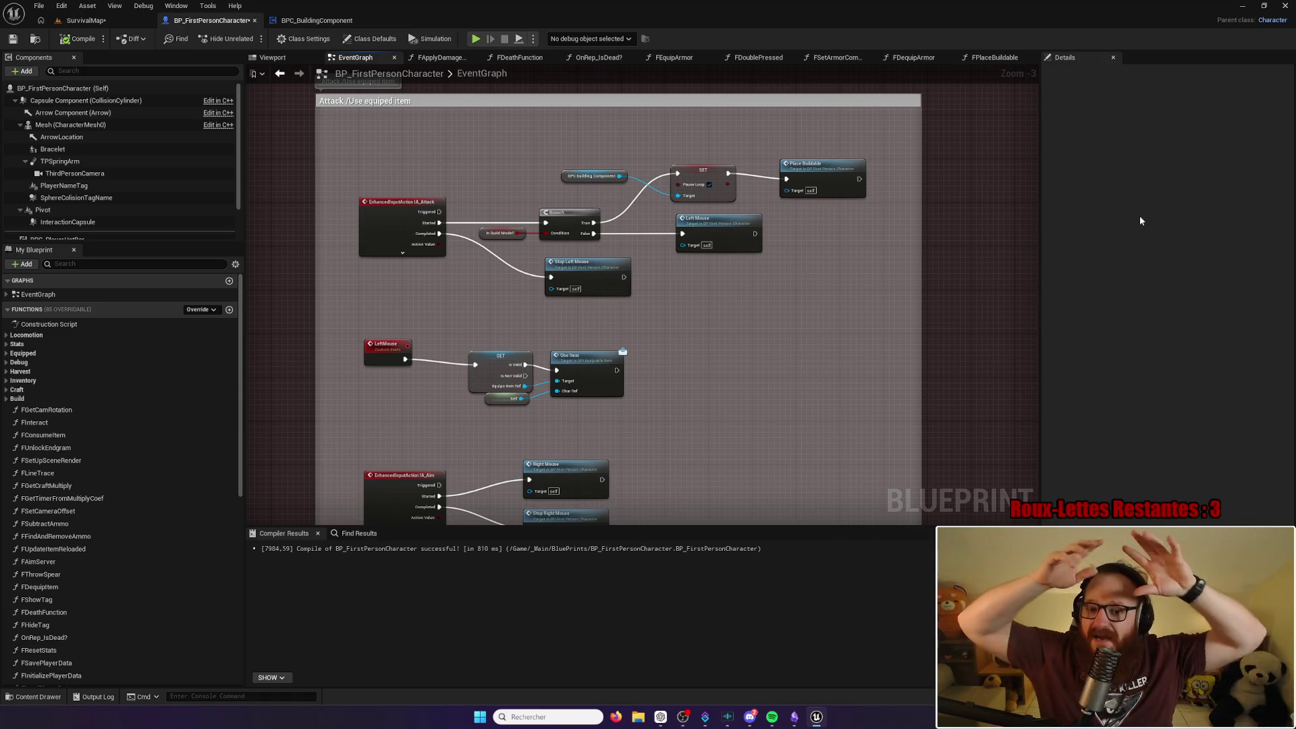
{"action": "left_click", "coordinate": [817, 721]}
{"action": "left_click", "coordinate": [817, 720]}
{"action": "left_click", "coordinate": [794, 717]}
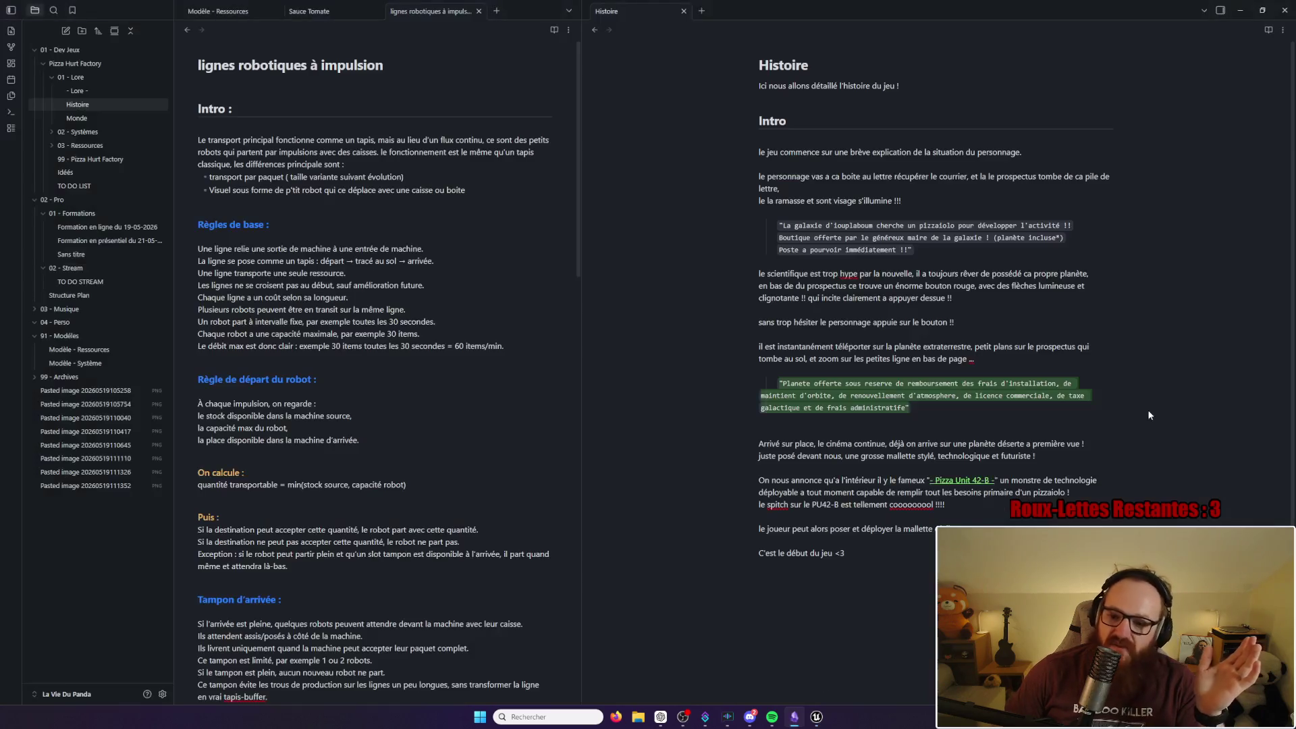
{"action": "left_click", "coordinate": [1102, 421]}
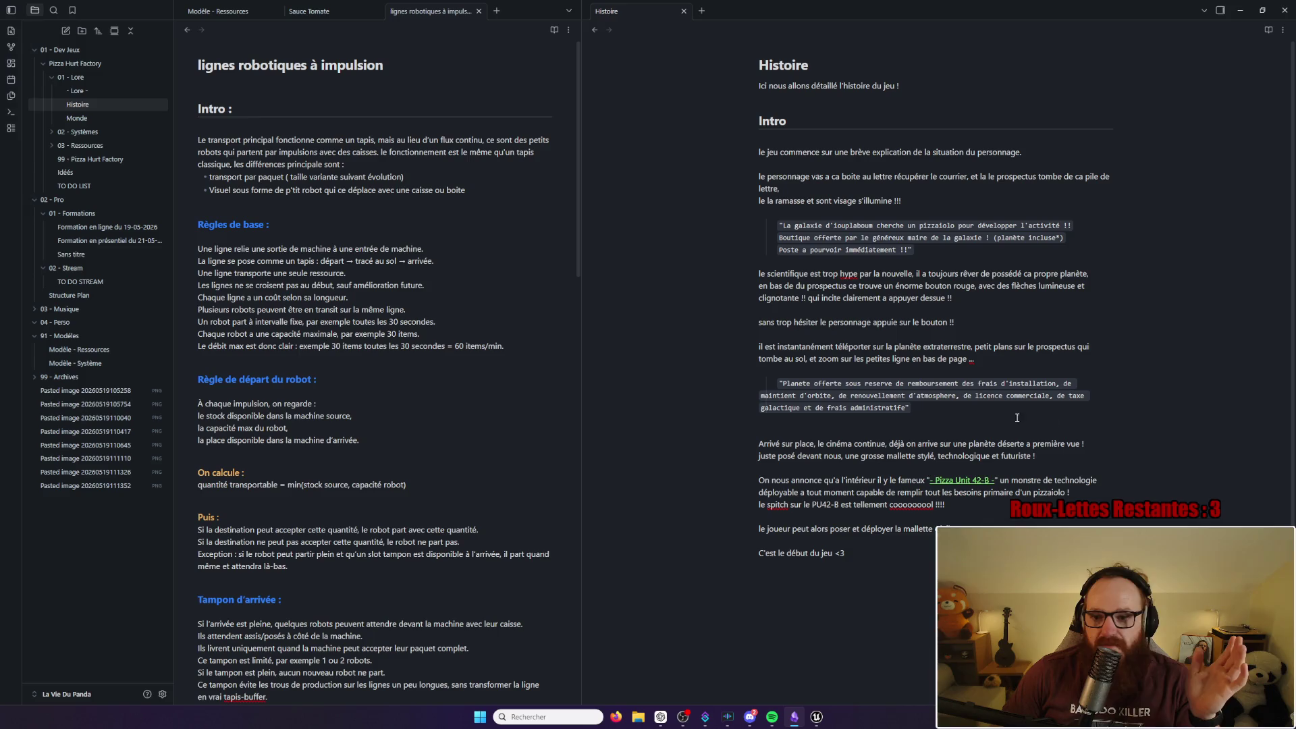
{"action": "left_click", "coordinate": [80, 119]}
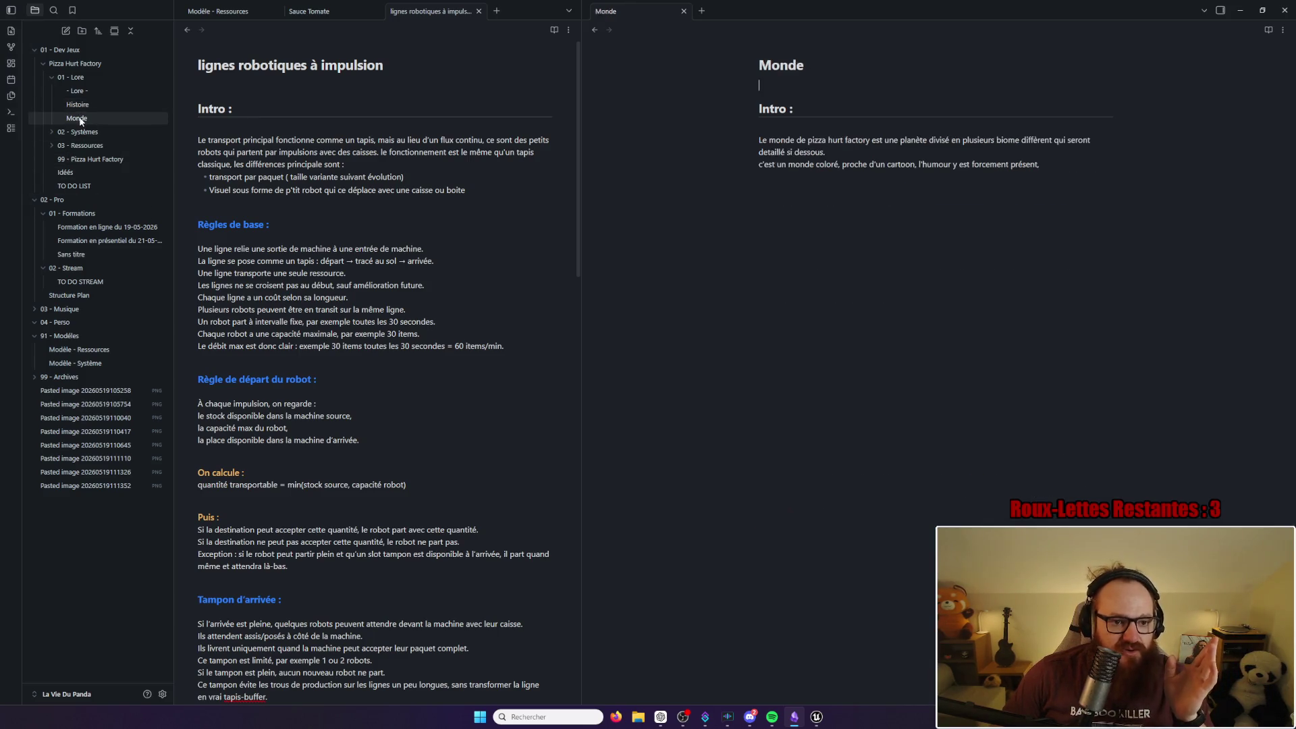
Step: Reread the ending of the Histoire note, then minimize Obsidian to return to Unreal
{"action": "left_click", "coordinate": [84, 107]}
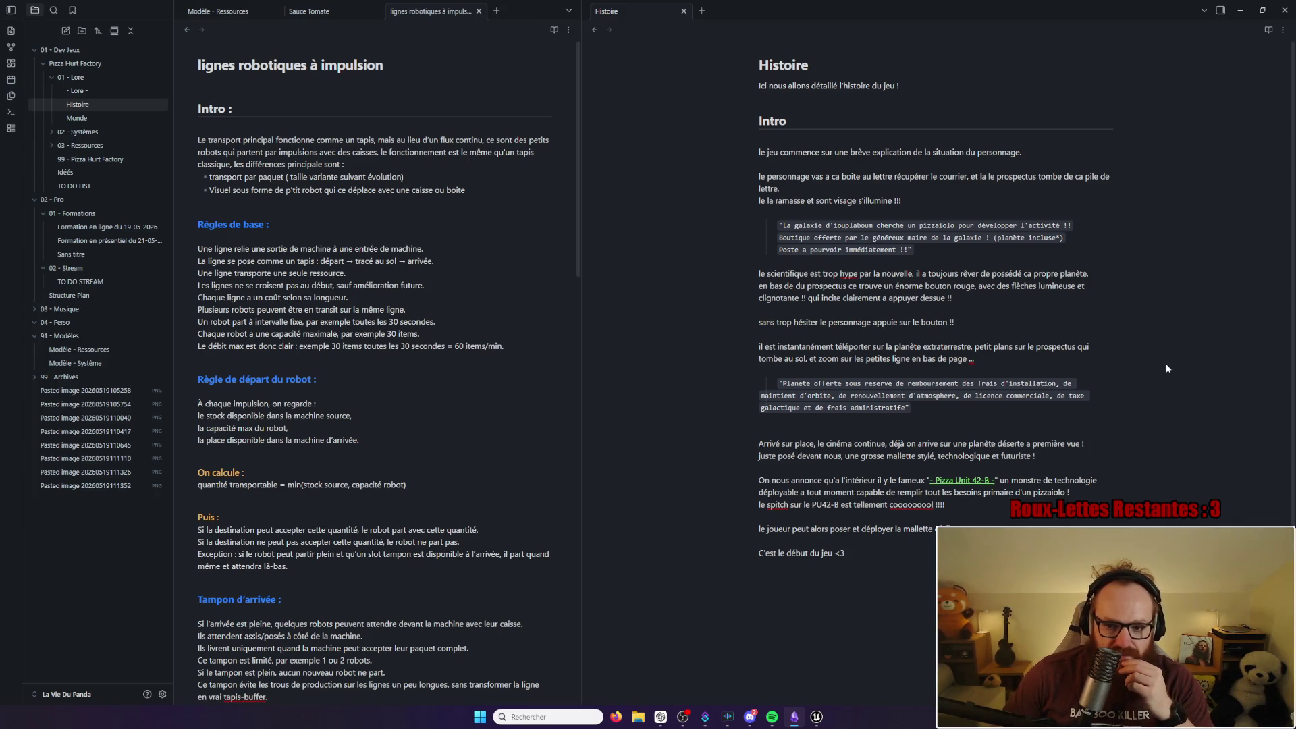
{"action": "scroll", "coordinate": [1166, 367], "scroll_direction": "down", "scroll_amount": 1}
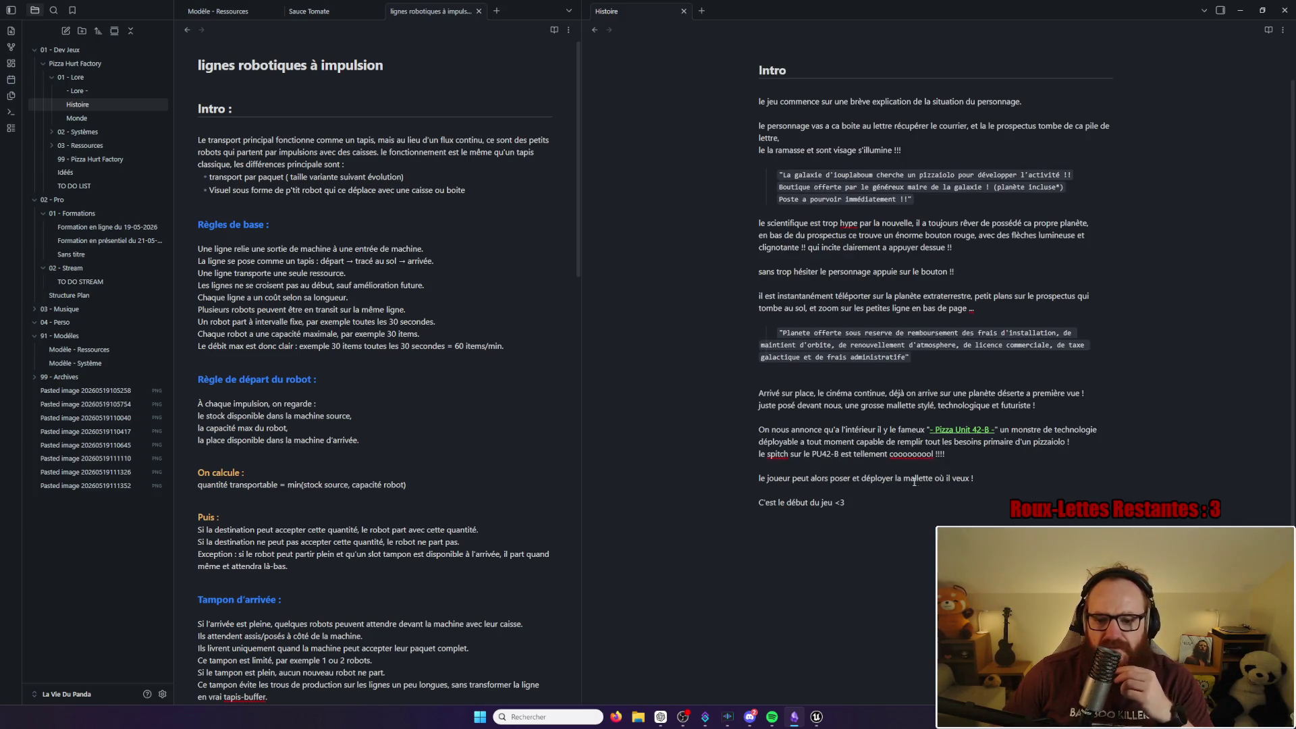
{"action": "left_click_drag", "start_coordinate": [938, 405], "coordinate": [1015, 411]}
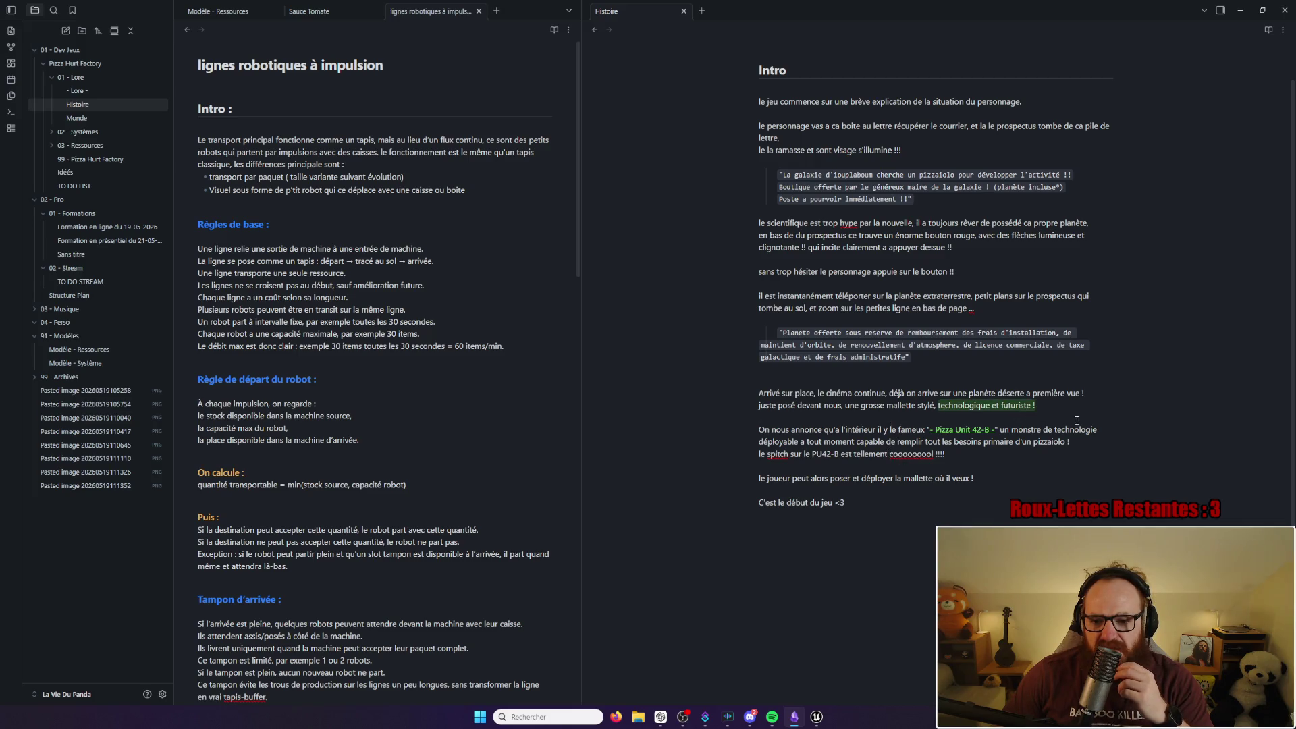
{"action": "scroll", "coordinate": [1117, 414], "scroll_direction": "up", "scroll_amount": 1}
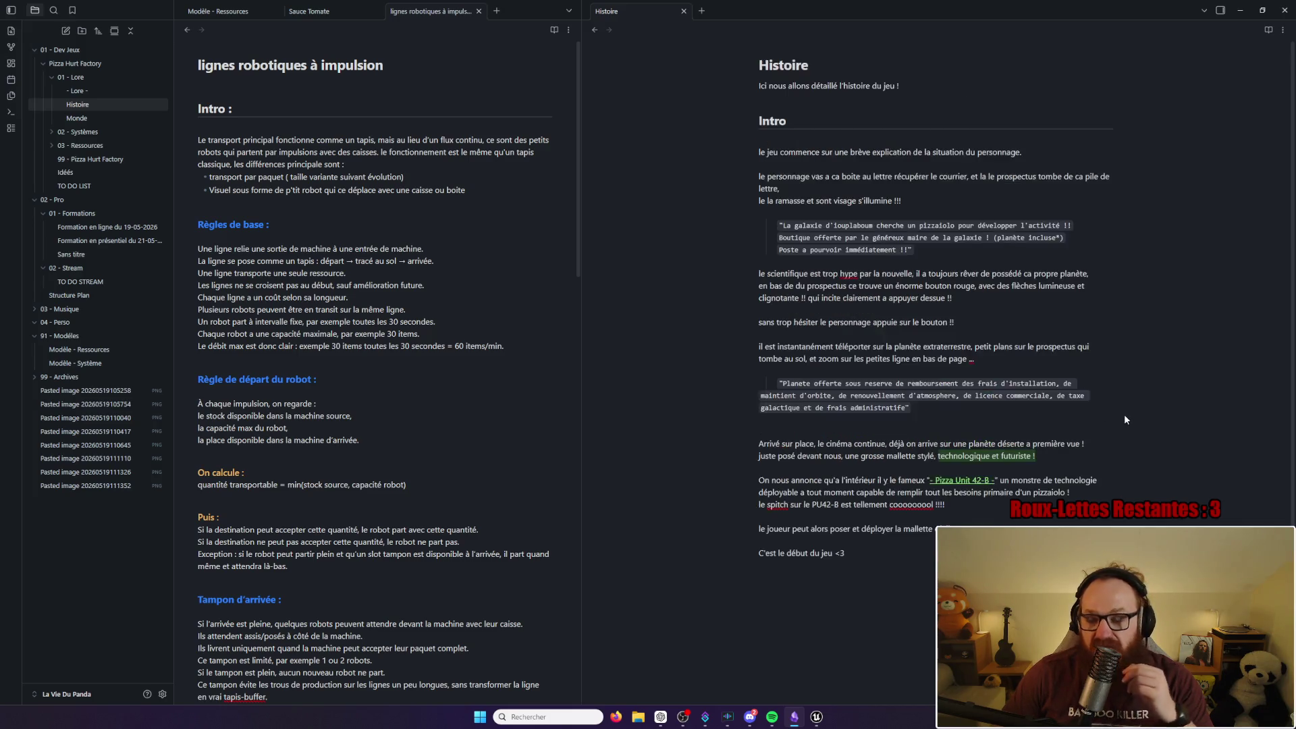
{"action": "left_click", "coordinate": [1238, 11]}
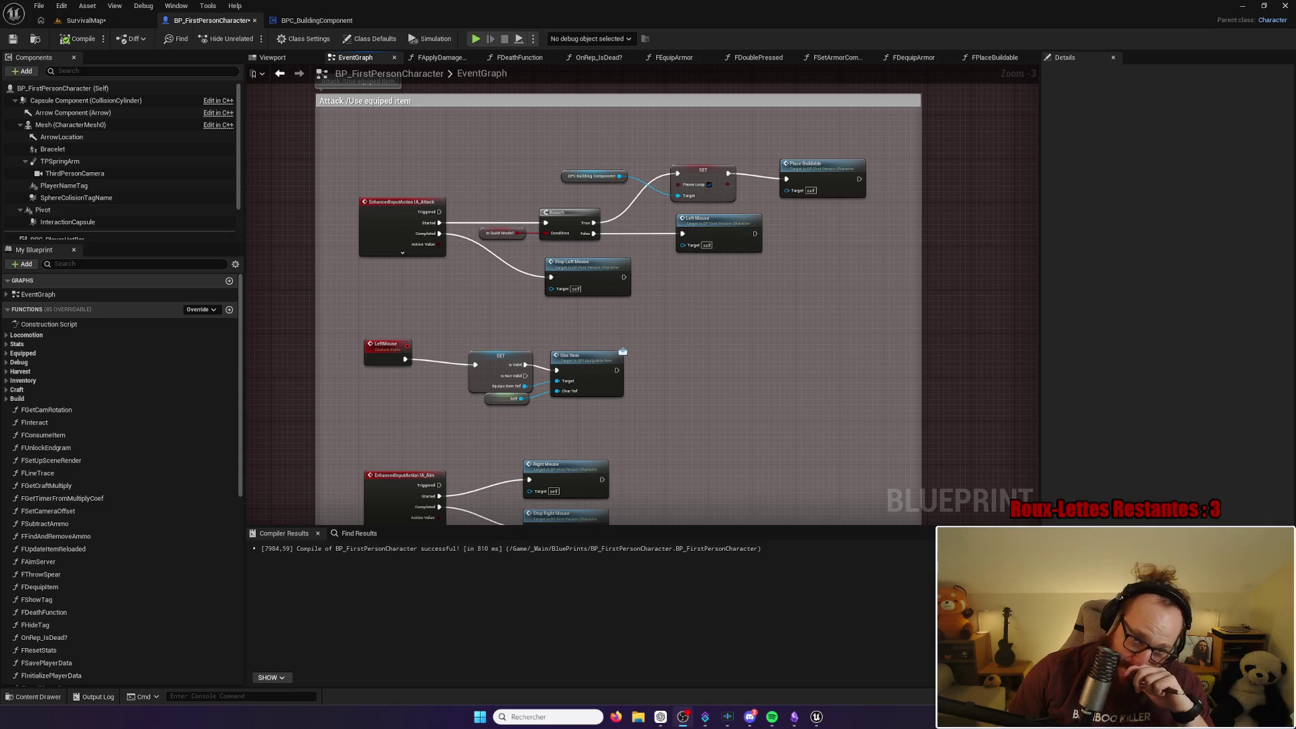
Step: Recompile BP_FirstPersonCharacter and open the File menu to save it
{"action": "left_click", "coordinate": [1099, 168]}
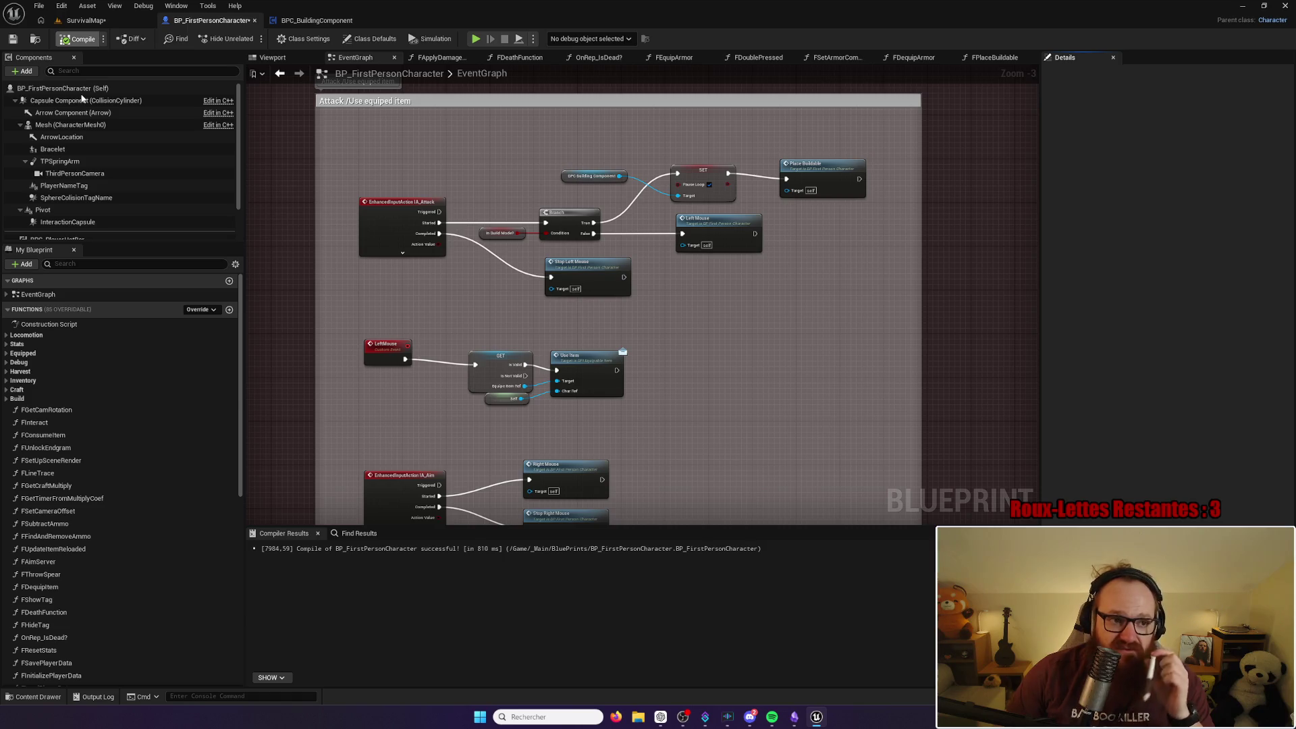
{"action": "left_click", "coordinate": [39, 5]}
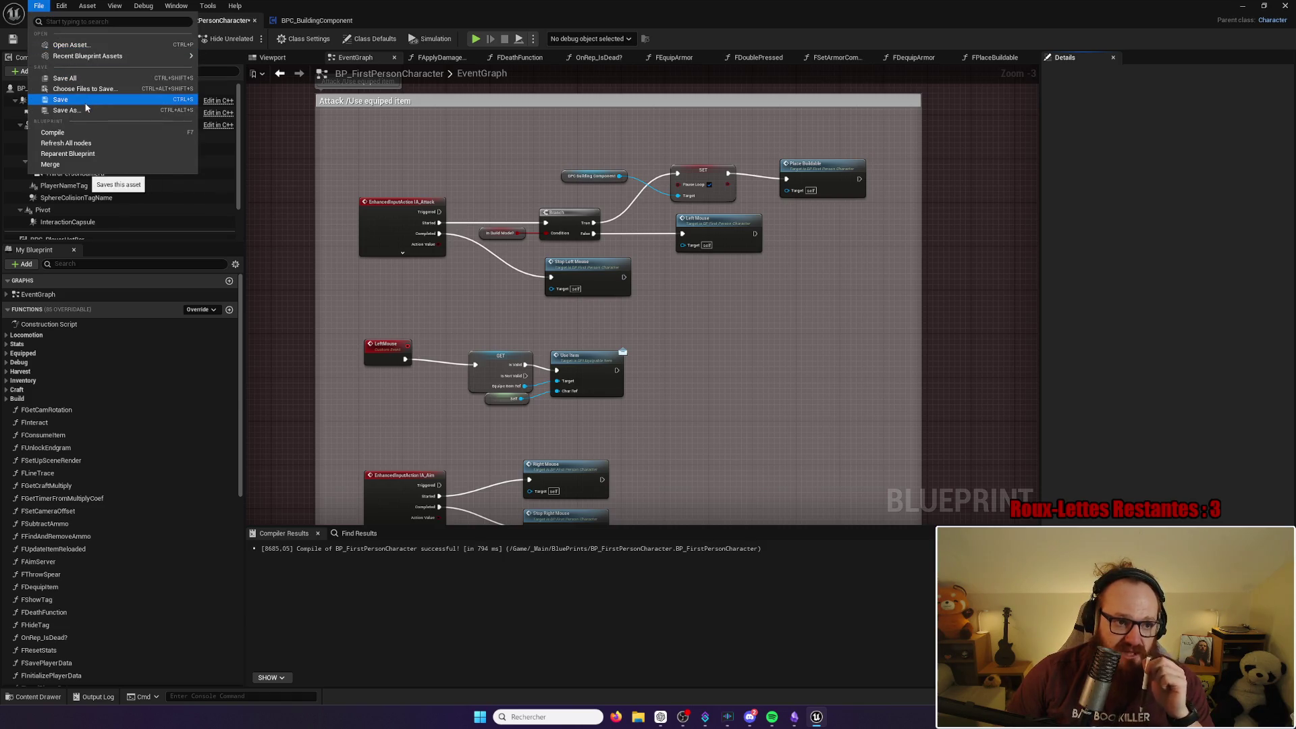